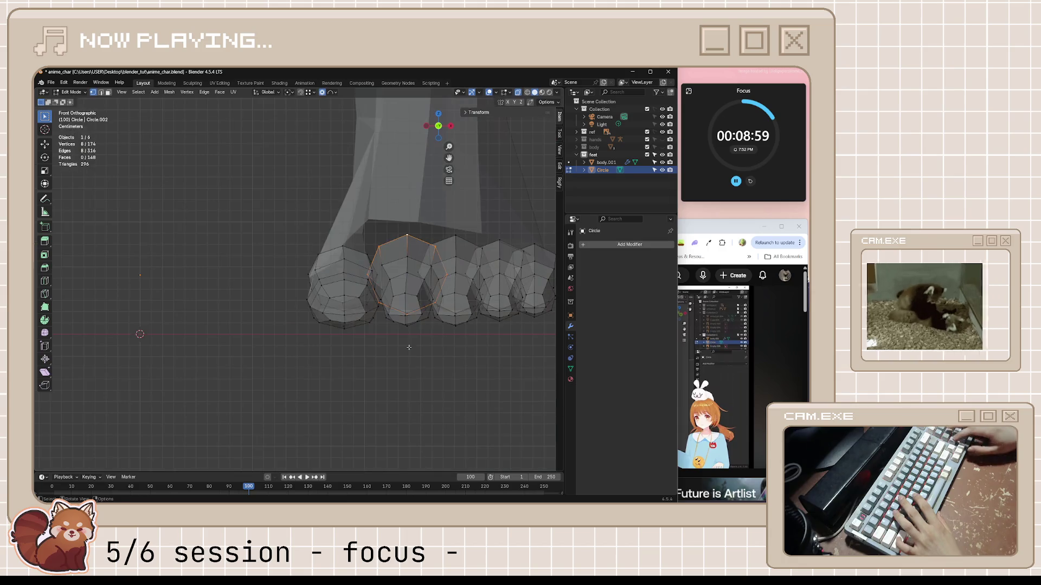
- Tilt the toe vertices by about 3.7° in Right Ortho view, over two small rotations
key("KP_3")
key("r")
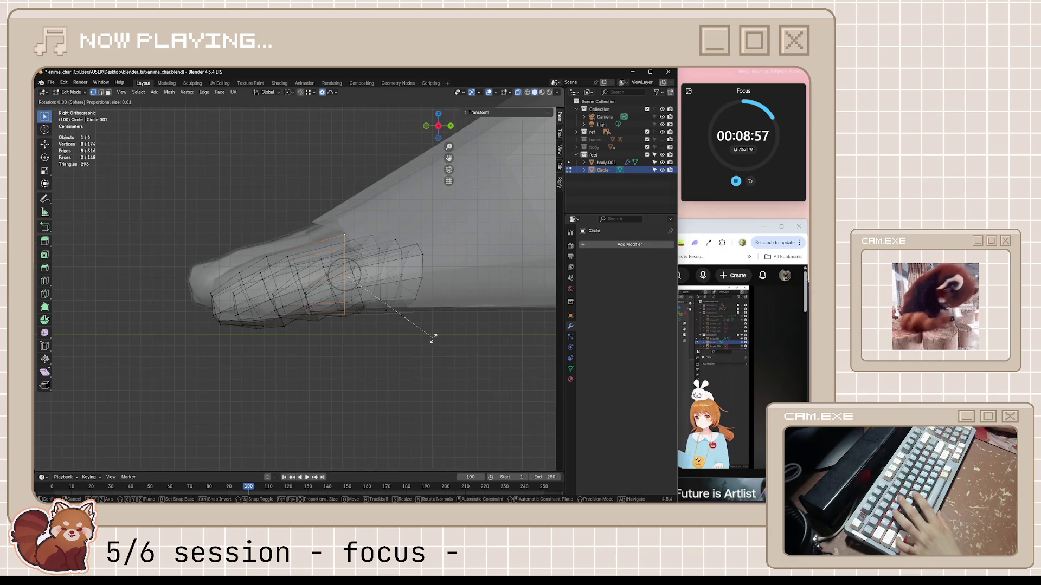
left_click(217, 360)
middle_click_drag(392, 234, 390, 263)
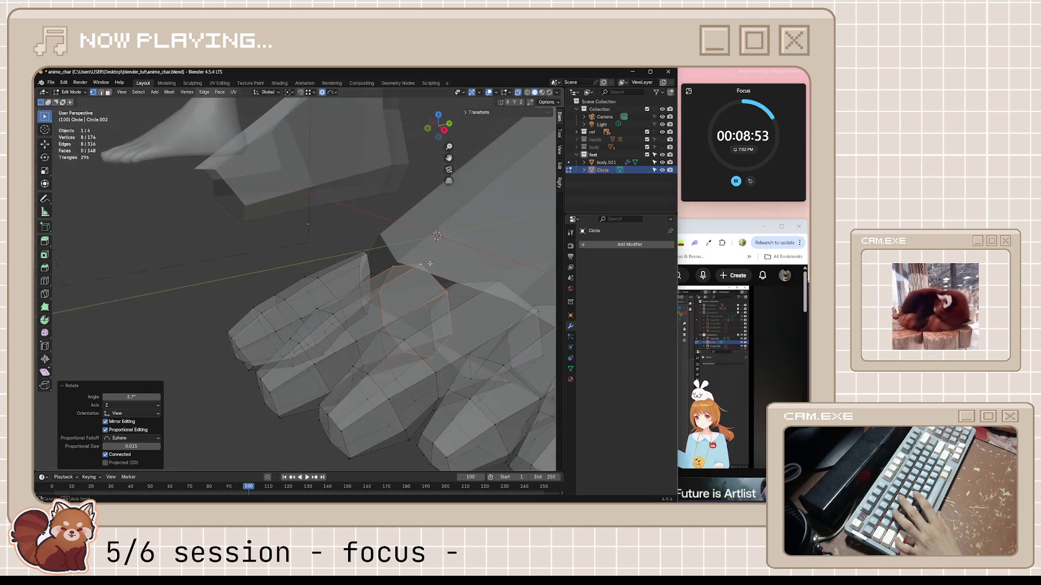
left_click(389, 263)
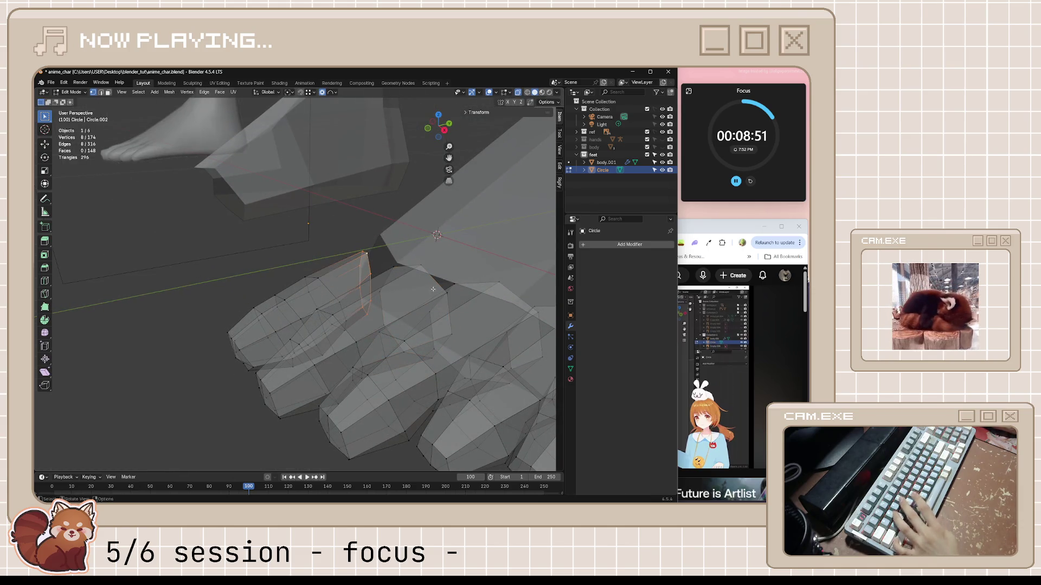
key("KP_Decimal")
key("KP_1")
key("KP_3")
key("r")
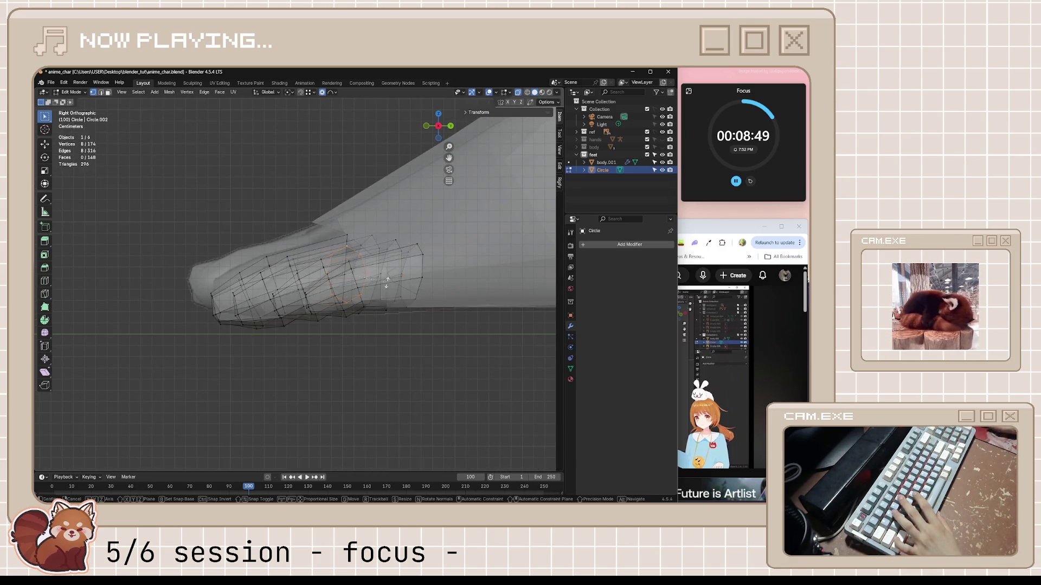
left_click(290, 432)
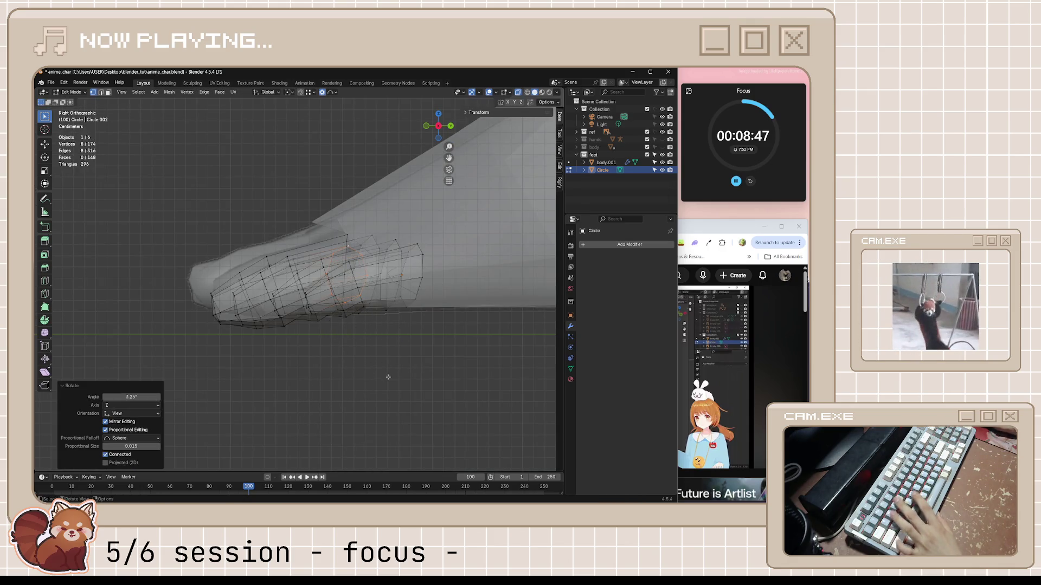
key("alt+a")
mouse_move(347, 352)
middle_mouse_down()
mouse_move(383, 335)
mouse_move(374, 318)
middle_mouse_up()
- Save anime_char.blend and pause the tutorial video
key("ctrl+s")
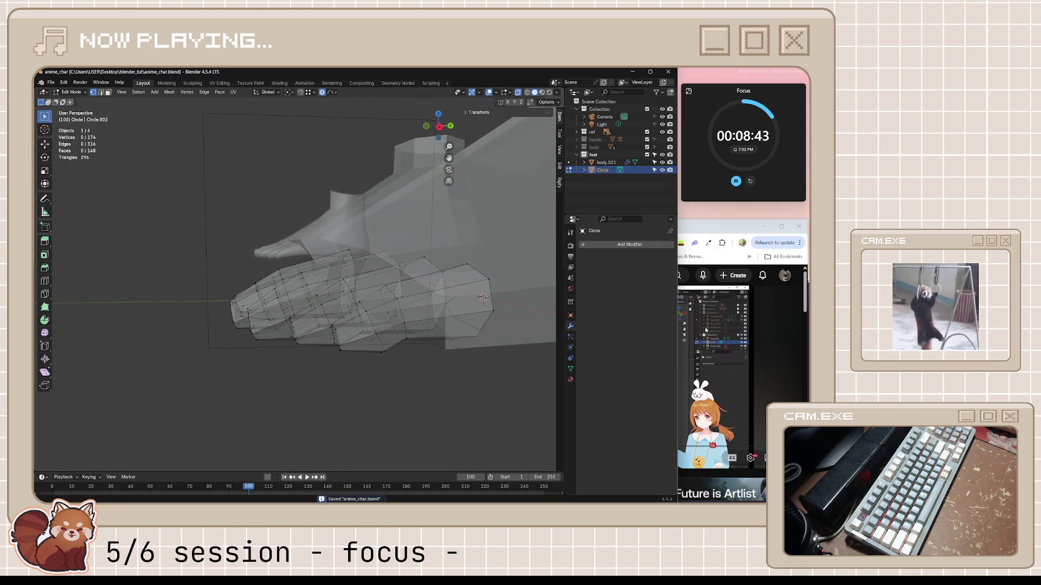
key("alt+Tab")
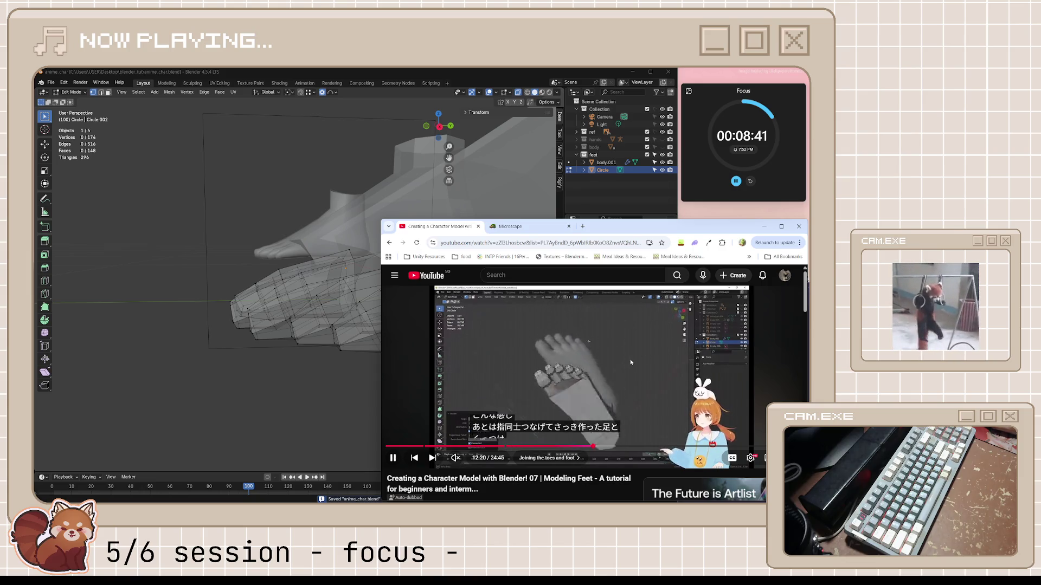
left_click(631, 362)
key("alt+Tab")
- Leave Edit Mode on the toes and select the foot body object (body.001)
middle_click_drag(336, 271, 311, 257)
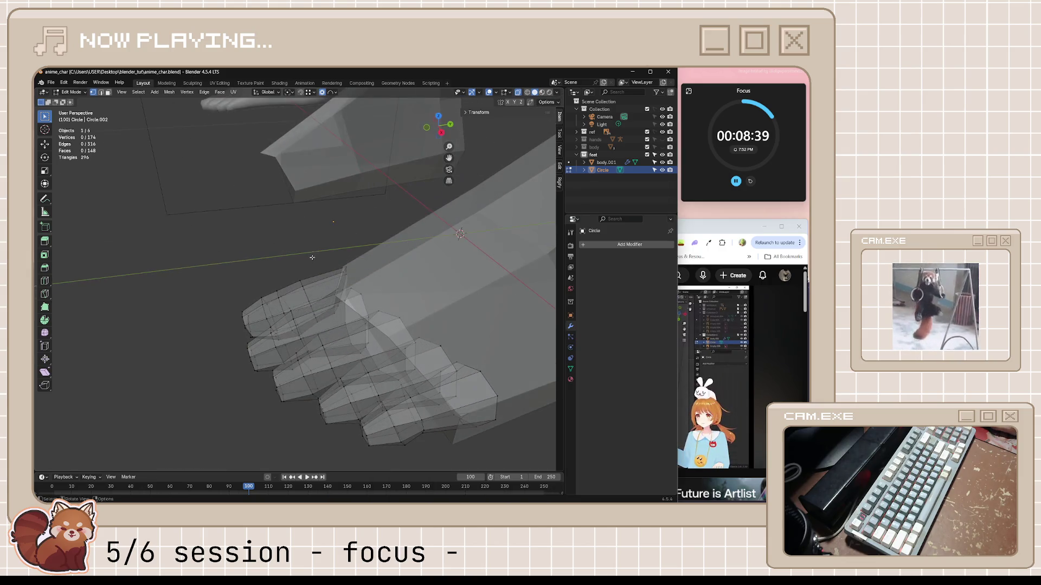
key("Tab")
left_click(434, 274)
mouse_move(434, 282)
middle_mouse_down()
mouse_move(430, 332)
mouse_move(440, 348)
middle_mouse_up()
key("h")
key("alt+h")
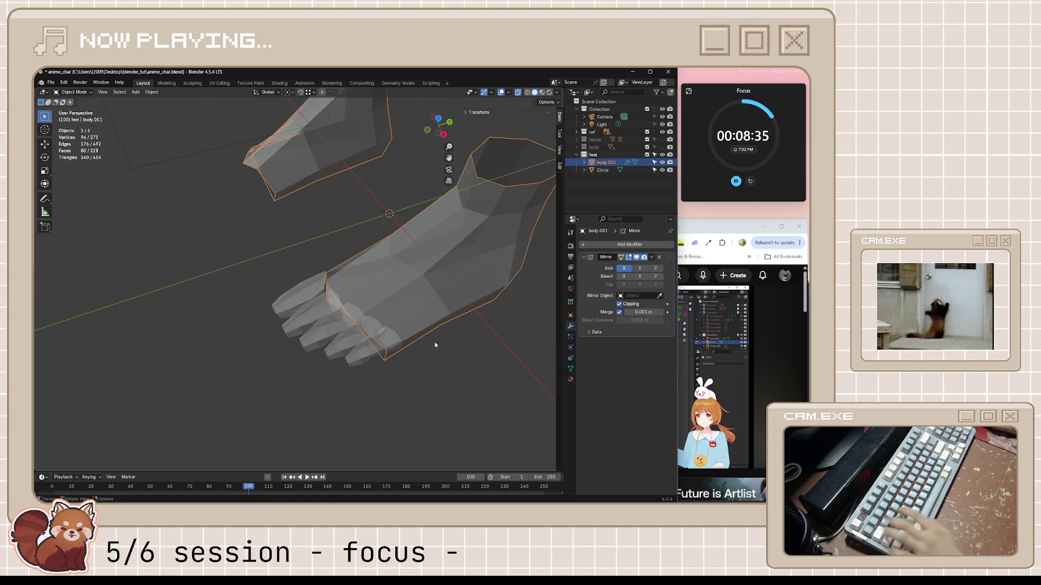
- Vertex-slide two vertices along the toe edge of the foot body, then save
key("Tab")
middle_click_drag(402, 319, 335, 315)
key("shift+v")
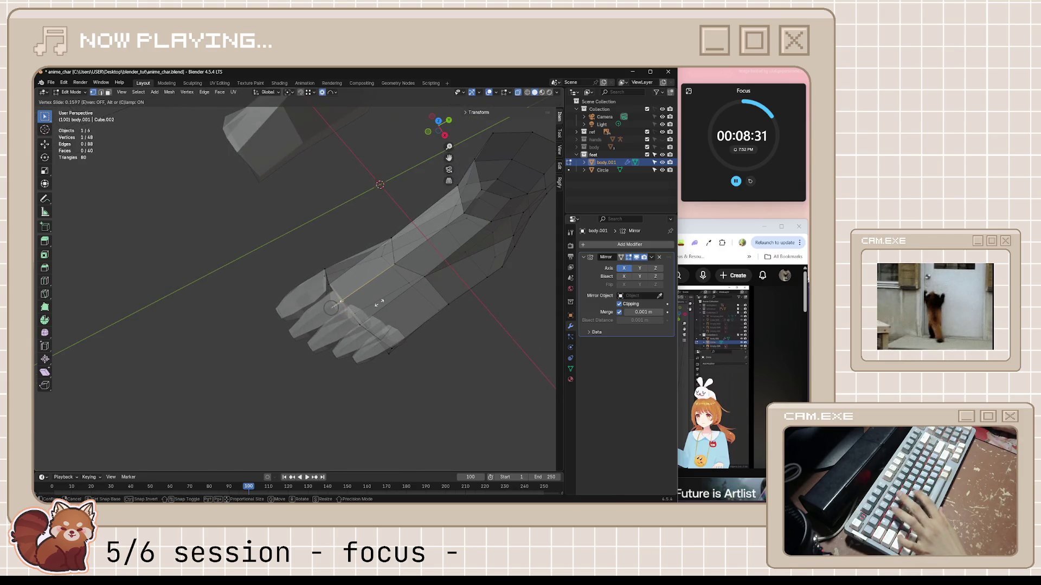
left_click(444, 278)
key("shift+v")
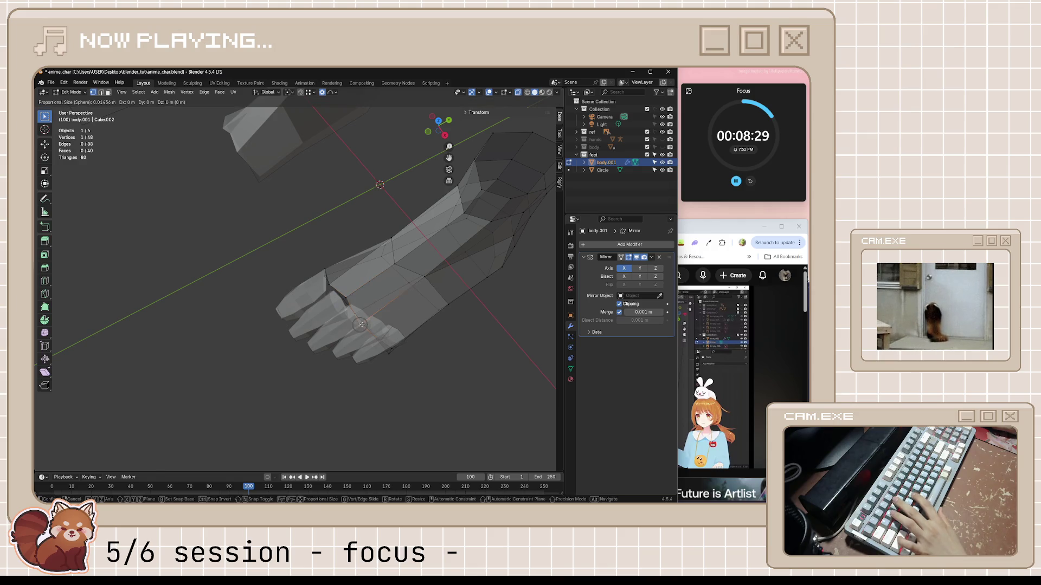
left_click(360, 325)
mouse_move(360, 325)
middle_mouse_down()
mouse_move(384, 339)
mouse_move(363, 353)
mouse_move(380, 368)
mouse_move(424, 363)
middle_mouse_up()
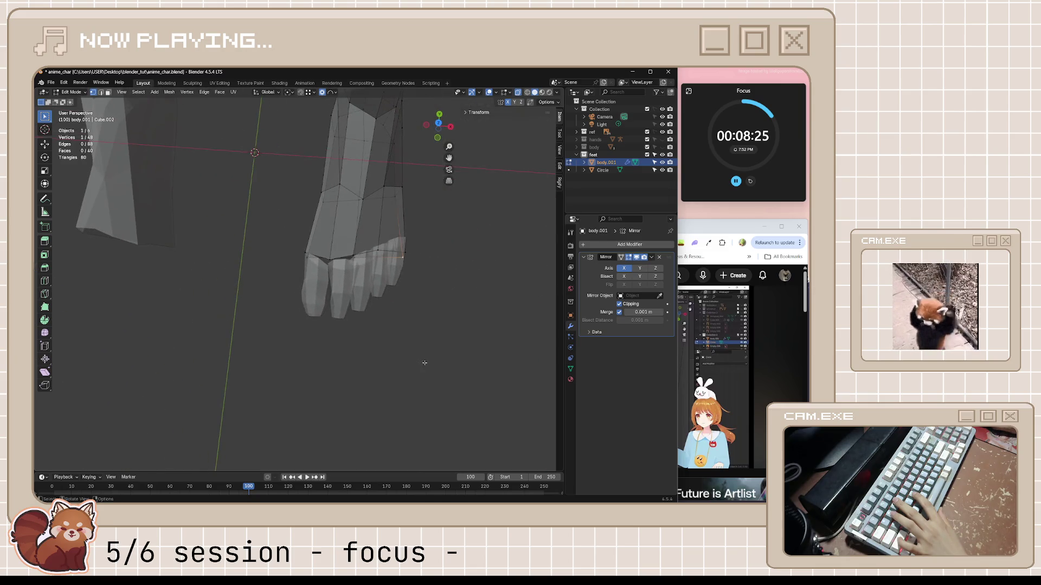
mouse_move(317, 295)
middle_mouse_down()
mouse_move(347, 296)
mouse_move(304, 282)
mouse_move(393, 310)
middle_mouse_up()
key("ctrl+s")
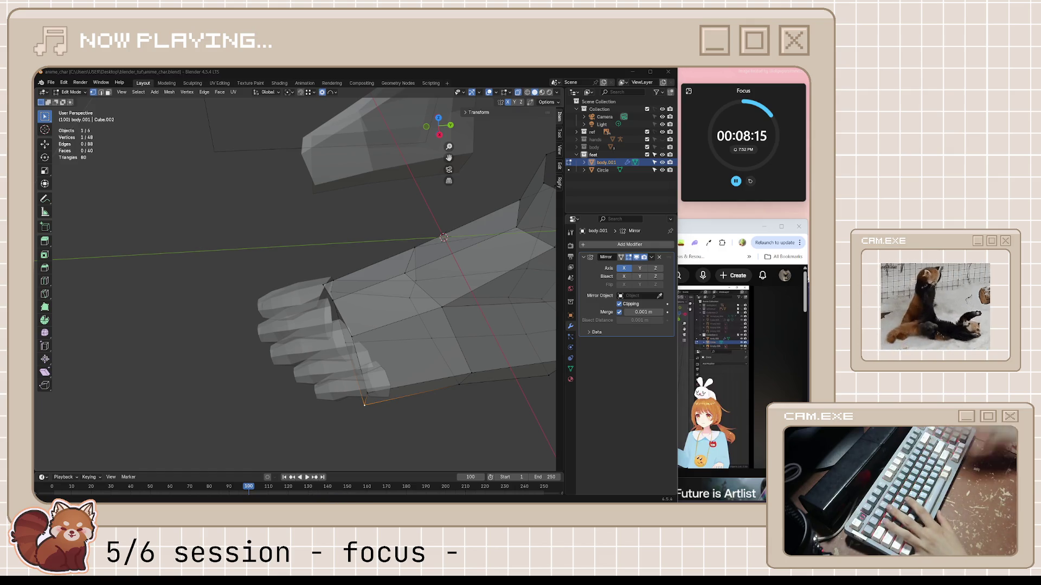
- In Right Ortho, reshape the box-selected top-of-foot vertices with proportional editing, then save
mouse_move(428, 293)
middle_mouse_down()
mouse_move(450, 303)
mouse_move(493, 295)
mouse_move(482, 296)
middle_mouse_up()
key("KP_7")
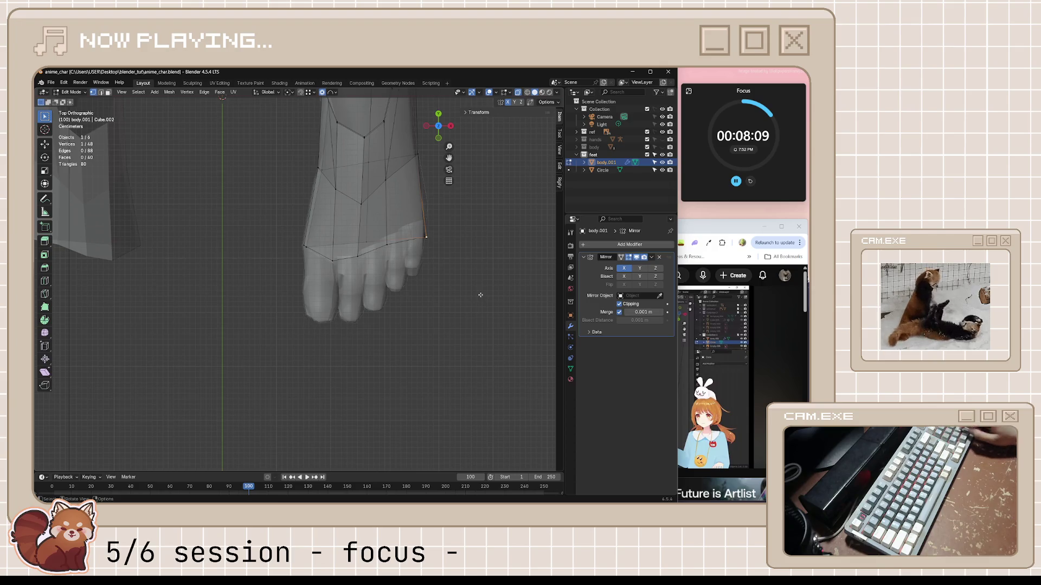
key("KP_3")
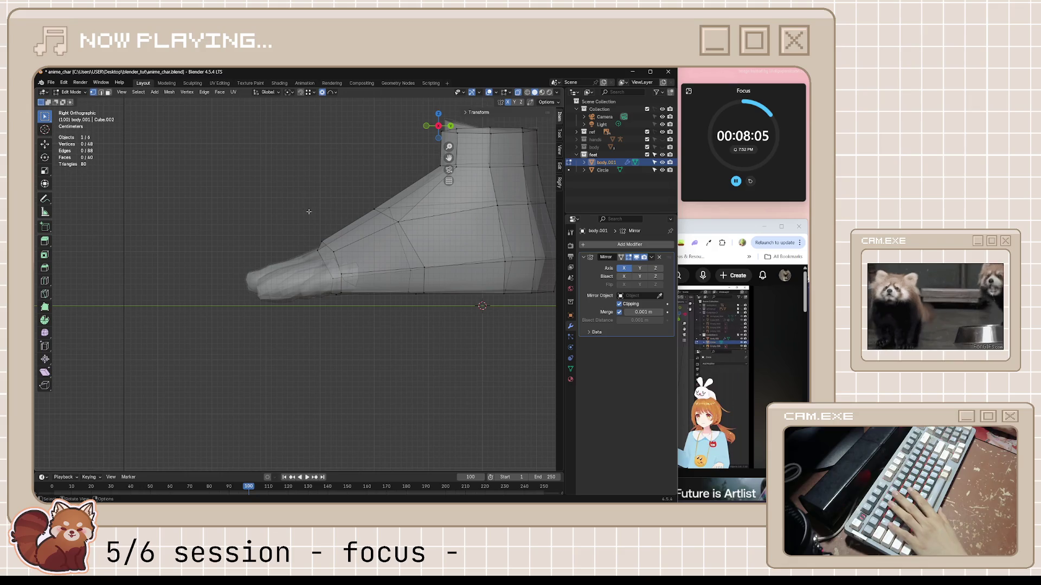
left_click_drag(292, 198, 409, 254)
key("g")
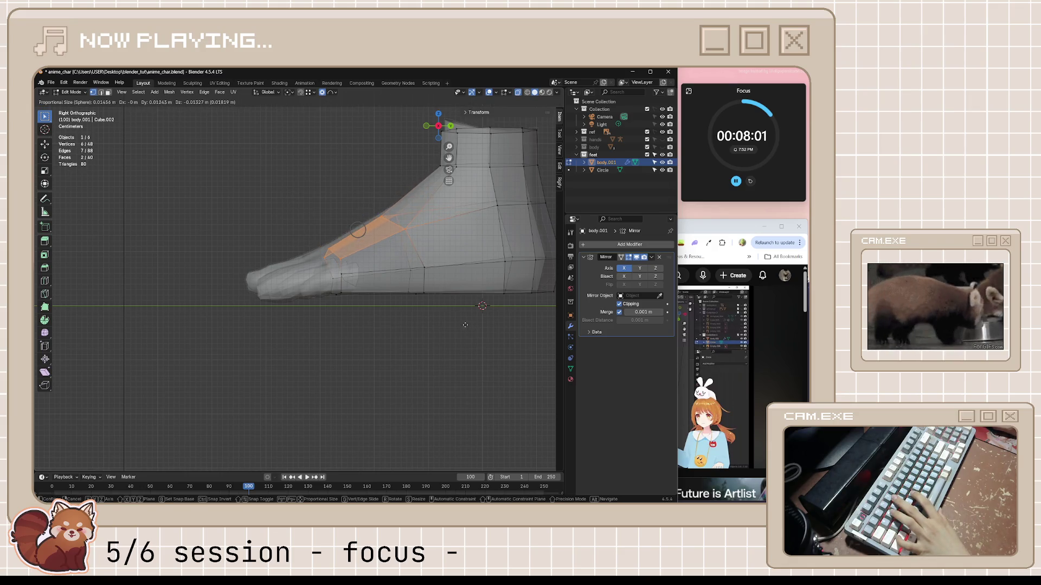
left_click(434, 303)
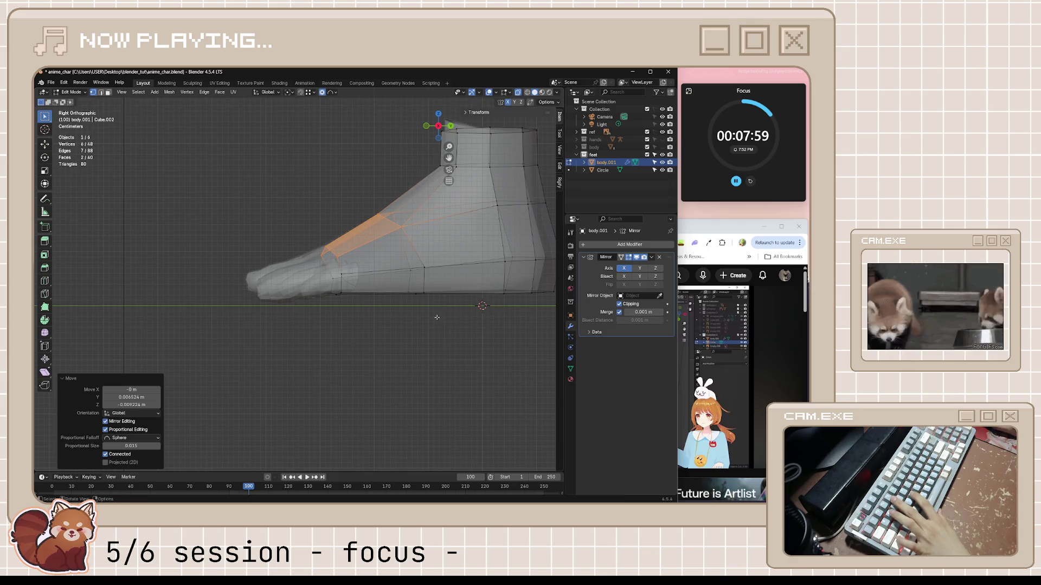
key("alt+a")
middle_click_drag(431, 322, 477, 304)
key("ctrl+s")
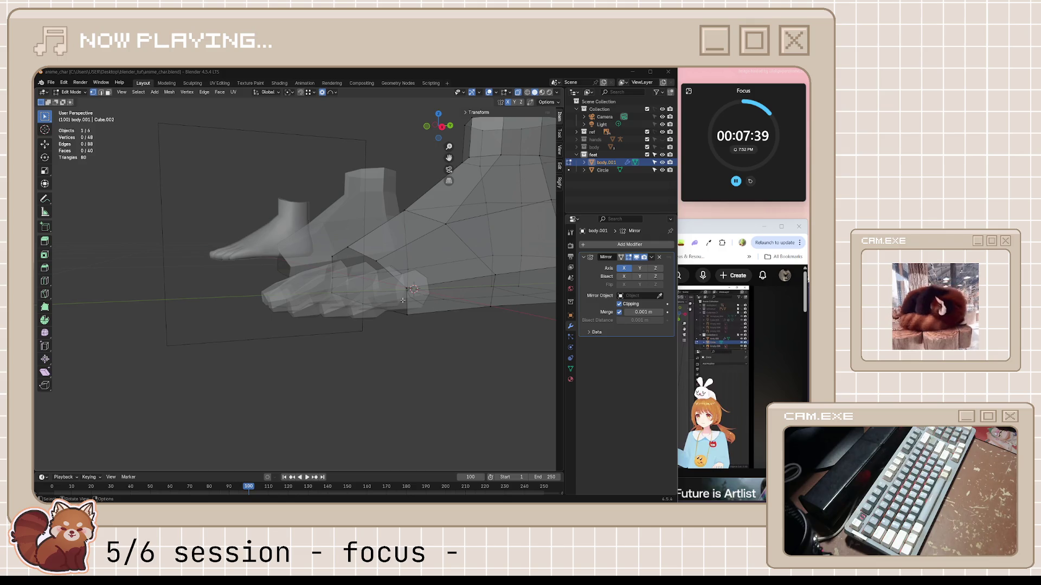
- Save anime_char.blend again and switch to the tutorial video
mouse_move(402, 300)
middle_mouse_down()
mouse_move(467, 344)
mouse_move(467, 357)
mouse_move(524, 343)
mouse_move(483, 346)
mouse_move(421, 306)
middle_mouse_up()
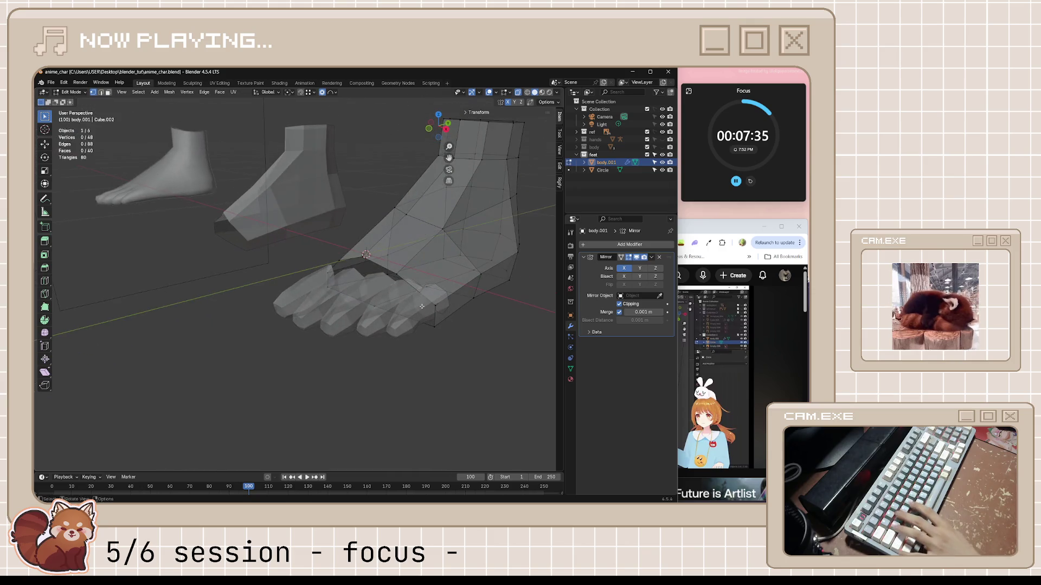
key("ctrl+s")
key("alt+Tab")
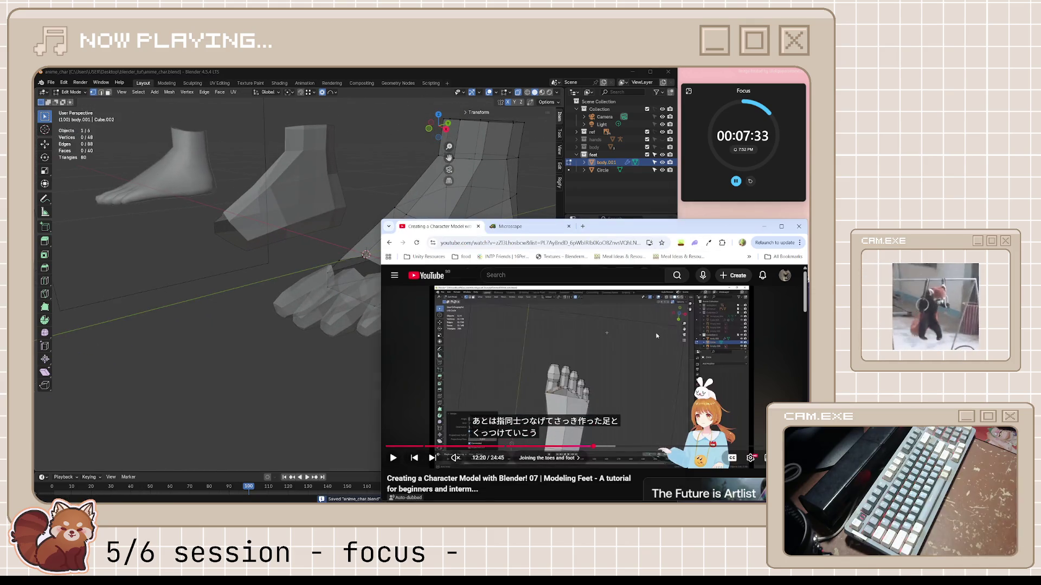
- Play and pause the tutorial into its 'Joining the toes and foot' chapter, then return to Blender
key("space")
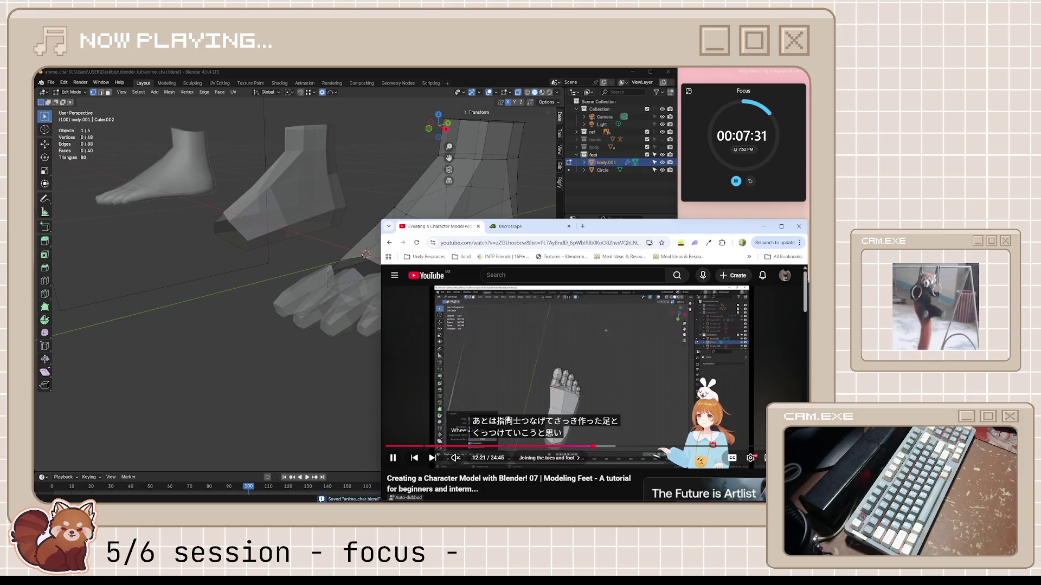
left_click(619, 397)
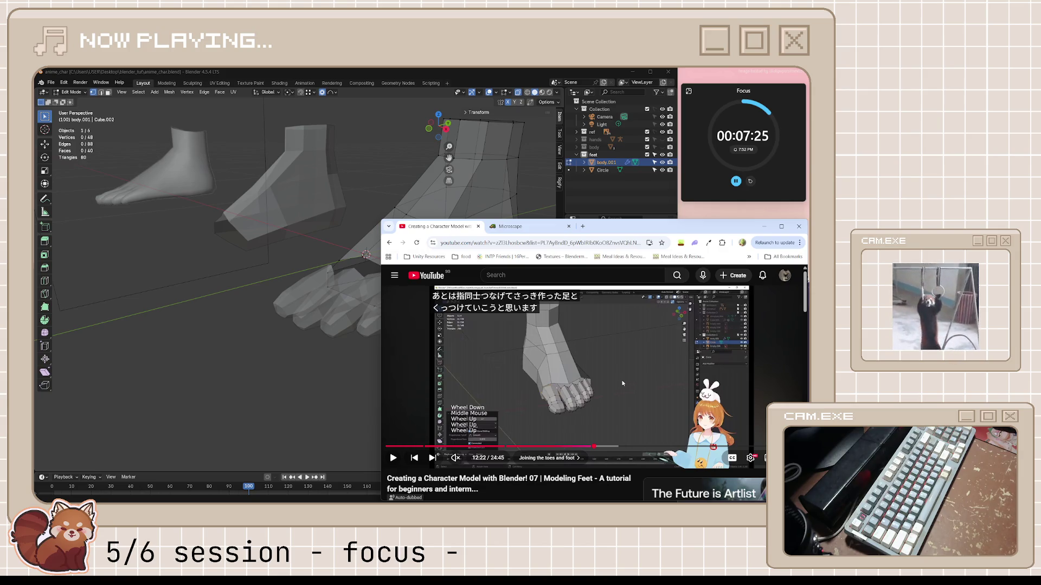
left_click(619, 388)
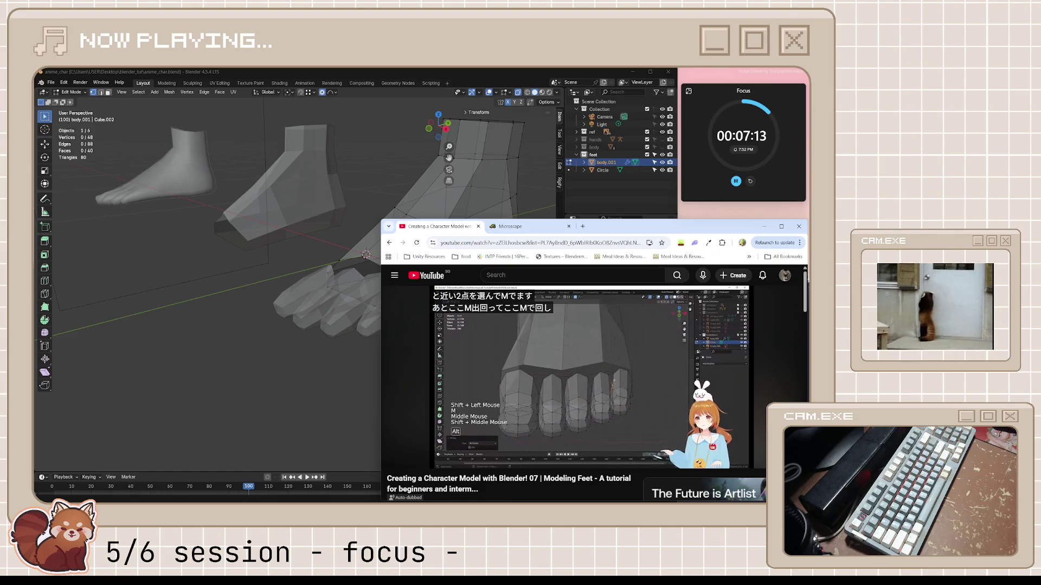
key("k")
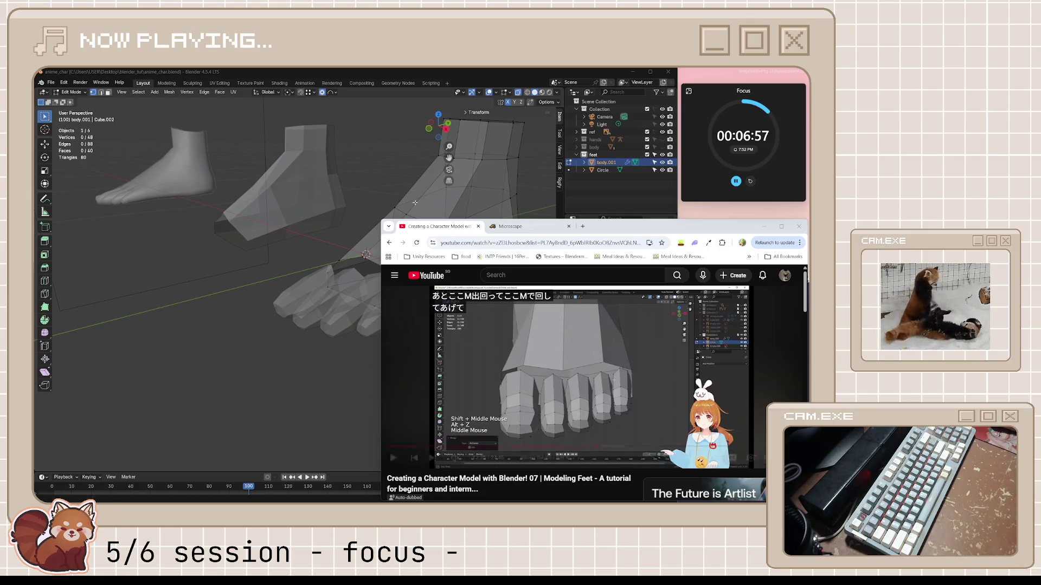
left_click(456, 75)
mouse_move(336, 260)
middle_mouse_down()
mouse_move(381, 289)
mouse_move(350, 318)
mouse_move(419, 297)
mouse_move(411, 300)
middle_mouse_up()
- Leave the foot body and enter Edit Mode on the toes object (Circle)
key("Tab")
scroll(381, 289, "up", 3)
left_click(397, 283)
key("Tab")
key("l")
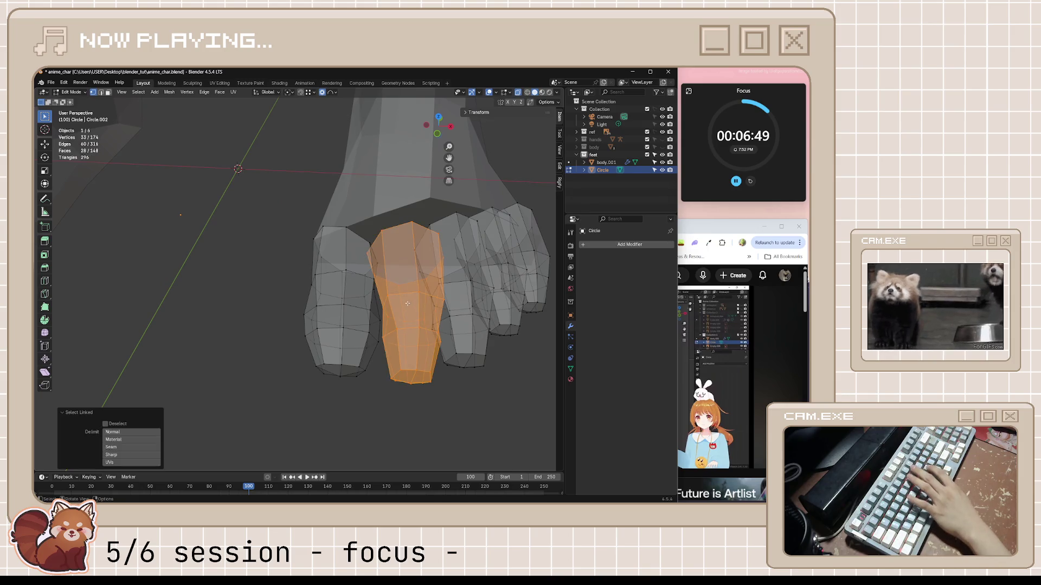
- Merge facing vertices at center across the first two gaps between toes
left_click(362, 247)
mouse_move(361, 247)
middle_mouse_down()
mouse_move(372, 253)
mouse_move(259, 283)
middle_mouse_up()
mouse_move(284, 328)
middle_mouse_down()
mouse_move(249, 291)
mouse_move(241, 296)
mouse_move(263, 305)
middle_mouse_up()
left_click(219, 287, "shift")
key("m")
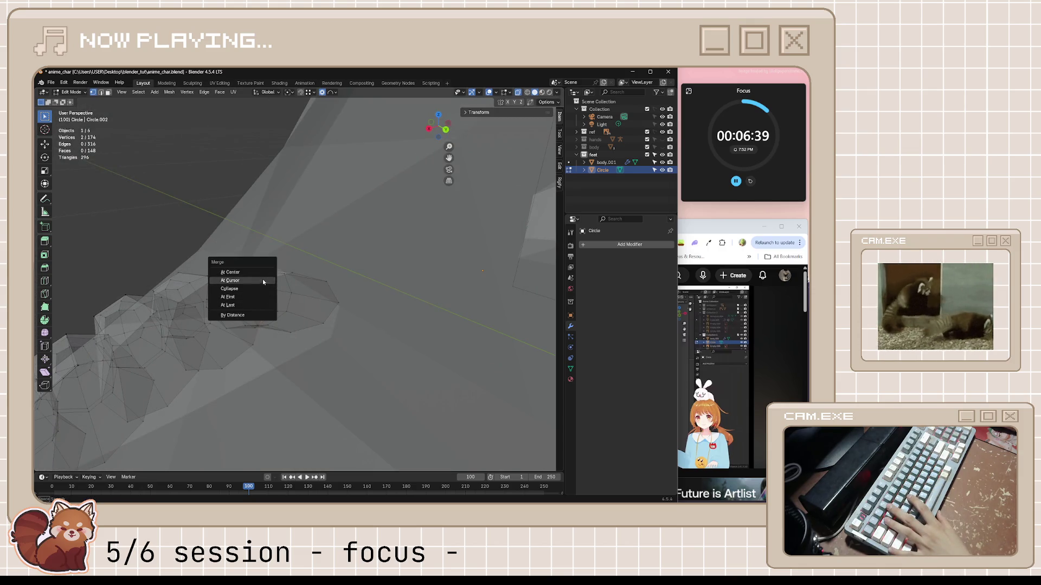
left_click(230, 272)
mouse_move(230, 272)
middle_mouse_down()
mouse_move(309, 304)
mouse_move(297, 304)
mouse_move(320, 293)
mouse_move(221, 288)
mouse_move(154, 308)
mouse_move(244, 341)
mouse_move(192, 350)
mouse_move(291, 332)
middle_mouse_up()
left_click(176, 290)
left_click(142, 302, "shift")
key("m")
left_click(192, 349)
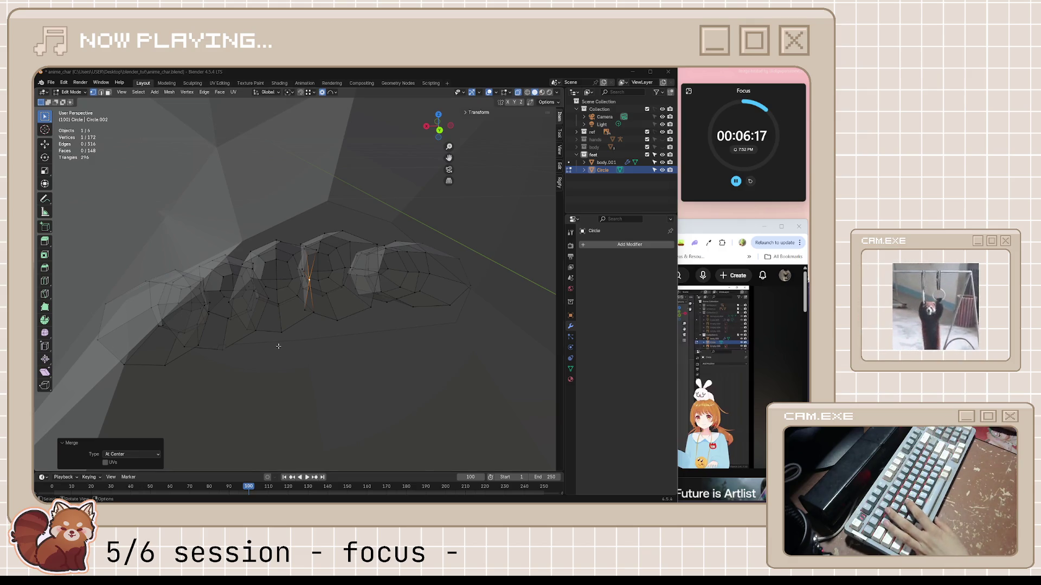
- Merge the facing vertex pairs at center across the remaining toe gaps, leaving 170 vertices
mouse_move(278, 346)
middle_mouse_down()
mouse_move(293, 353)
mouse_move(249, 300)
mouse_move(270, 302)
mouse_move(281, 323)
mouse_move(335, 358)
mouse_move(291, 304)
mouse_move(332, 308)
mouse_move(363, 365)
mouse_move(339, 309)
mouse_move(306, 331)
mouse_move(291, 301)
middle_mouse_up()
left_click(249, 300)
key("m")
left_click(292, 304)
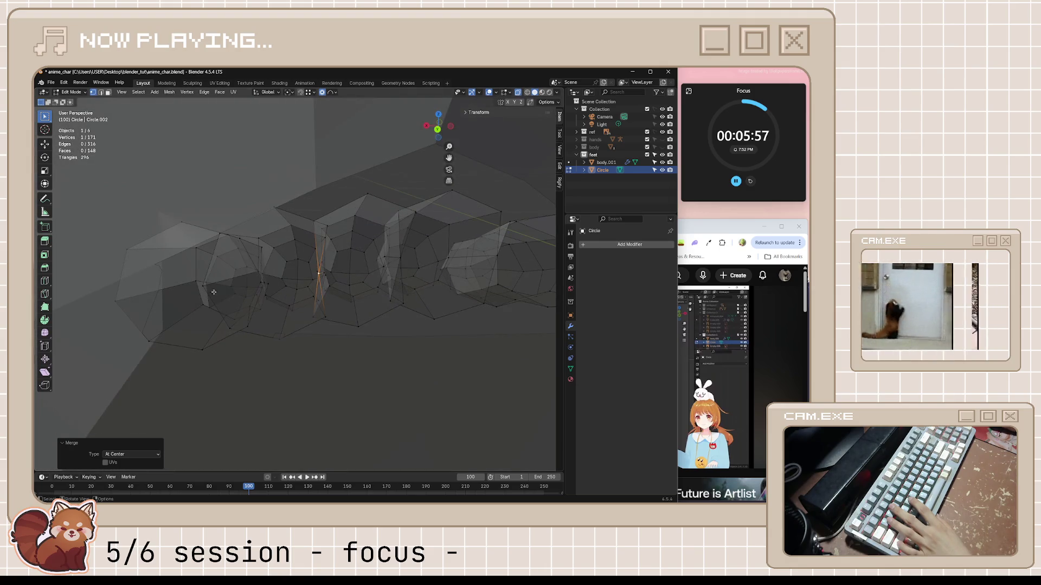
mouse_move(206, 287)
middle_mouse_down()
mouse_move(268, 304)
mouse_move(311, 295)
mouse_move(299, 333)
mouse_move(382, 324)
middle_mouse_up()
key("m")
left_click(311, 295)
- Select all the toe vertices and turn proportional editing off
key("a")
key("g")
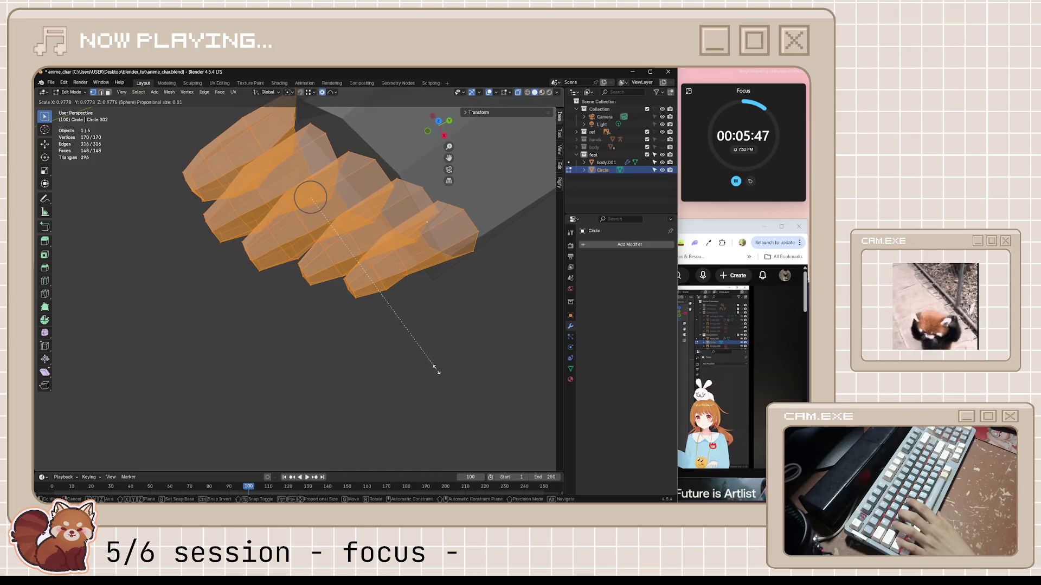
key("Escape")
key("o")
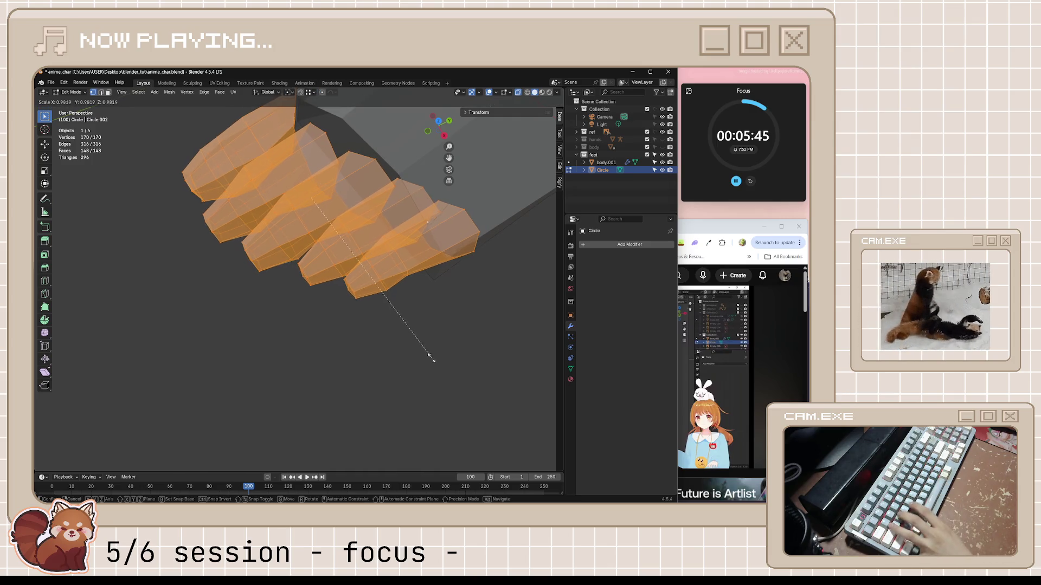
- Set the header Pivot Point to Individual Origins, then deselect and view the toes from above
left_click(285, 94)
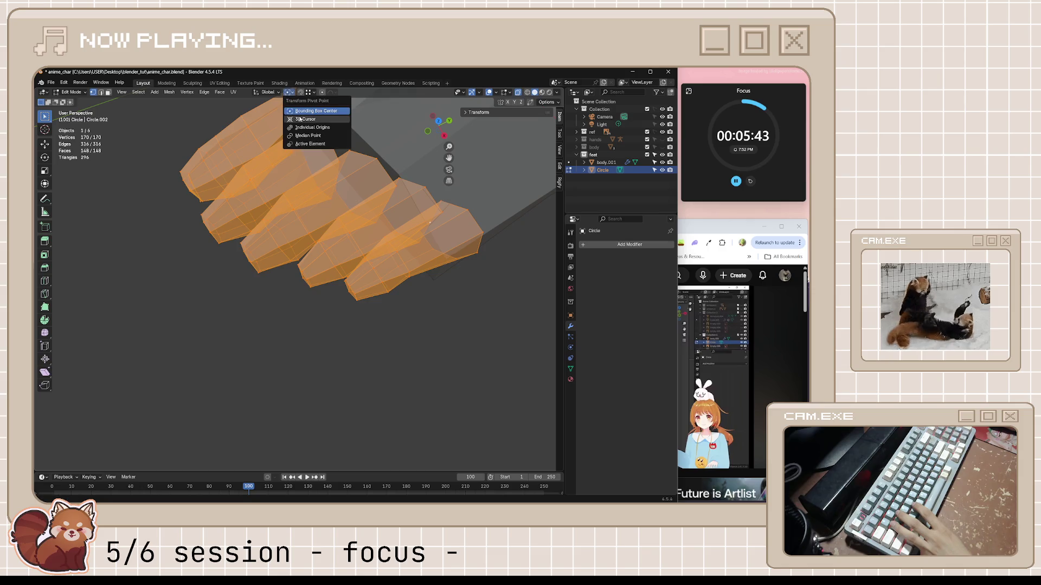
left_click(308, 132)
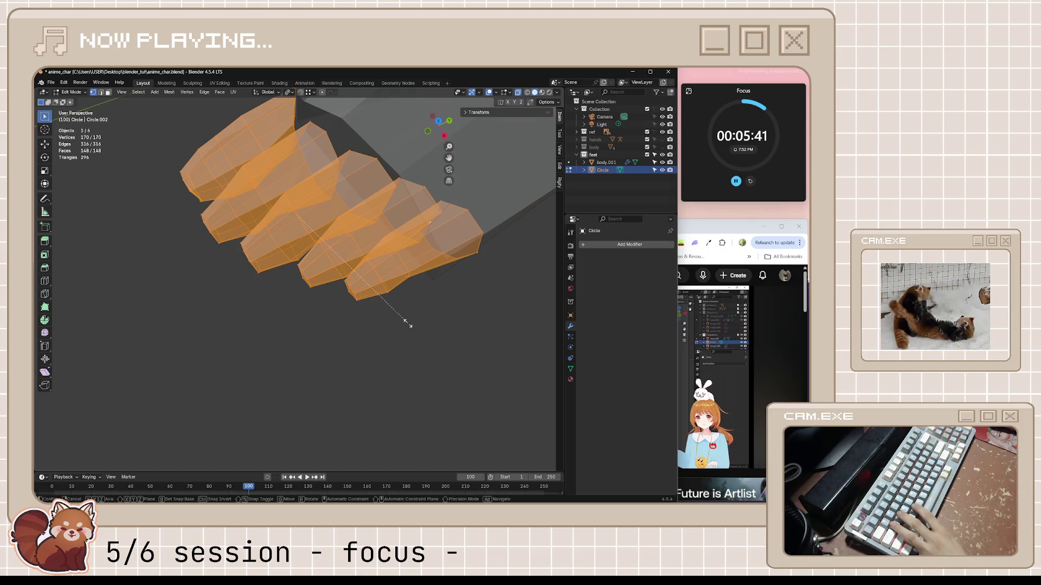
key("s")
key("Escape")
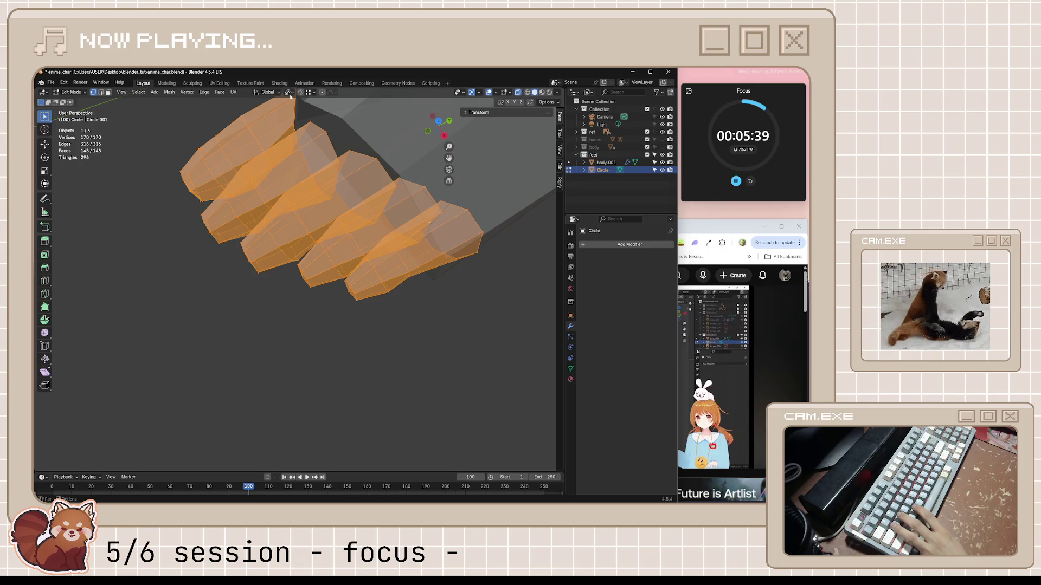
left_click(290, 93)
left_click(319, 140)
key("alt+a")
mouse_move(325, 173)
middle_mouse_down()
mouse_move(368, 307)
mouse_move(422, 376)
mouse_move(390, 331)
middle_mouse_up()
key("KP_7")
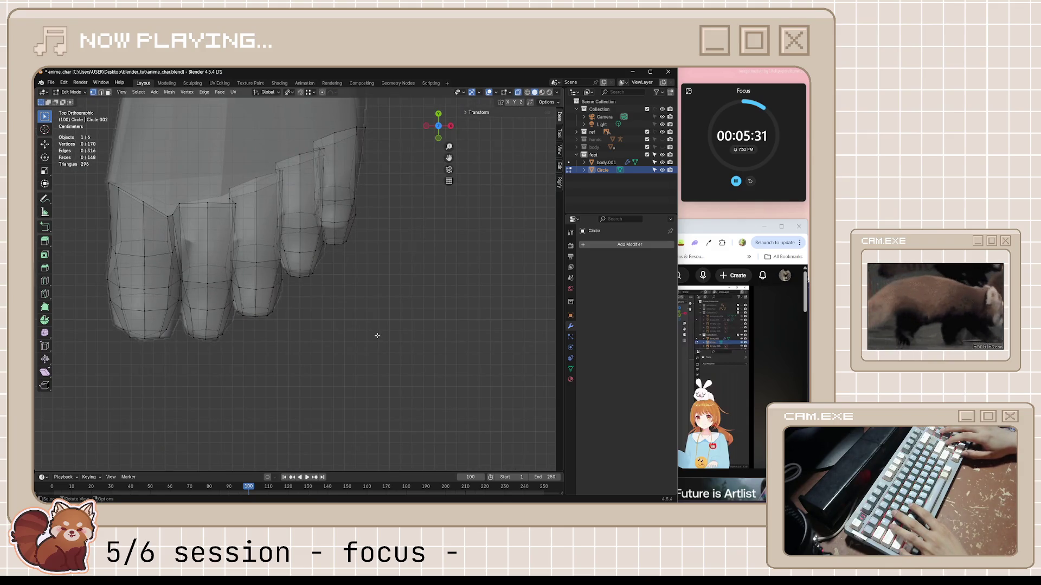
mouse_move(367, 332)
middle_mouse_down()
mouse_move(330, 279)
mouse_move(383, 275)
mouse_move(374, 270)
mouse_move(390, 318)
mouse_move(376, 314)
middle_mouse_up()
- Save, advance the tutorial to about 12:39, then pick an edge loop on a toe in Blender
key("ctrl+s")
key("alt+Tab")
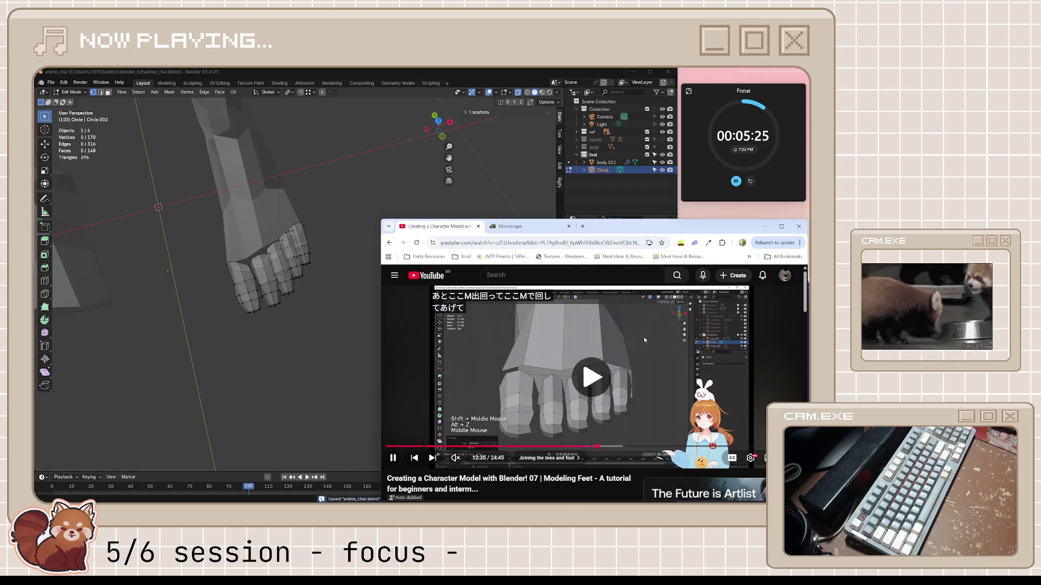
left_click(639, 342)
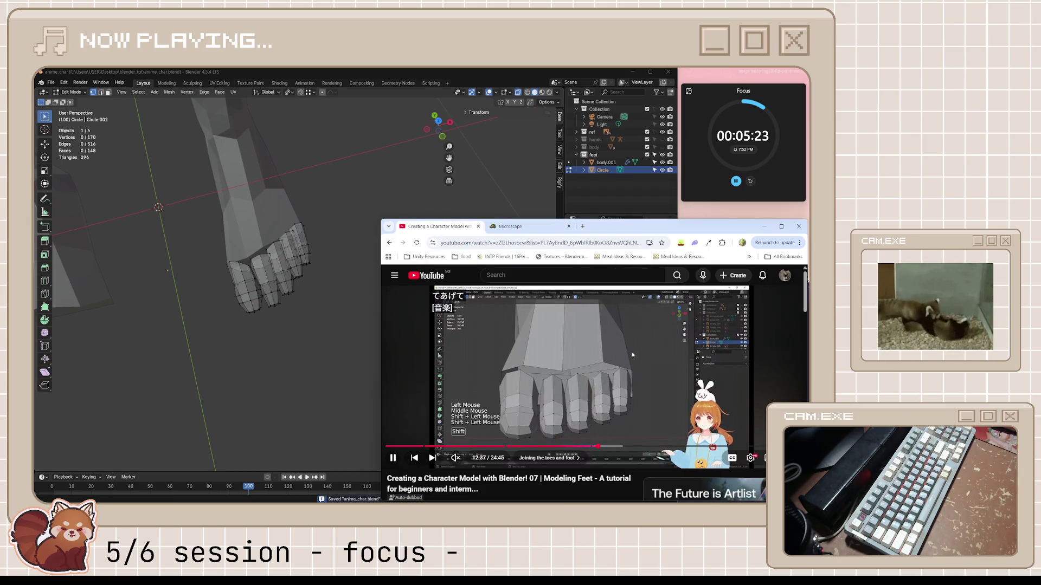
left_click(632, 354)
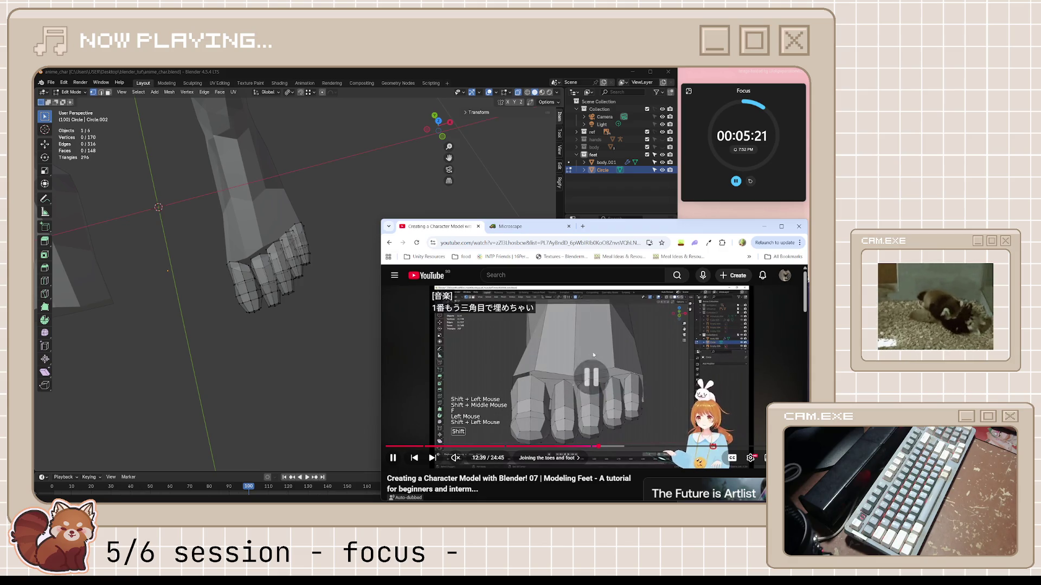
mouse_move(304, 282)
middle_mouse_down()
mouse_move(322, 296)
mouse_move(328, 280)
middle_mouse_up()
scroll(334, 281, "up", 5)
left_click(278, 210, "alt")
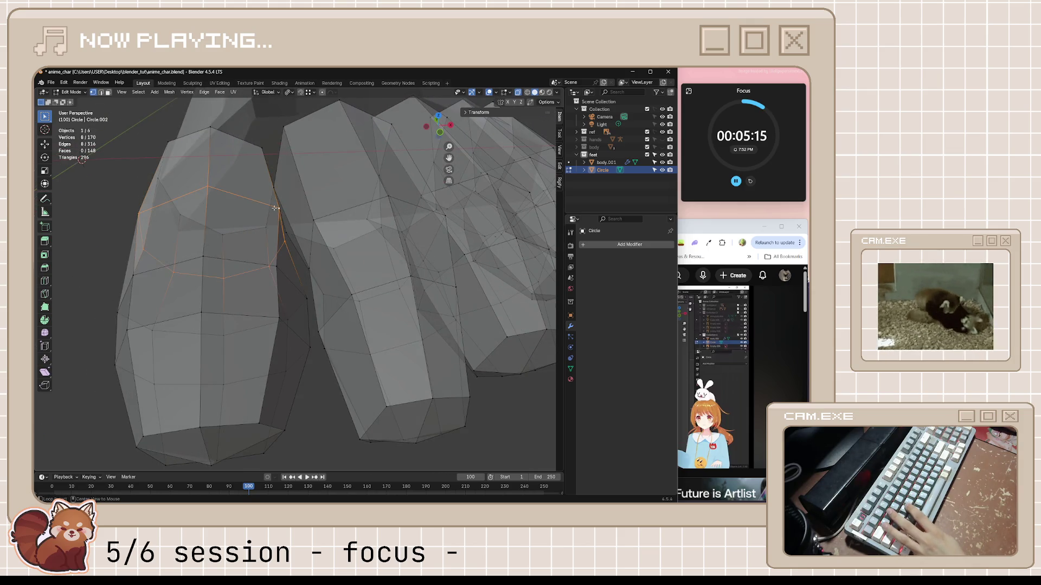
- Turn off see-through display and try selecting the connected toe geometry with L
mouse_move(279, 211)
middle_mouse_down()
mouse_move(326, 240)
mouse_move(463, 267)
mouse_move(458, 244)
middle_mouse_up()
key("alt+z")
key("alt+z")
left_click(463, 265)
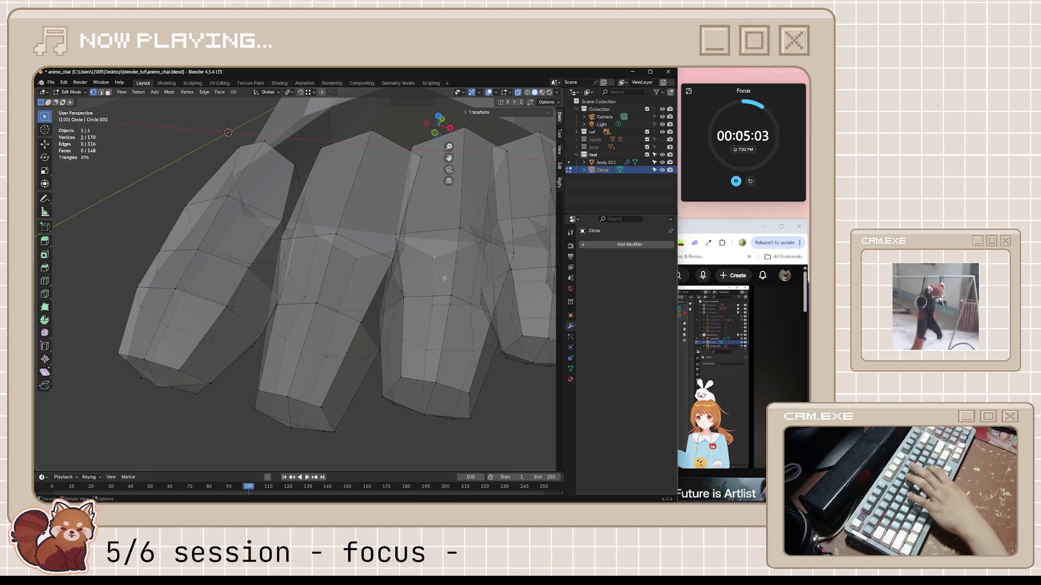
key("l")
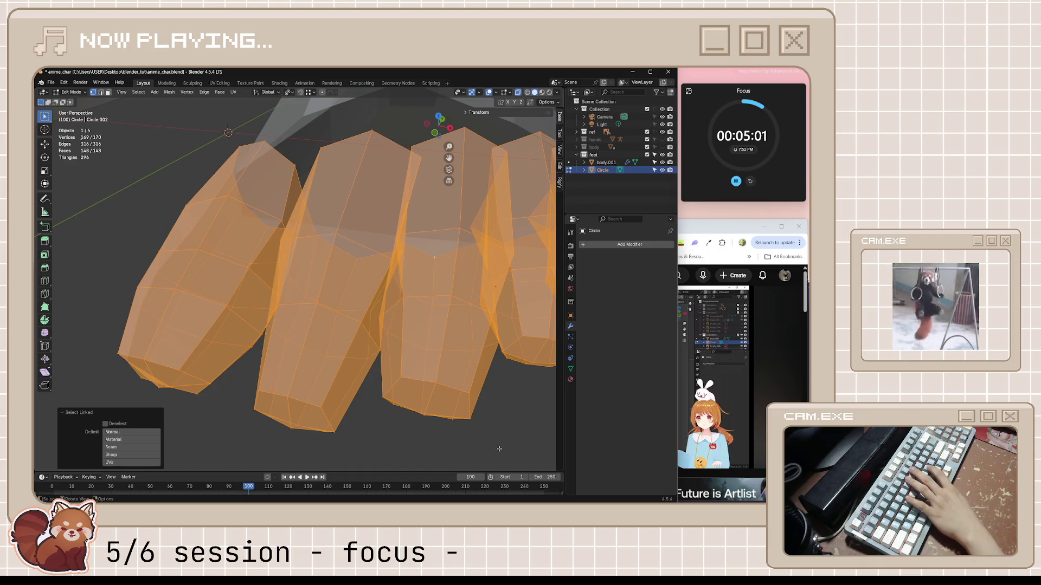
left_click(499, 449)
key("l")
left_click(494, 385)
middle_click_drag(494, 385, 448, 353)
key("l")
left_click(464, 385)
key("Tab")
key("Tab")
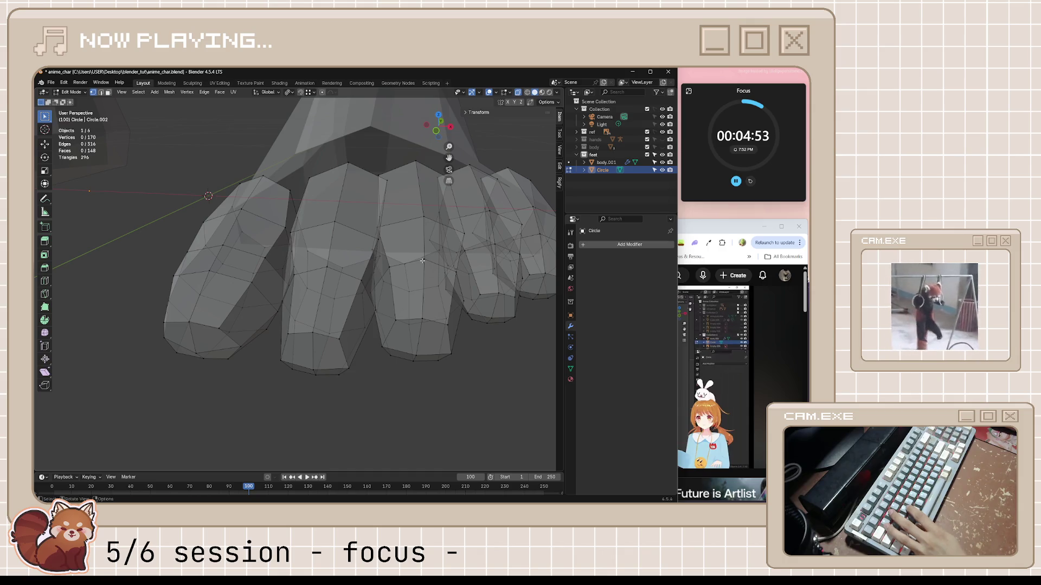
- Select the middle toe's lower faces, grow the selection, and scale them down slightly
middle_click_drag(420, 271, 422, 323)
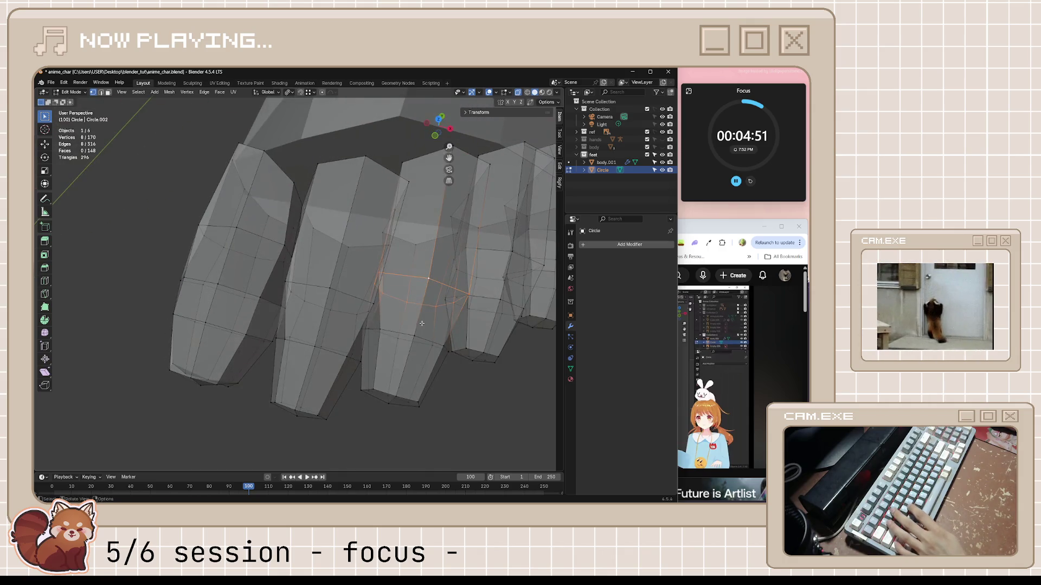
key("g")
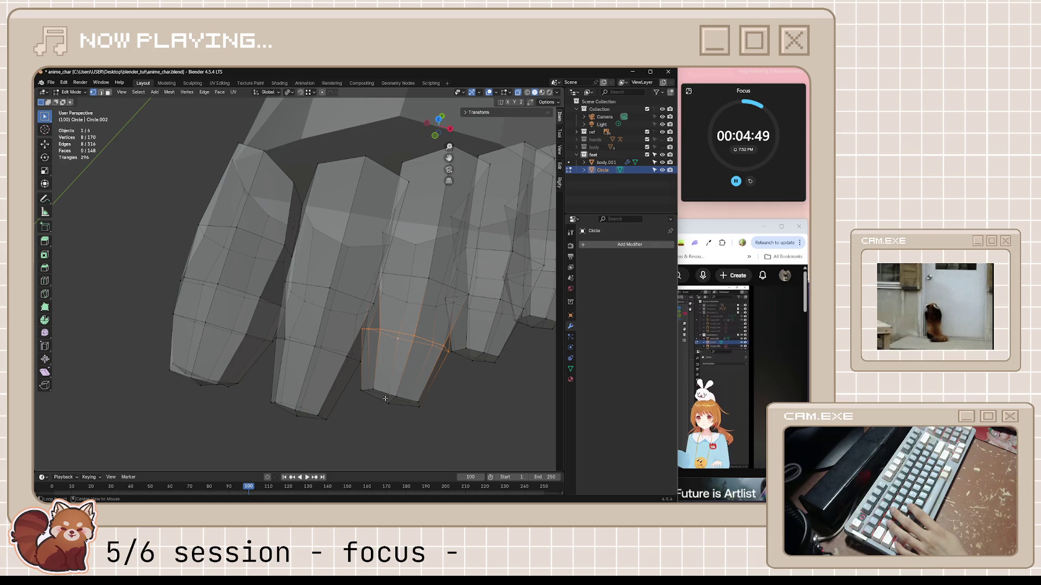
left_click(385, 396)
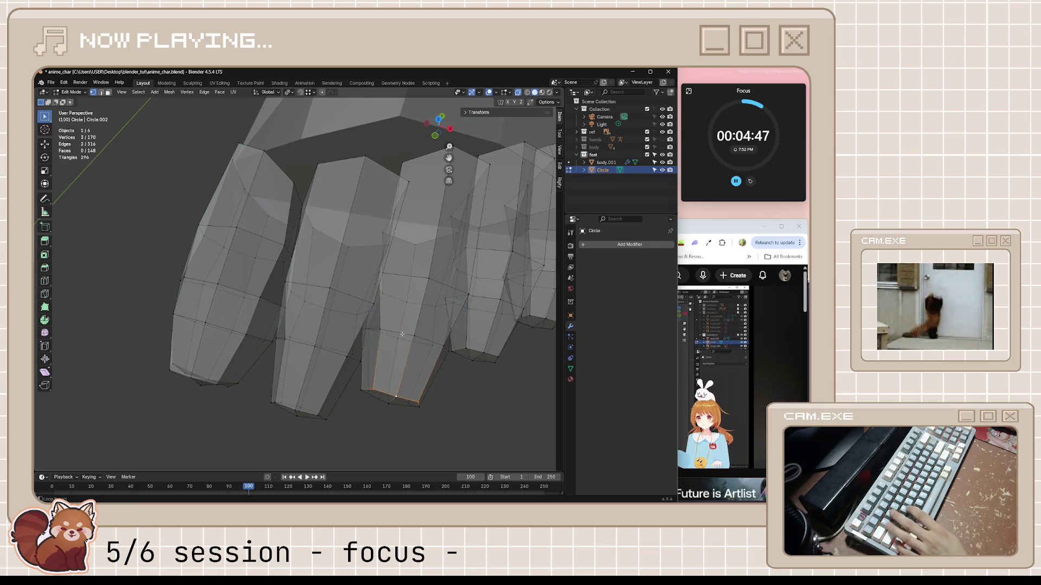
key("ctrl+KP_Add")
key("ctrl+KP_Add")
key("s")
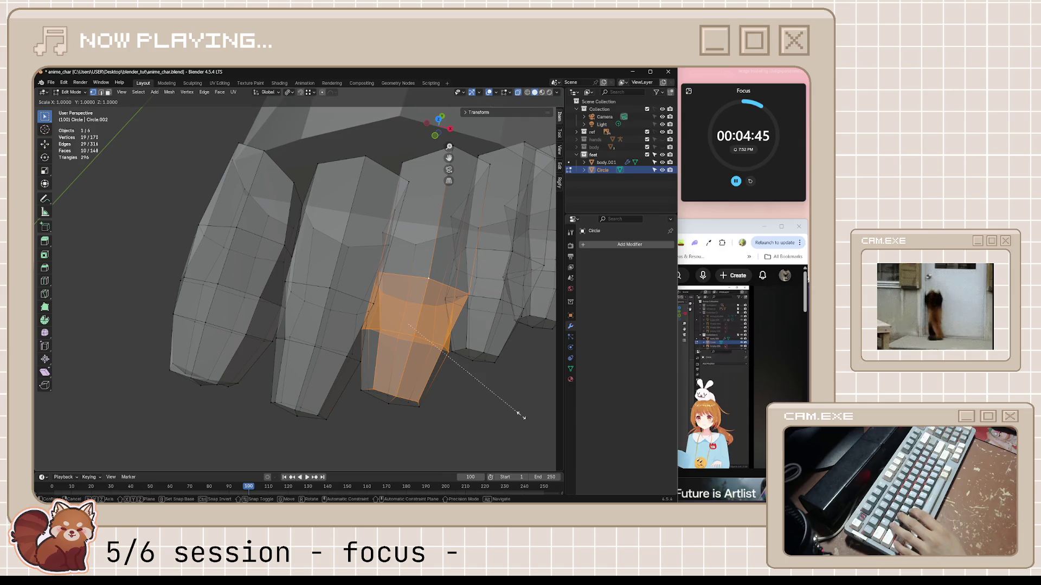
left_click(473, 405)
- Add the toe-tip faces and Shrink/Fatten the selection inward by -0.13 m, then deselect
mouse_move(473, 405)
middle_mouse_down()
mouse_move(460, 376)
mouse_move(469, 327)
middle_mouse_up()
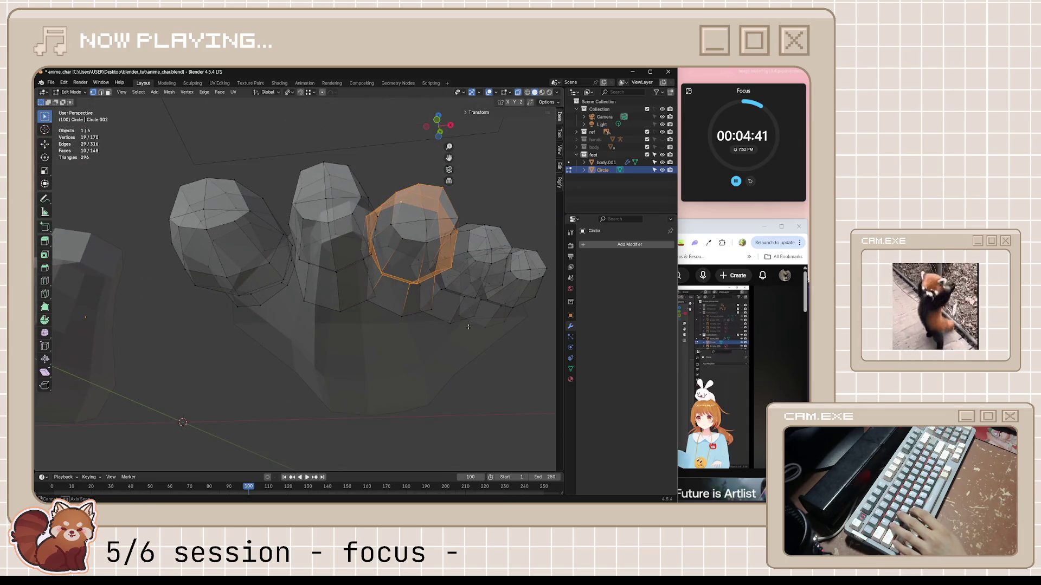
left_click(416, 239, "shift")
left_click(393, 228, "shift")
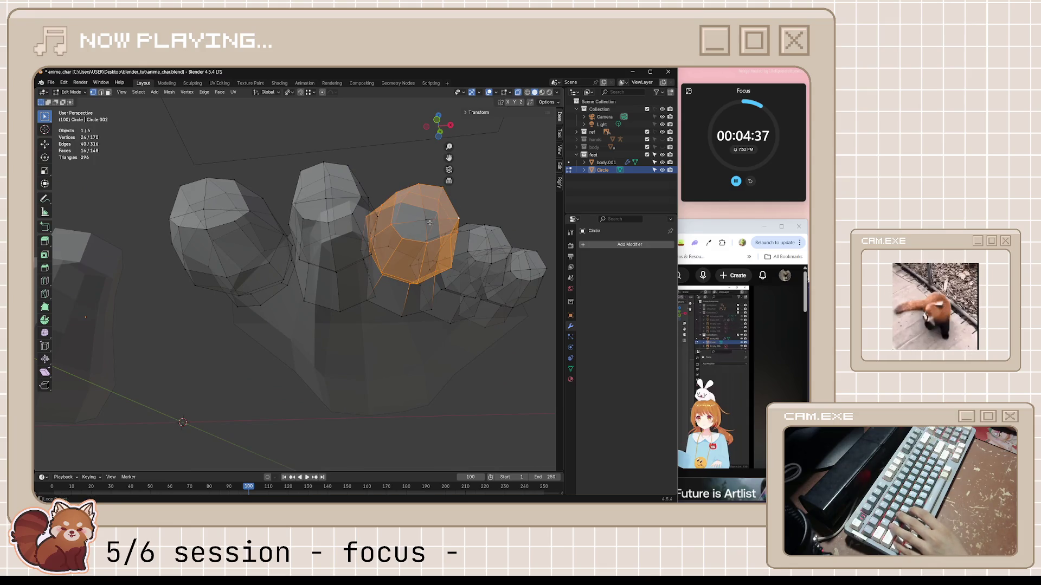
middle_click_drag(429, 222, 449, 341)
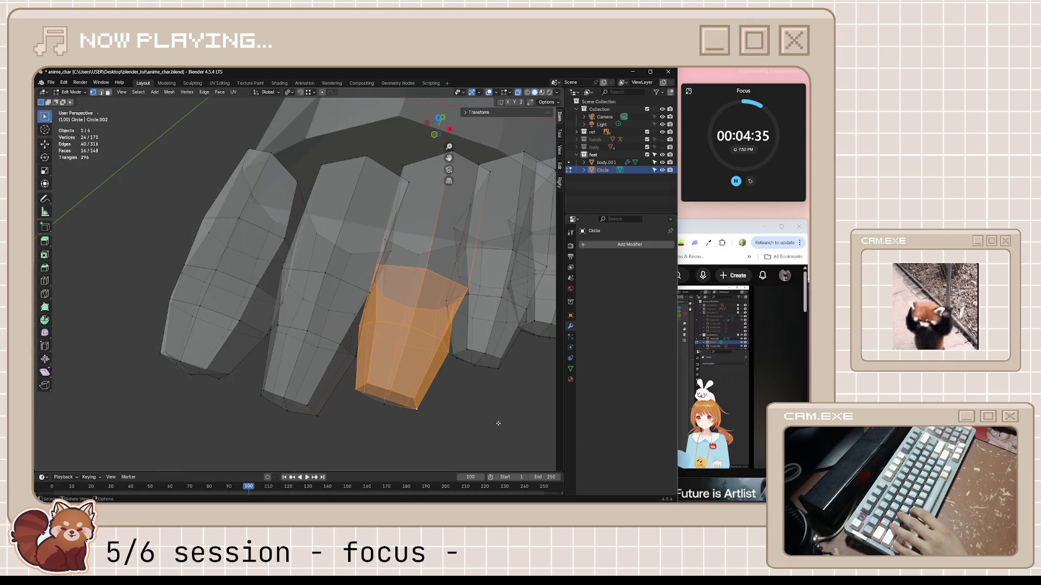
key("alt+s")
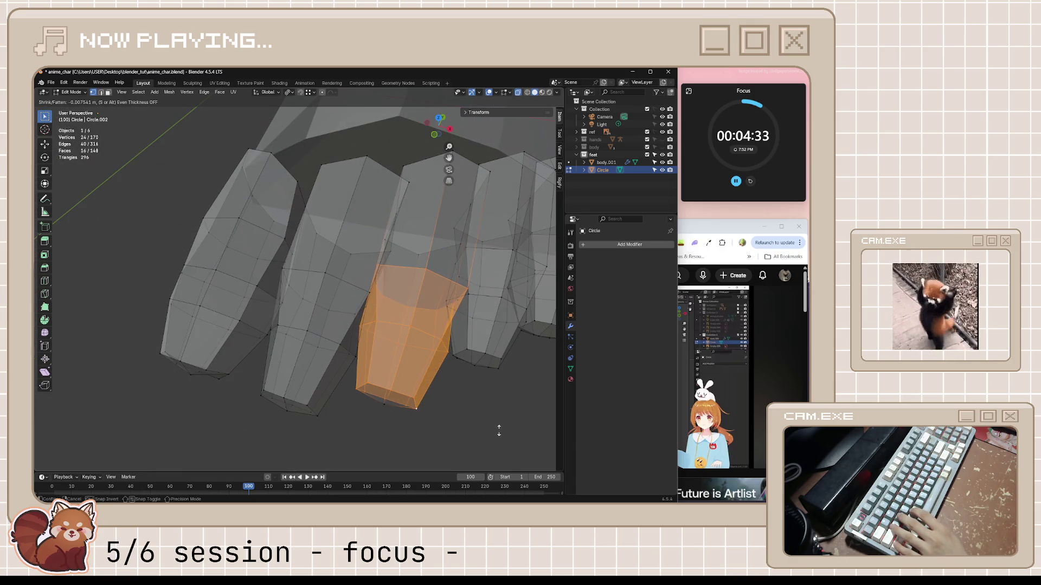
left_click(497, 166)
middle_click_drag(497, 167, 492, 296)
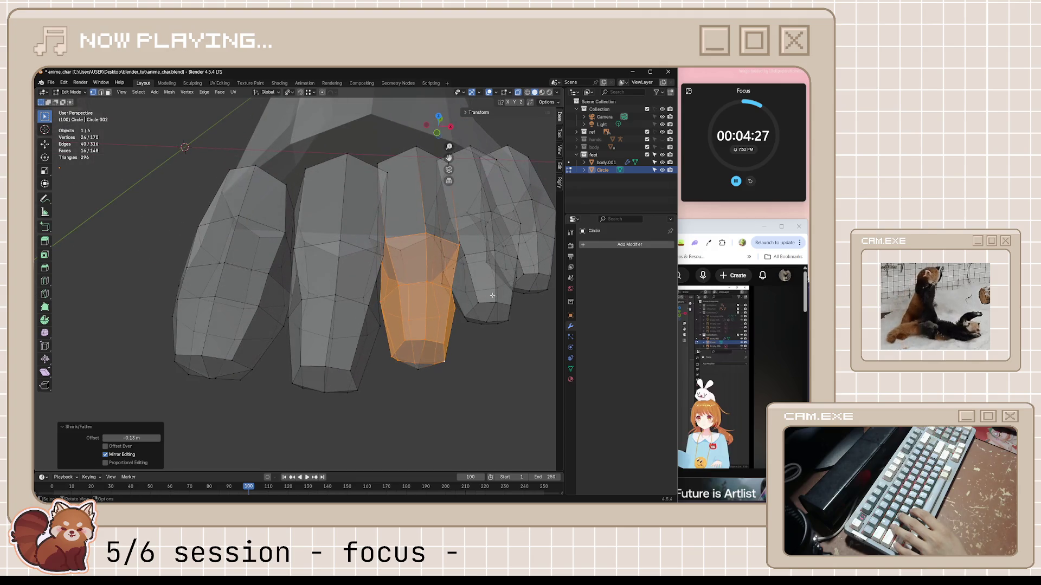
left_click(464, 410)
mouse_move(383, 253)
middle_mouse_down()
mouse_move(396, 246)
mouse_move(374, 286)
mouse_move(367, 337)
mouse_move(379, 352)
mouse_move(362, 343)
mouse_move(389, 271)
mouse_move(397, 290)
middle_mouse_up()
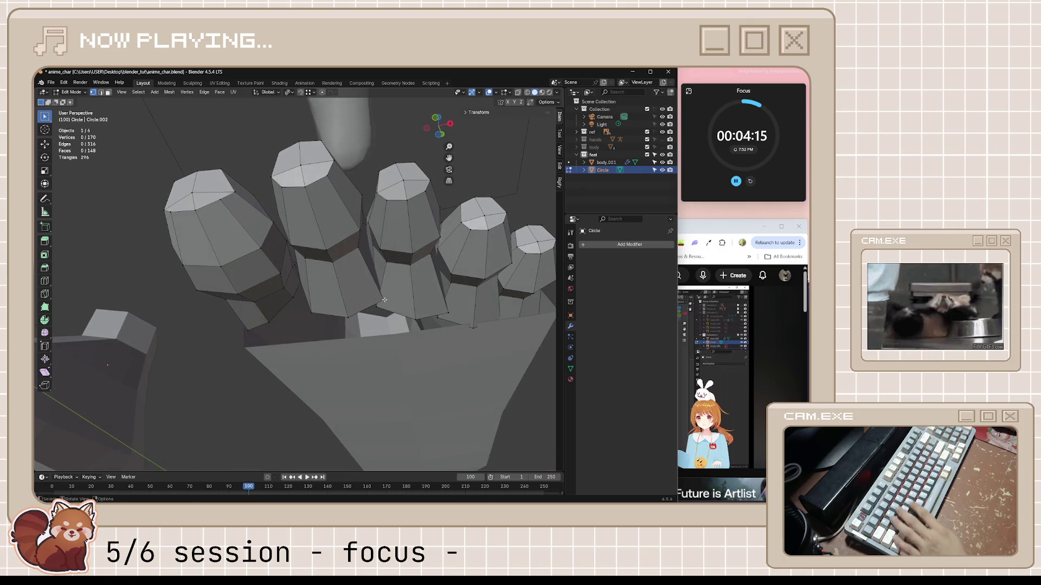
- Nudge the selected toe vertex slightly
key("g")
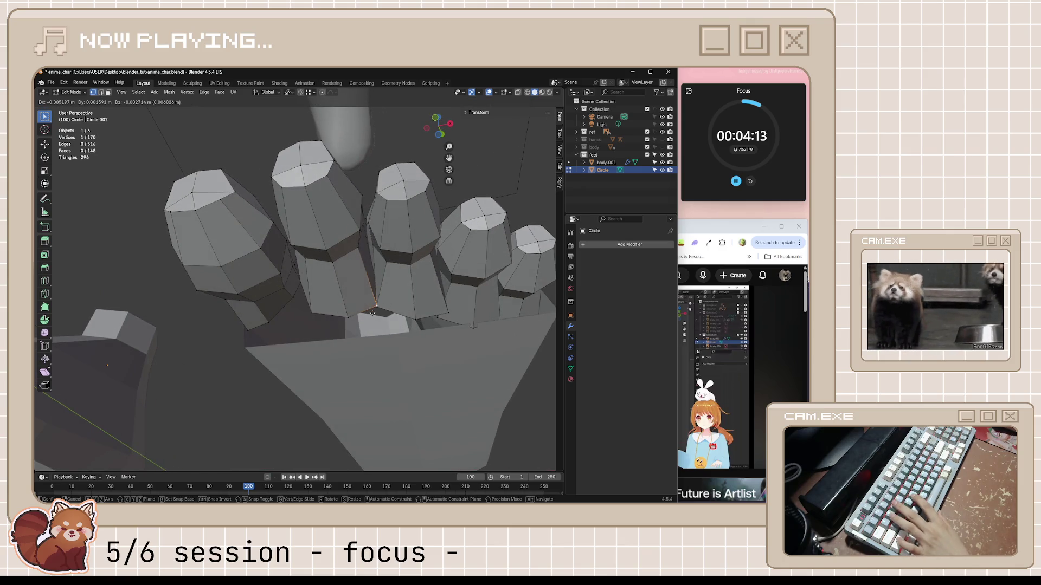
left_click(303, 308)
mouse_move(303, 307)
middle_mouse_down()
mouse_move(314, 252)
mouse_move(318, 317)
mouse_move(416, 349)
middle_mouse_up()
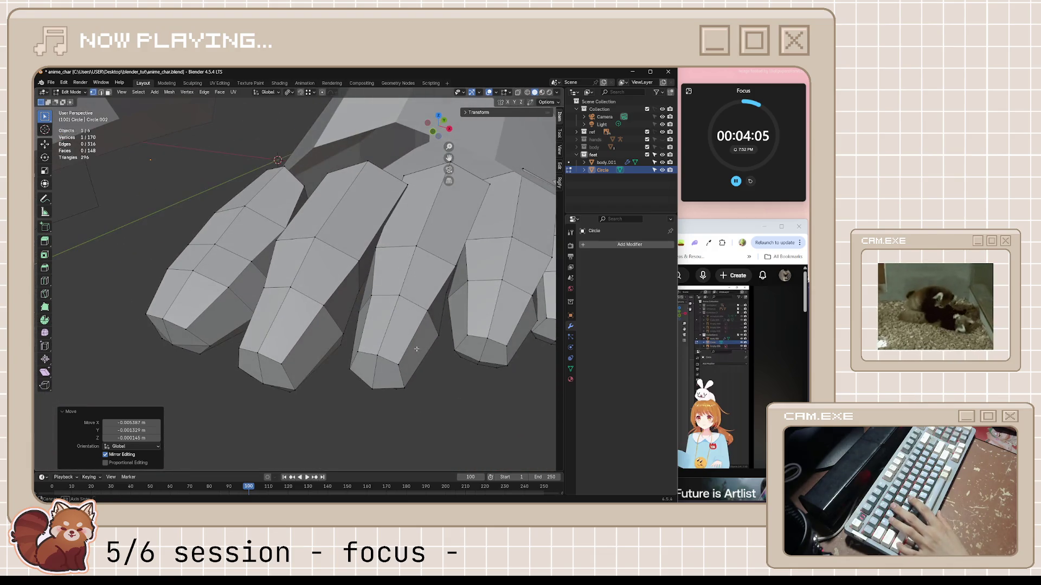
middle_click_drag(357, 258, 402, 292)
- Vertex-slide two vertices between the toes to factors 0.370 and 0.331, then enable X-ray
left_click(372, 271)
key("g")
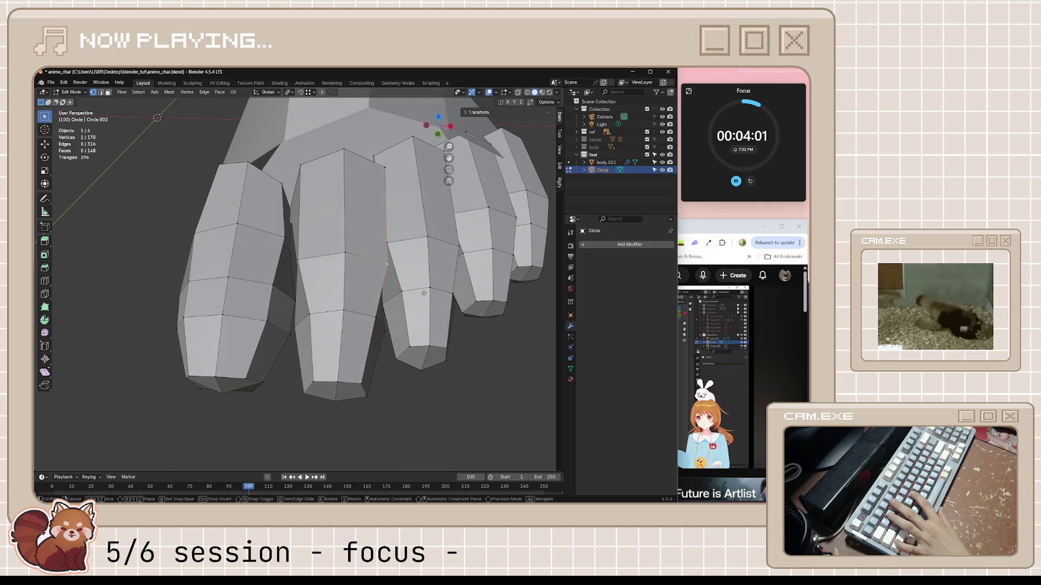
key("g")
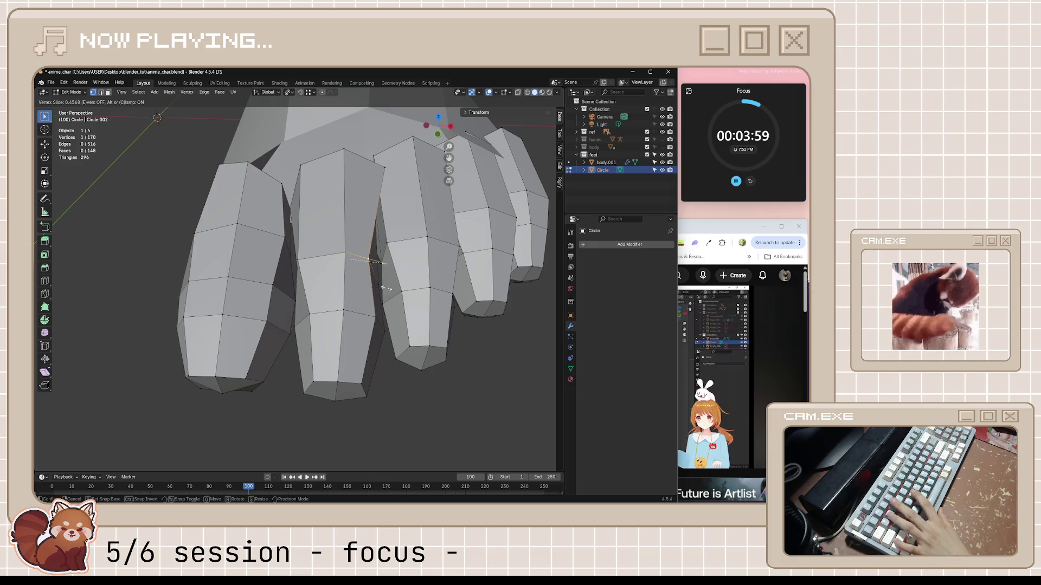
left_click(389, 288)
left_click(375, 186)
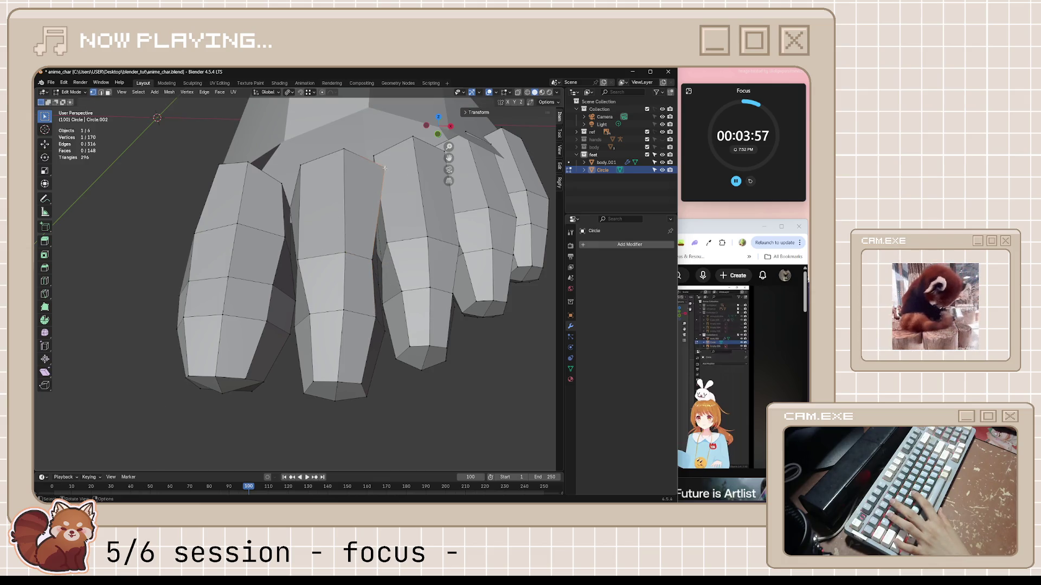
key("g")
key("g")
left_click(371, 163)
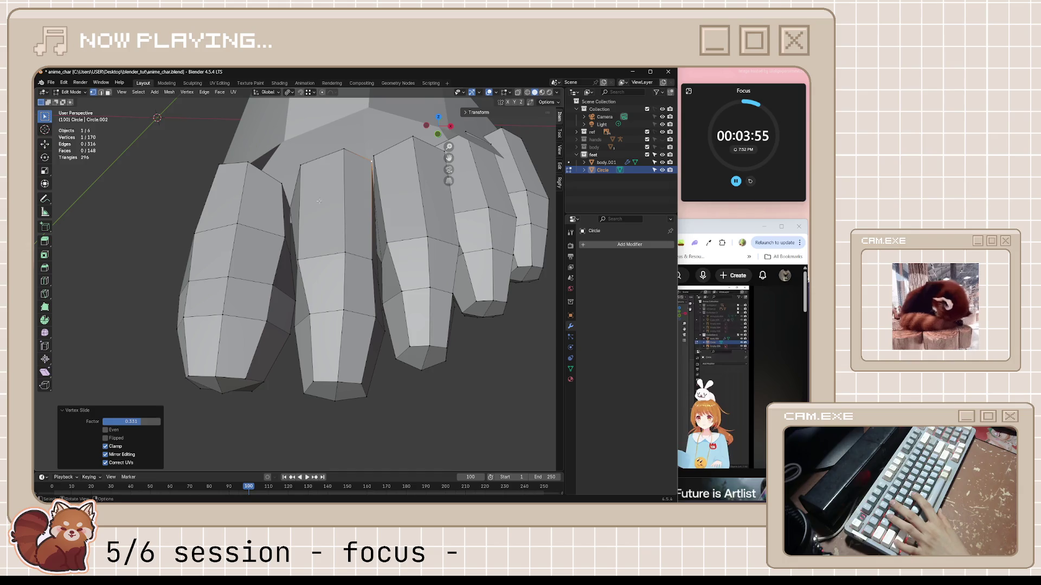
mouse_move(319, 201)
middle_mouse_down()
mouse_move(307, 192)
mouse_move(388, 266)
mouse_move(397, 221)
mouse_move(440, 251)
mouse_move(438, 269)
middle_mouse_up()
key("alt+z")
left_click(423, 238)
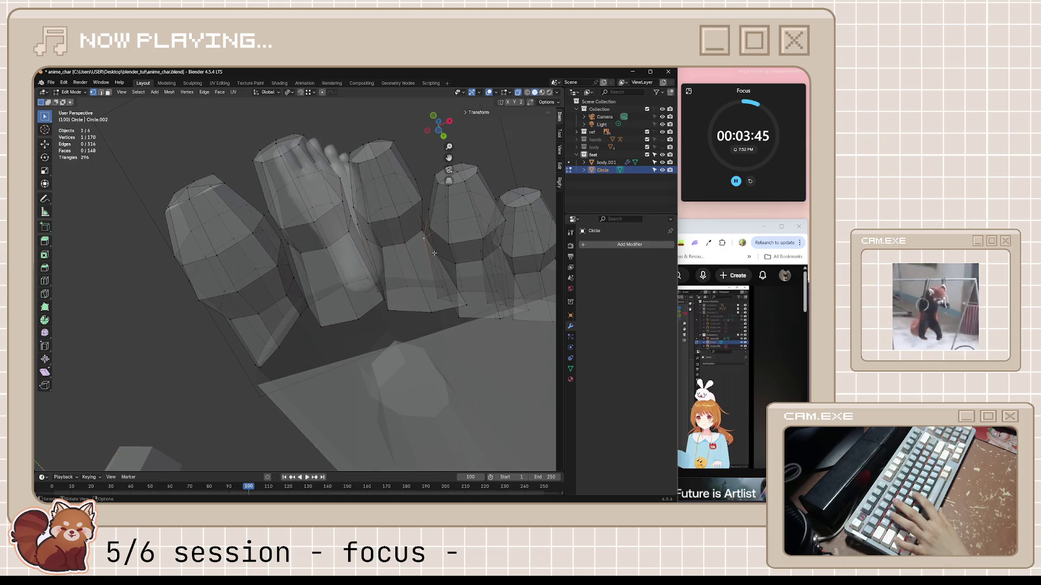
- Shrink the selected toe vertices inward twice, by about -0.127 m and -0.305 m
key("alt+s")
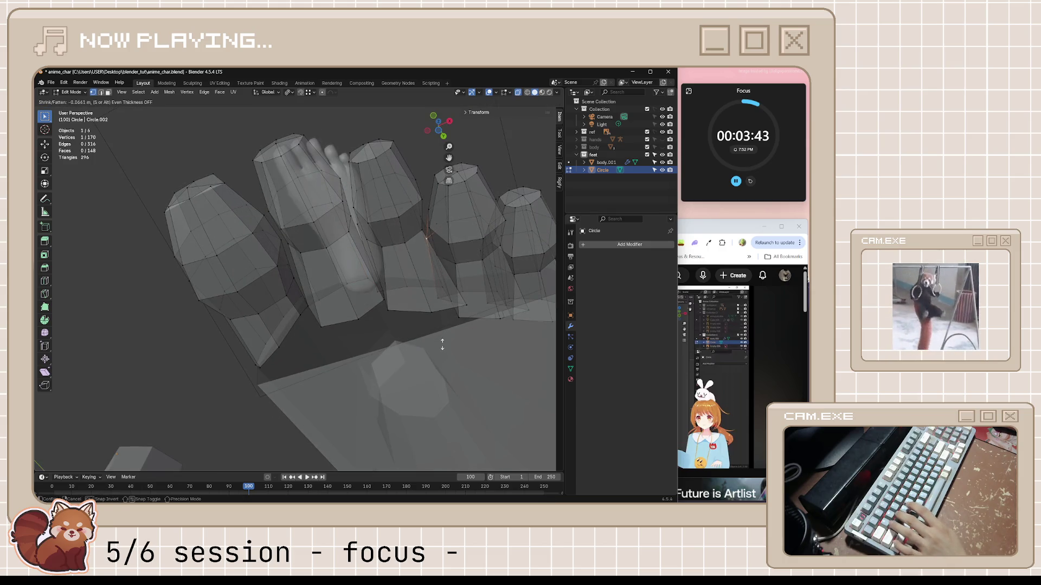
left_click(448, 388)
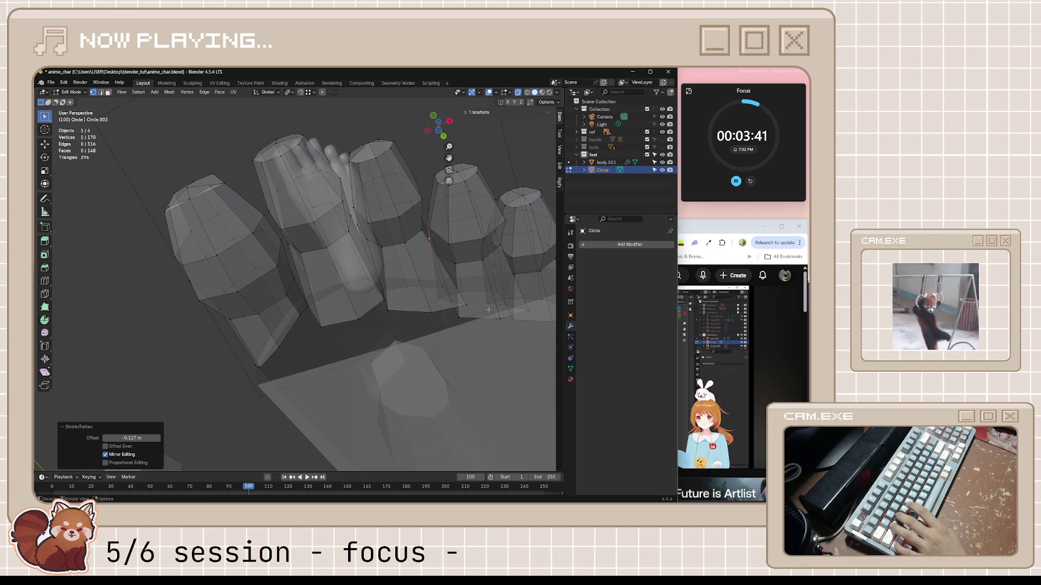
middle_click_drag(449, 388, 502, 320)
middle_click_drag(416, 309, 434, 368)
key("alt+s")
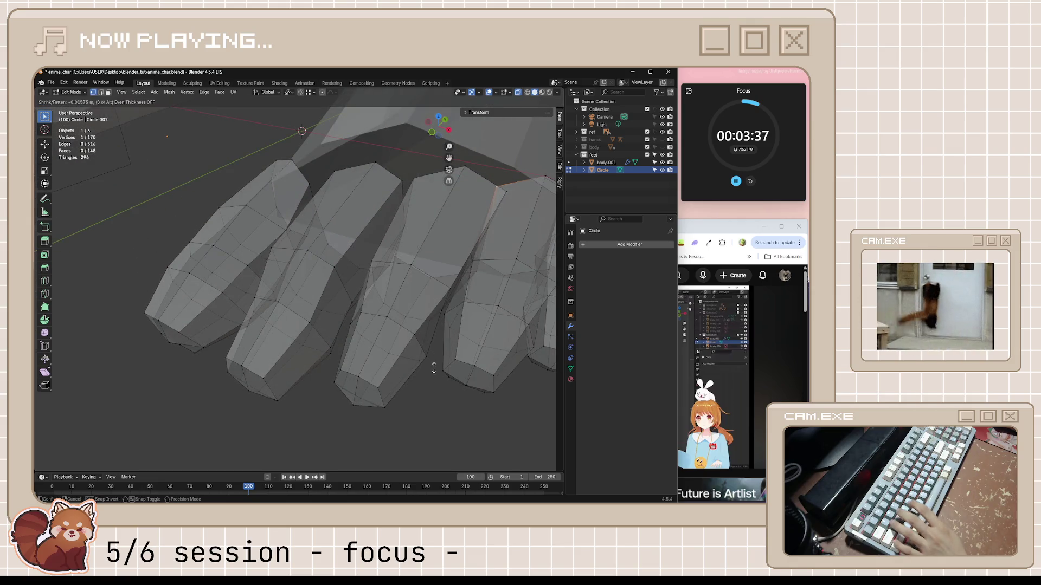
left_click(446, 235)
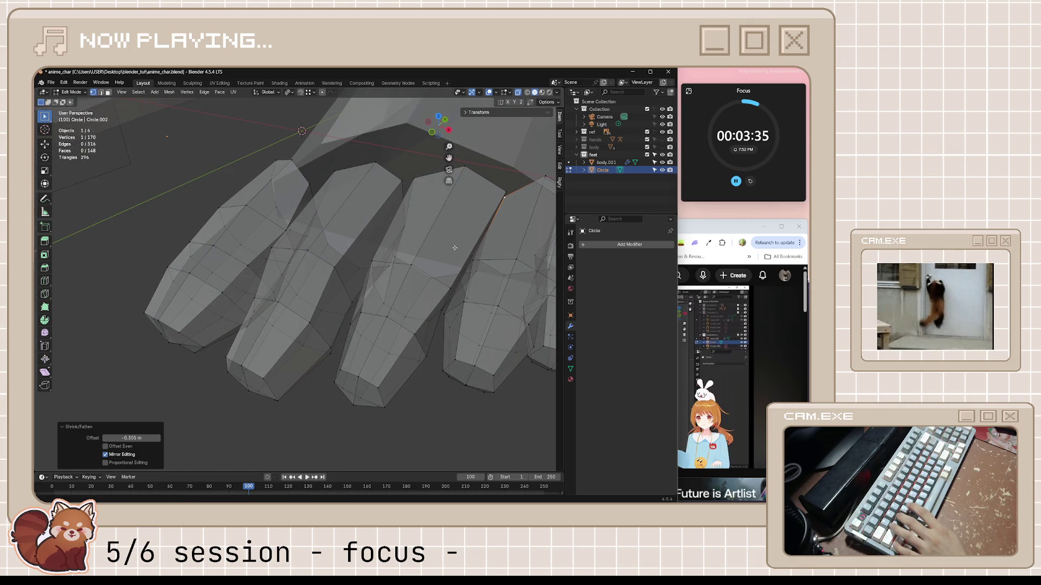
mouse_move(446, 236)
middle_mouse_down()
mouse_move(480, 249)
mouse_move(352, 199)
middle_mouse_up()
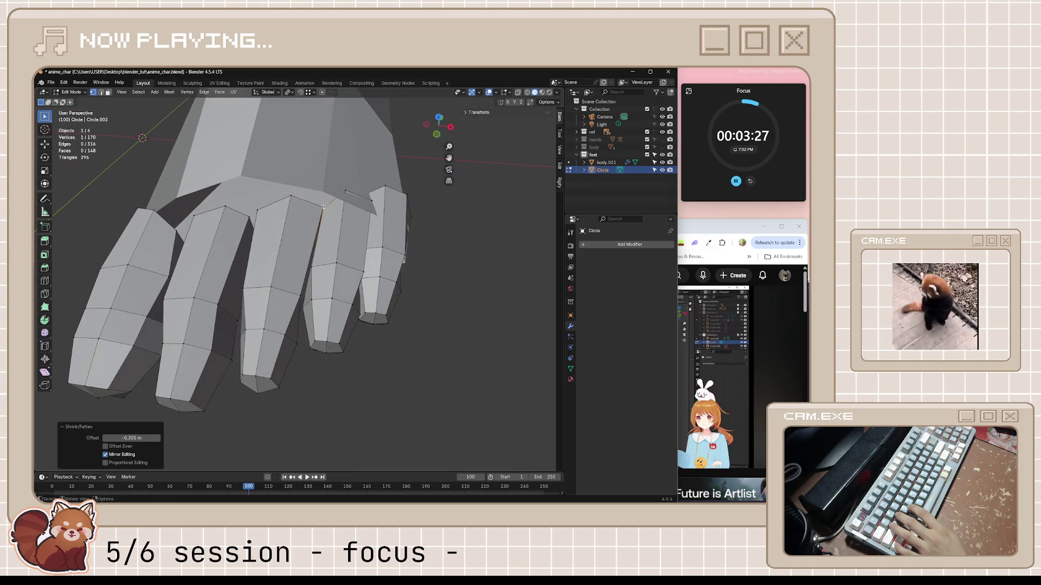
- Shrink another toe vertex inward by -0.062 m, then select a vertex between the toes
scroll(323, 206, "up", 5)
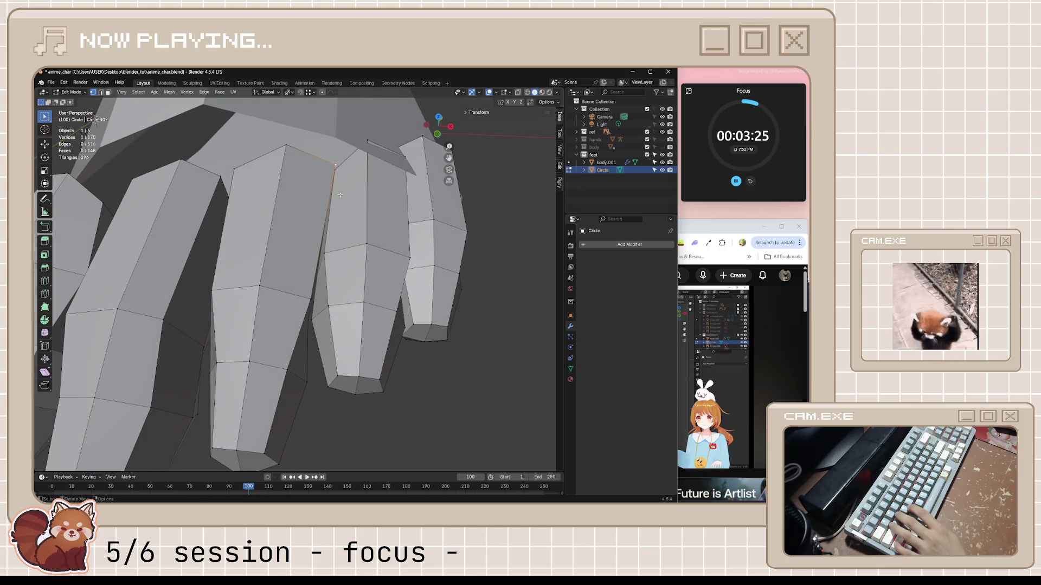
key("alt+s")
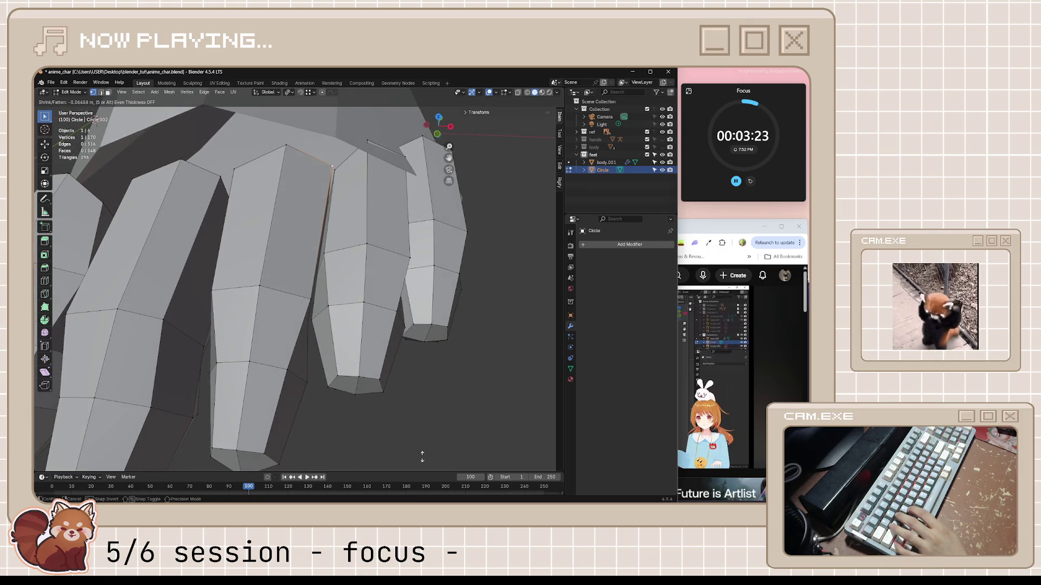
left_click(423, 437)
scroll(422, 437, "down", 4)
middle_click_drag(422, 437, 401, 396)
mouse_move(254, 303)
middle_mouse_down()
mouse_move(244, 283)
mouse_move(288, 286)
mouse_move(314, 311)
middle_mouse_up()
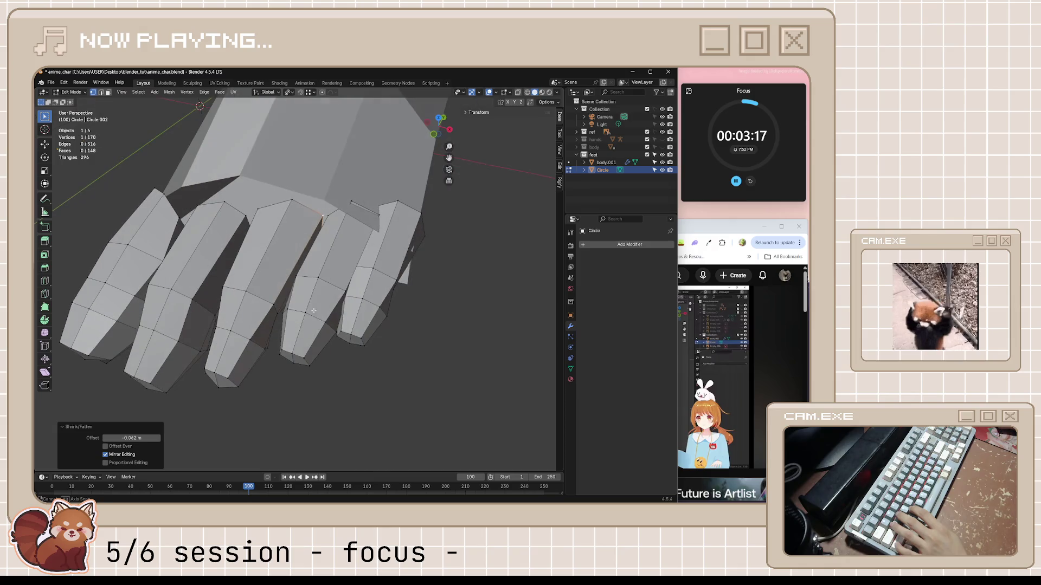
left_click(325, 286)
mouse_move(371, 225)
middle_mouse_down()
mouse_move(389, 137)
mouse_move(327, 266)
middle_mouse_up()
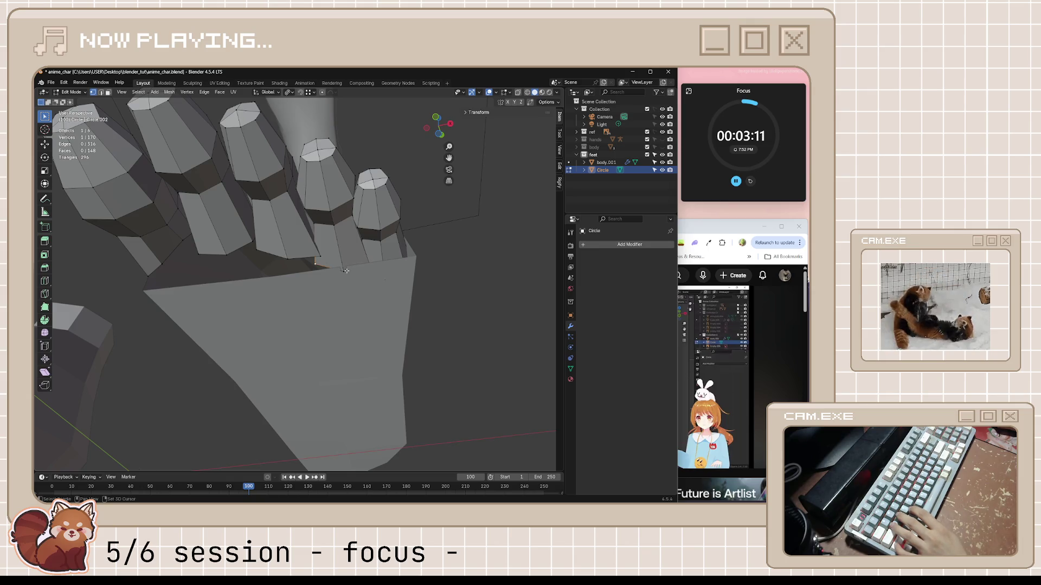
- Scale the selected vertex under the toes to tighten the toe base
key("s")
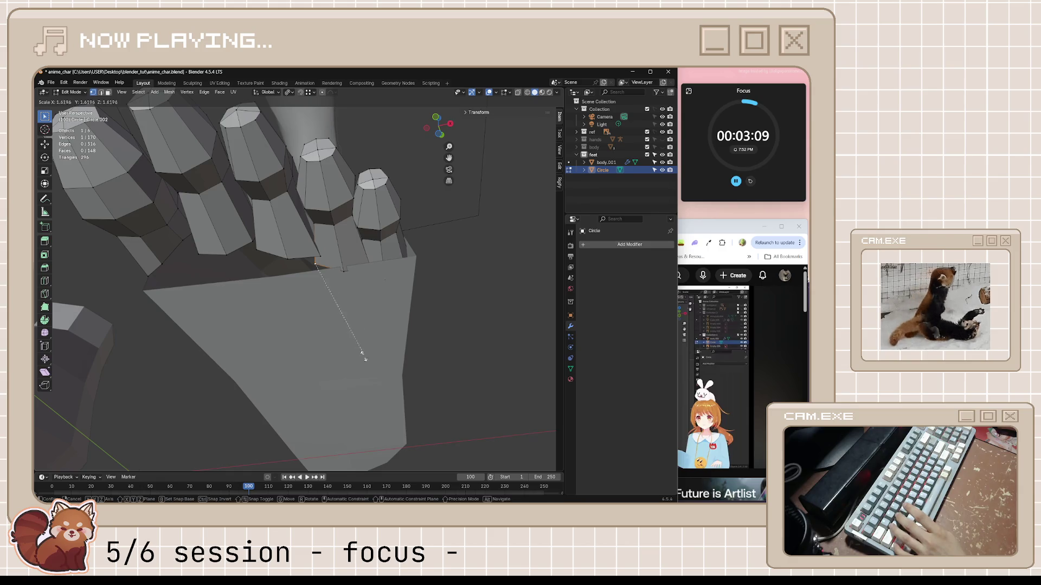
left_click(239, 226)
middle_click_drag(379, 234, 536, 249)
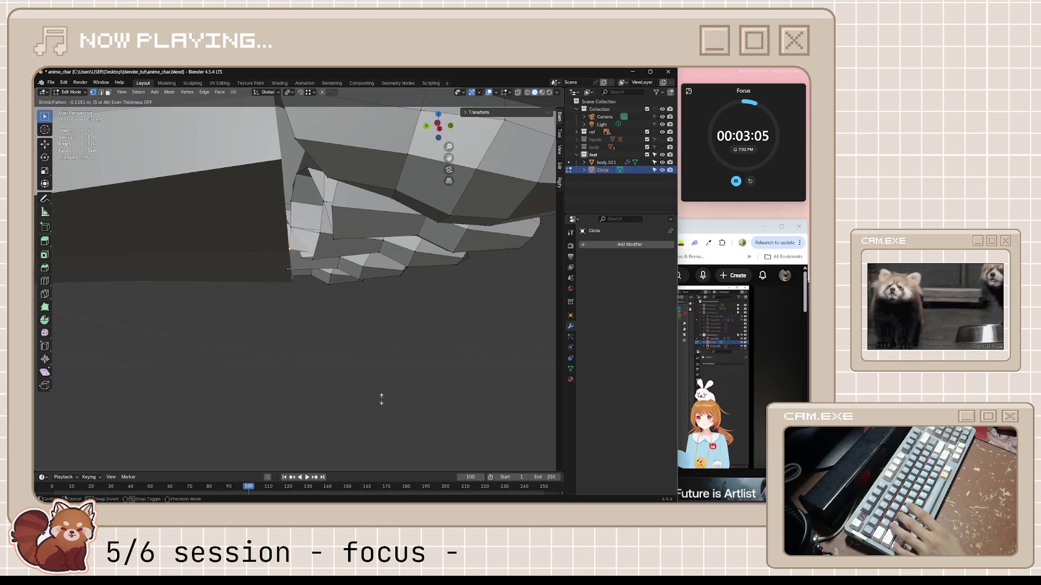
middle_click_drag(379, 412, 433, 314)
- Shrink the vertex inward repeatedly, ending at -0.0733 m, then turn on X-ray
key("alt+s")
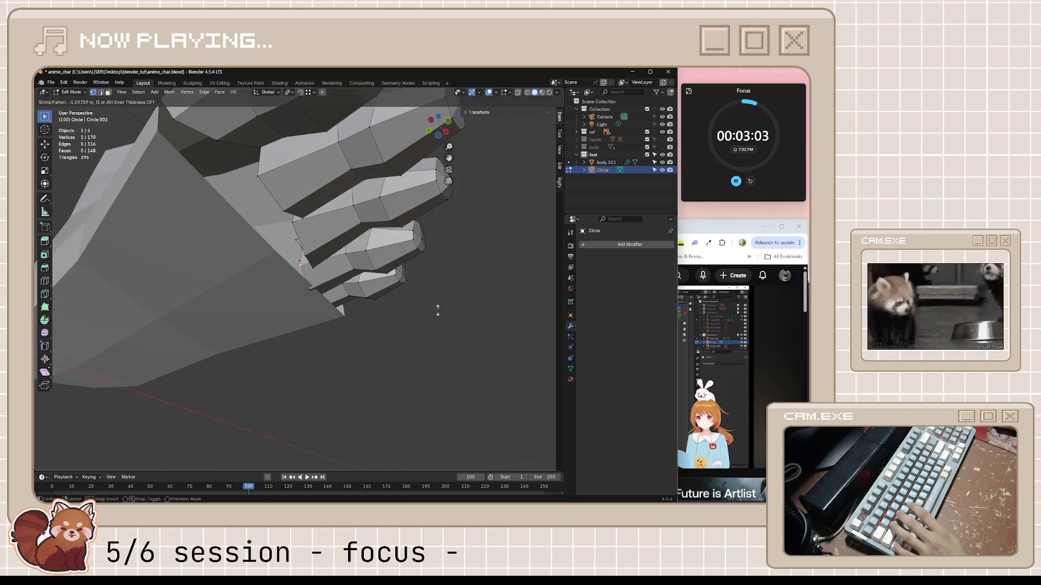
left_click(437, 399)
mouse_move(438, 399)
middle_mouse_down()
mouse_move(404, 392)
mouse_move(383, 302)
middle_mouse_up()
key("alt+s")
left_click(381, 371)
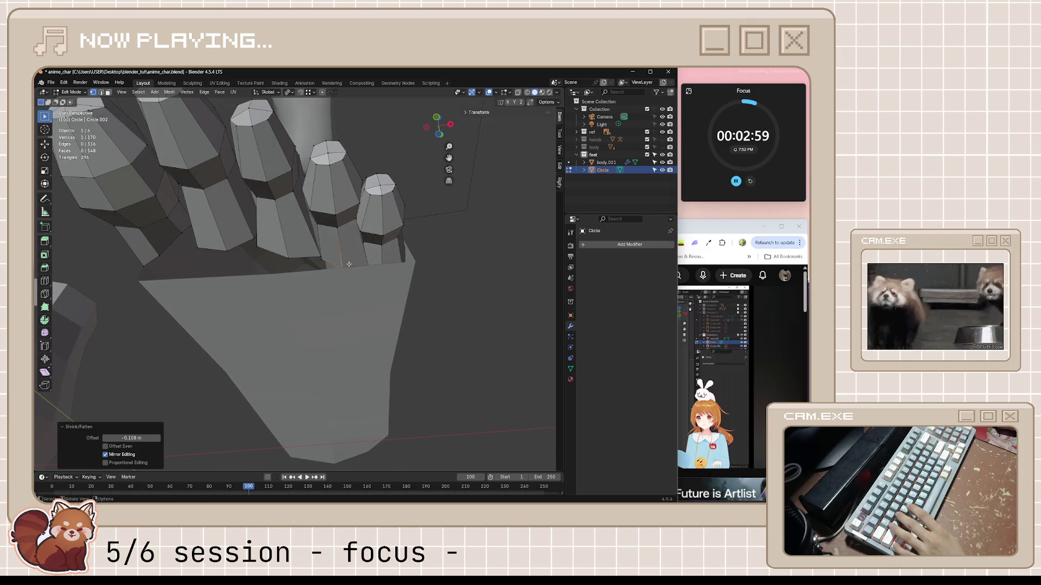
key("alt+s")
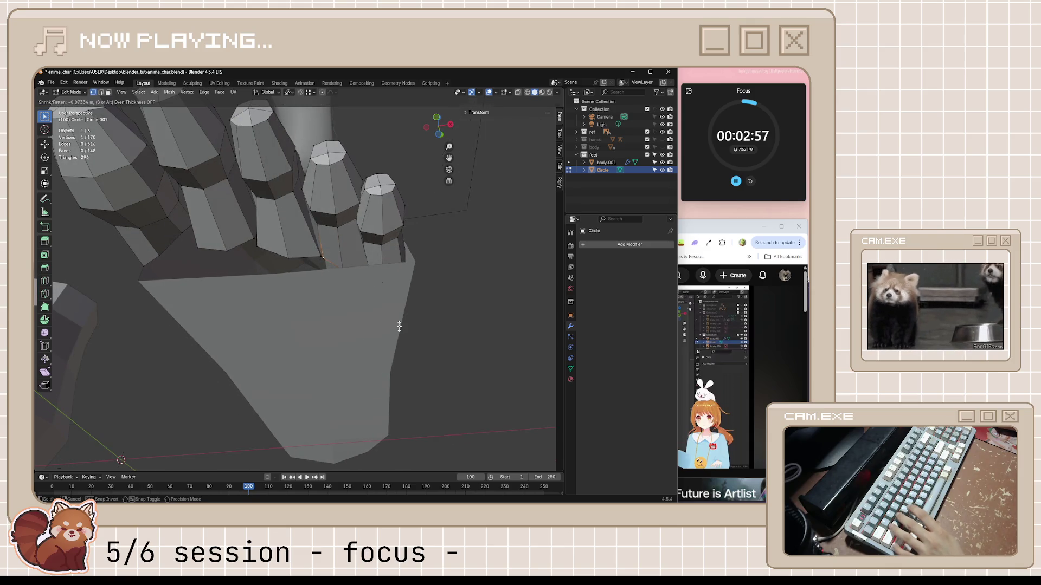
left_click(399, 327)
mouse_move(399, 326)
middle_mouse_down()
mouse_move(424, 303)
mouse_move(420, 275)
mouse_move(452, 315)
mouse_move(398, 278)
middle_mouse_up()
key("alt+z")
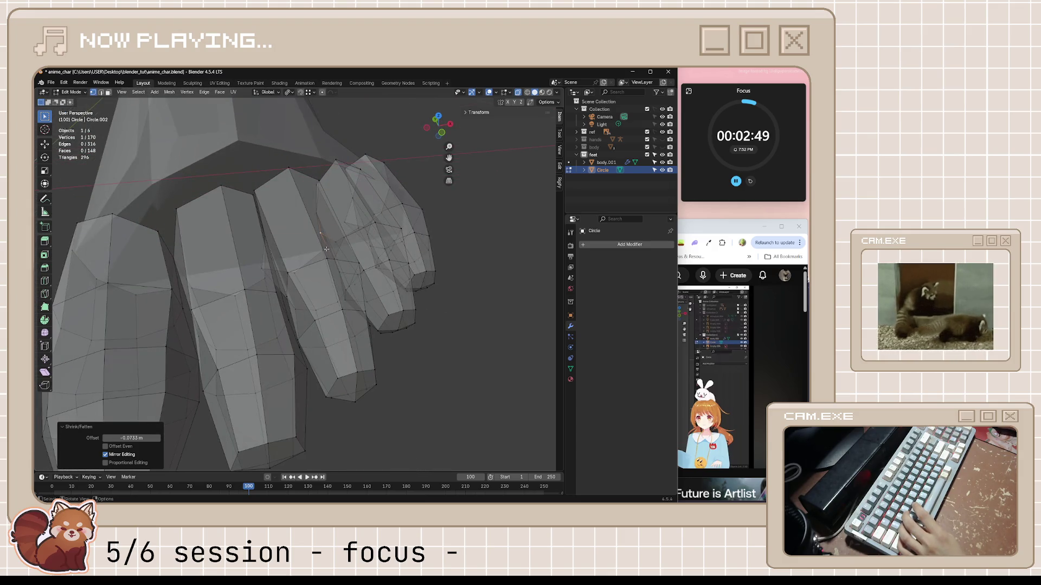
- Toggle X-ray and shrink the selected toe vertex inward
middle_click_drag(327, 249, 353, 255)
key("alt+z")
key("alt+z")
key("alt+s")
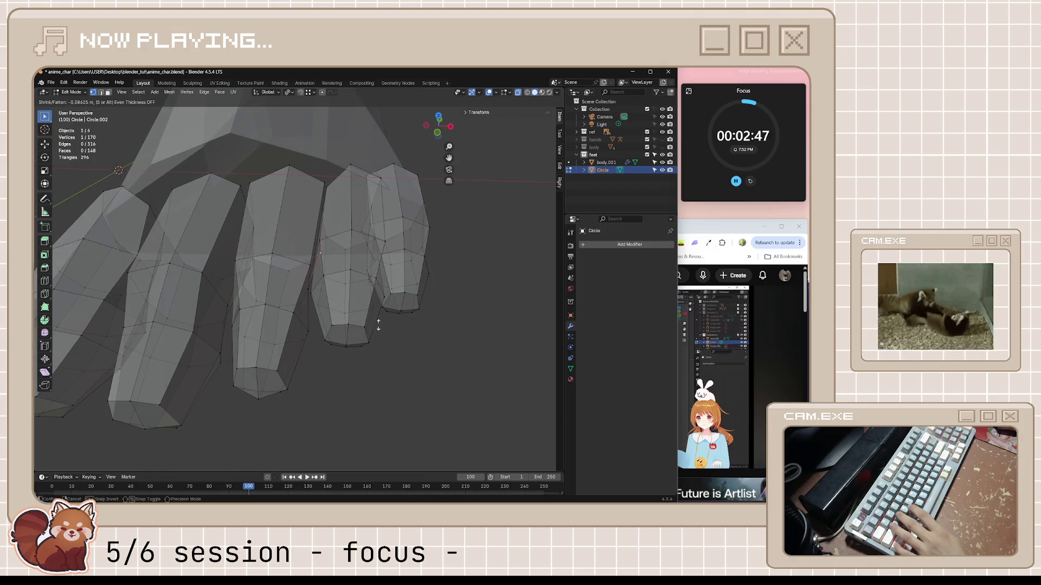
left_click(380, 323)
mouse_move(379, 323)
middle_mouse_down()
mouse_move(379, 279)
mouse_move(391, 272)
mouse_move(379, 279)
mouse_move(413, 318)
middle_mouse_up()
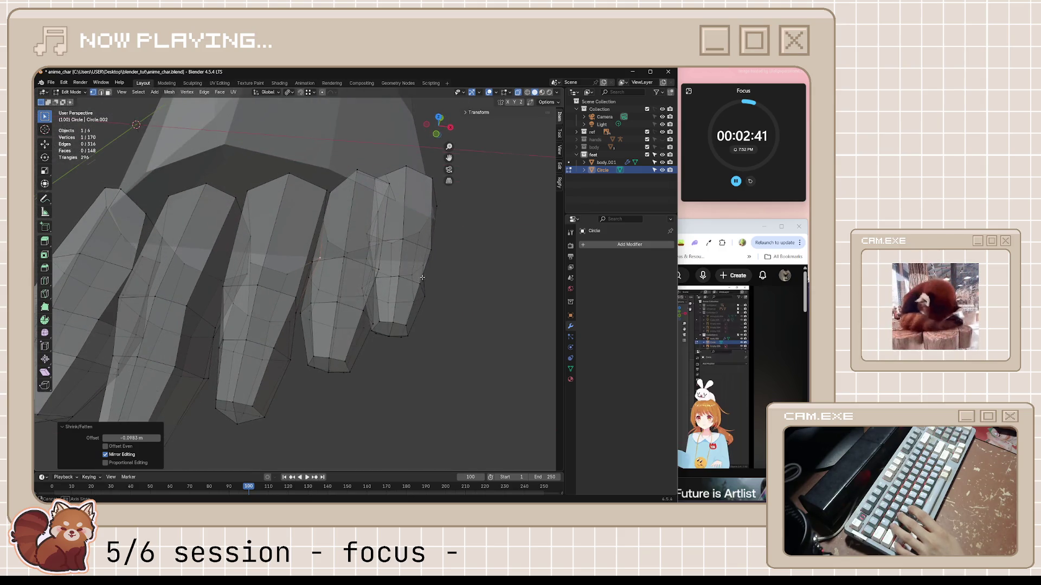
middle_click_drag(422, 278, 409, 285)
- Select the rightmost toe's tip loops and shrink them inward with Alt+S
left_click(403, 286, "alt")
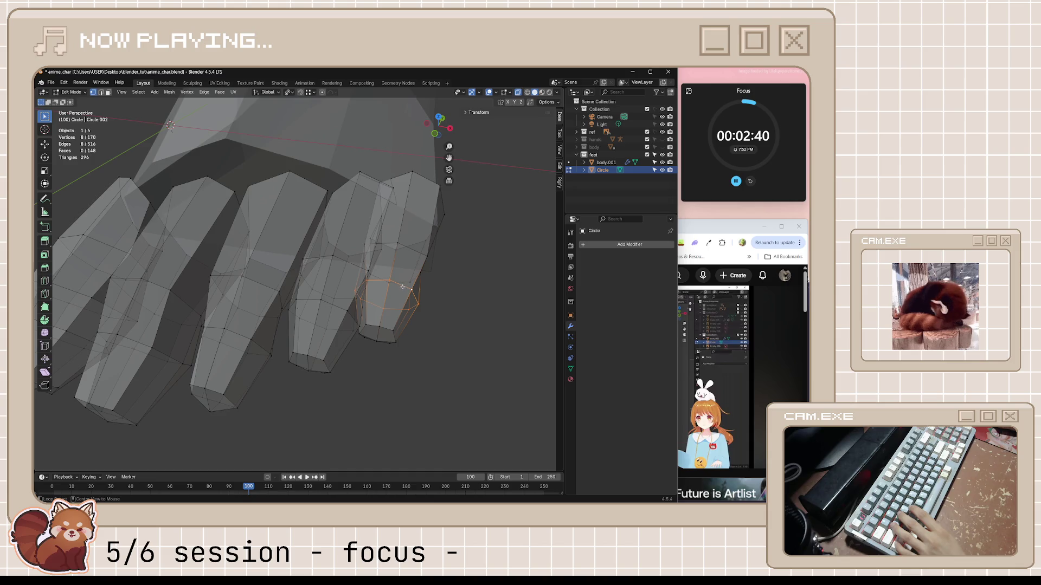
left_click(419, 253, "alt+shift")
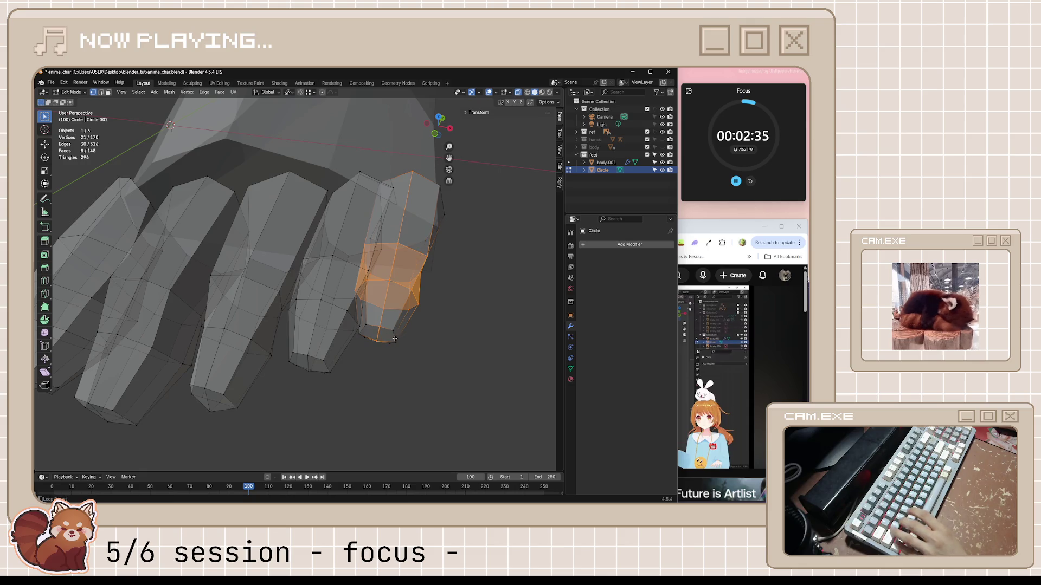
left_click(395, 339, "shift")
mouse_move(394, 339)
middle_mouse_down()
mouse_move(406, 256)
mouse_move(429, 316)
middle_mouse_up()
left_click(386, 253, "shift")
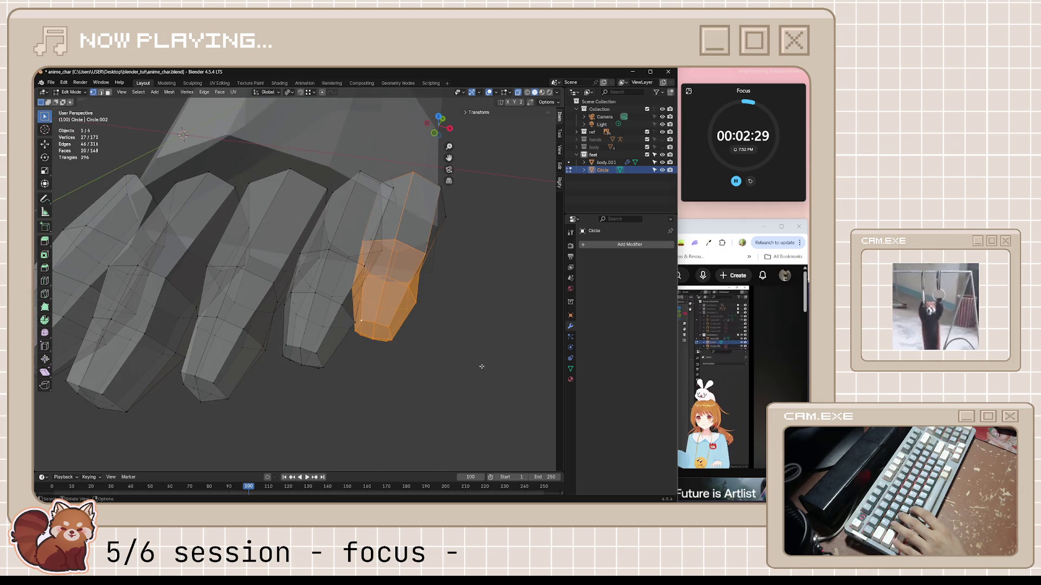
key("s")
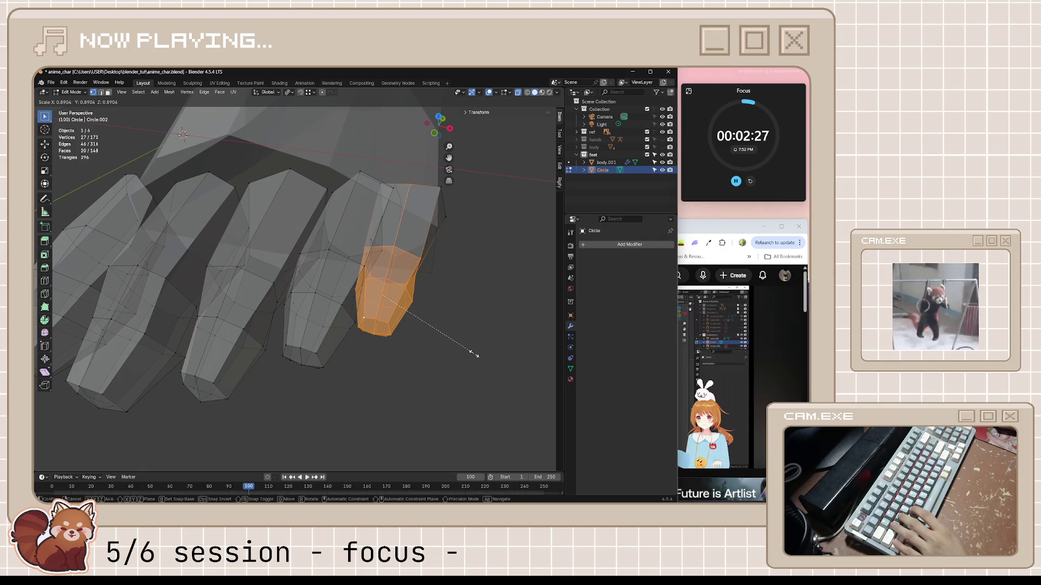
right_click(472, 353)
key("alt+s")
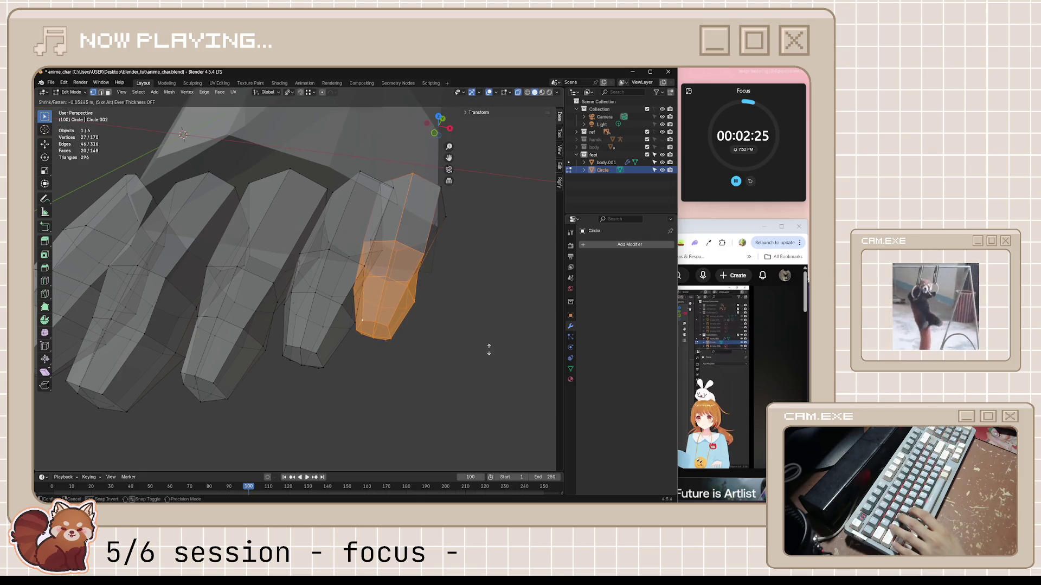
left_click(487, 401)
mouse_move(487, 401)
middle_mouse_down()
mouse_move(457, 297)
mouse_move(426, 307)
middle_mouse_up()
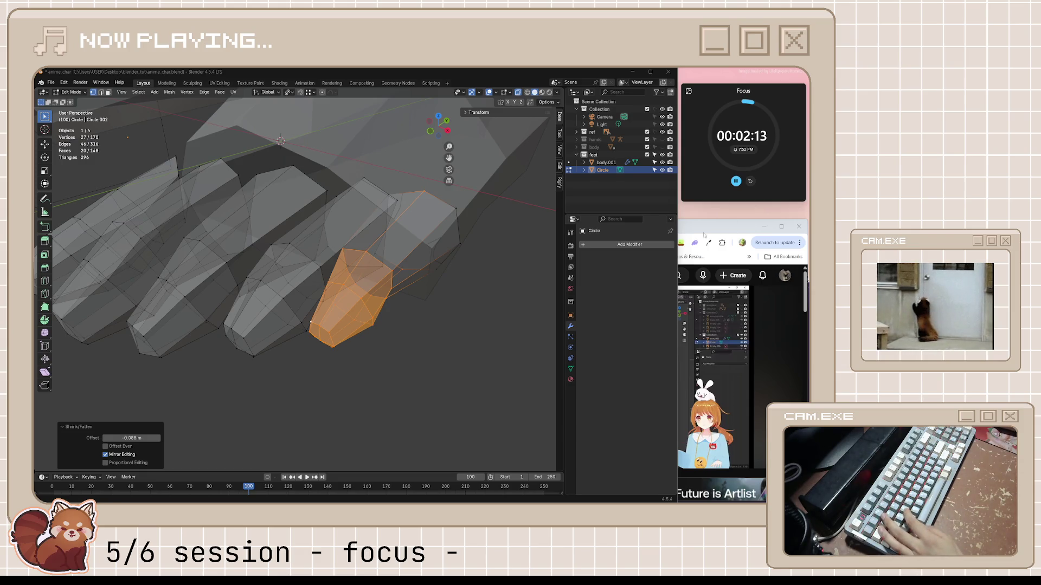
mouse_move(449, 284)
middle_mouse_down()
mouse_move(483, 291)
mouse_move(498, 251)
mouse_move(441, 253)
mouse_move(414, 312)
mouse_move(455, 321)
middle_mouse_up()
- Move the selected toe geometry, then select the small toe's whole tip with Ctrl+L
key("g")
left_click(494, 254)
scroll(441, 253, "up", 3)
left_click(384, 317, "alt")
key("g")
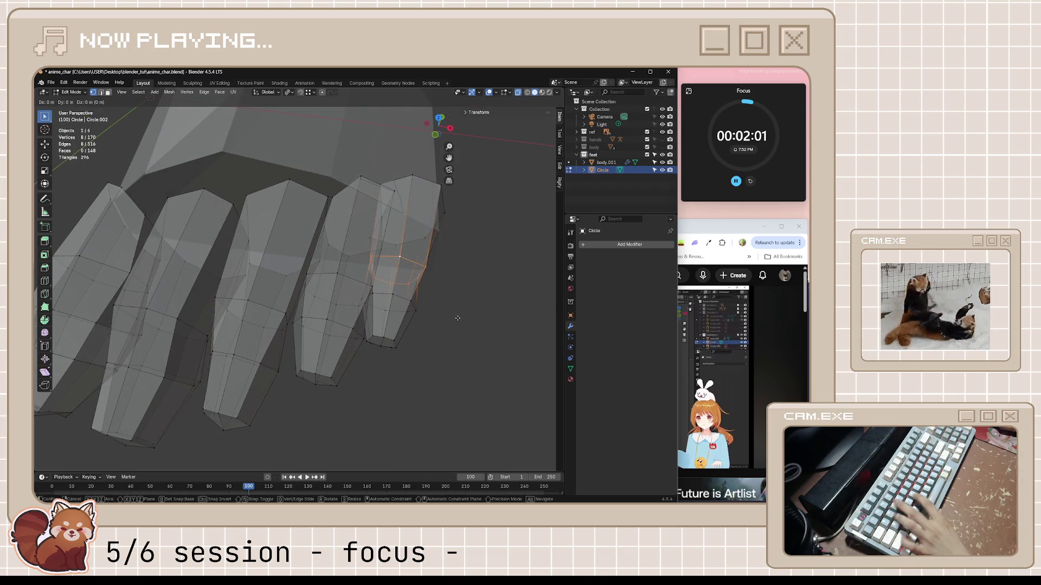
key("x")
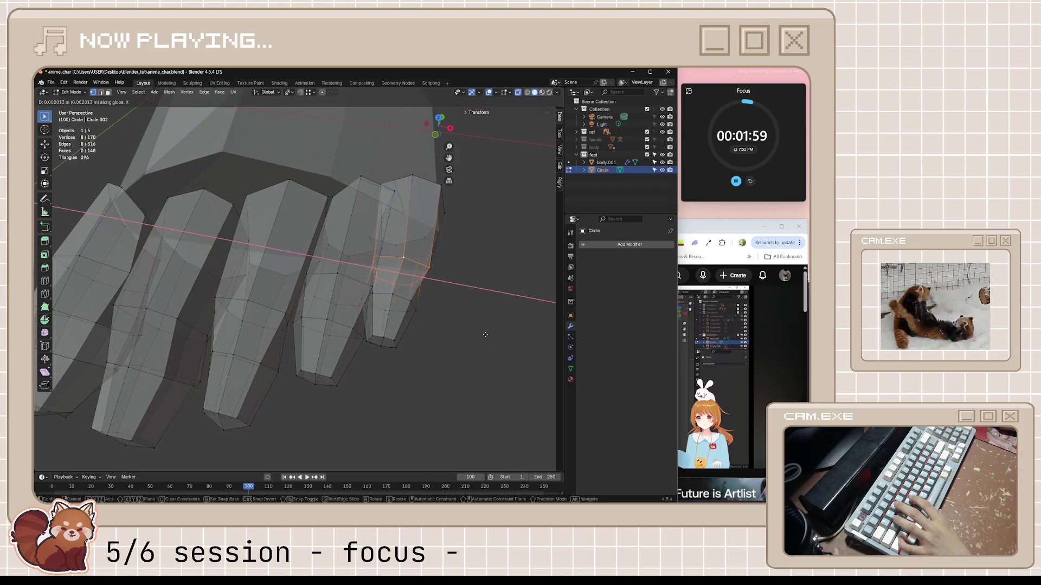
key("Escape")
key("ctrl+l")
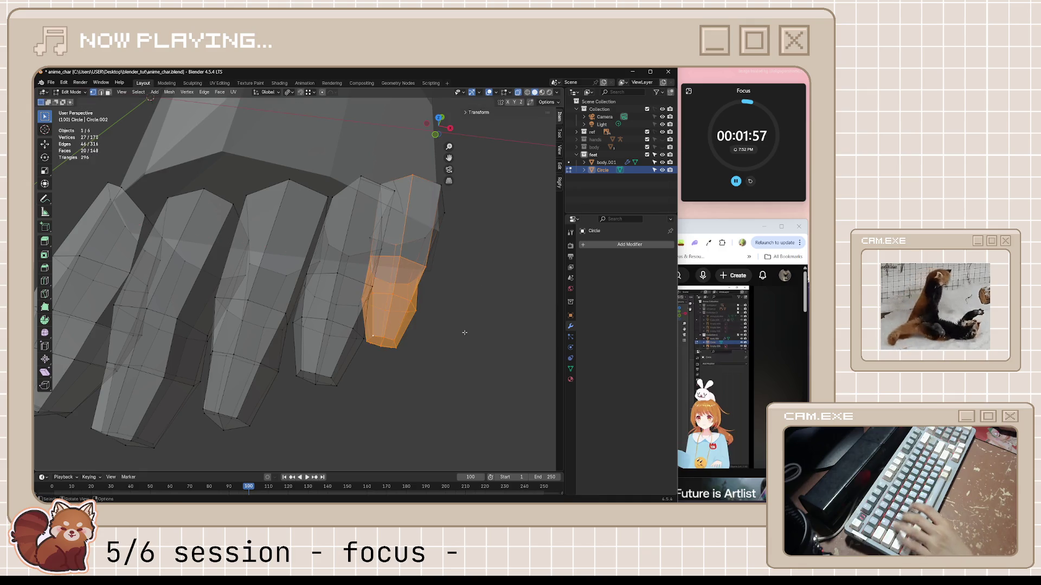
key("g")
key("x")
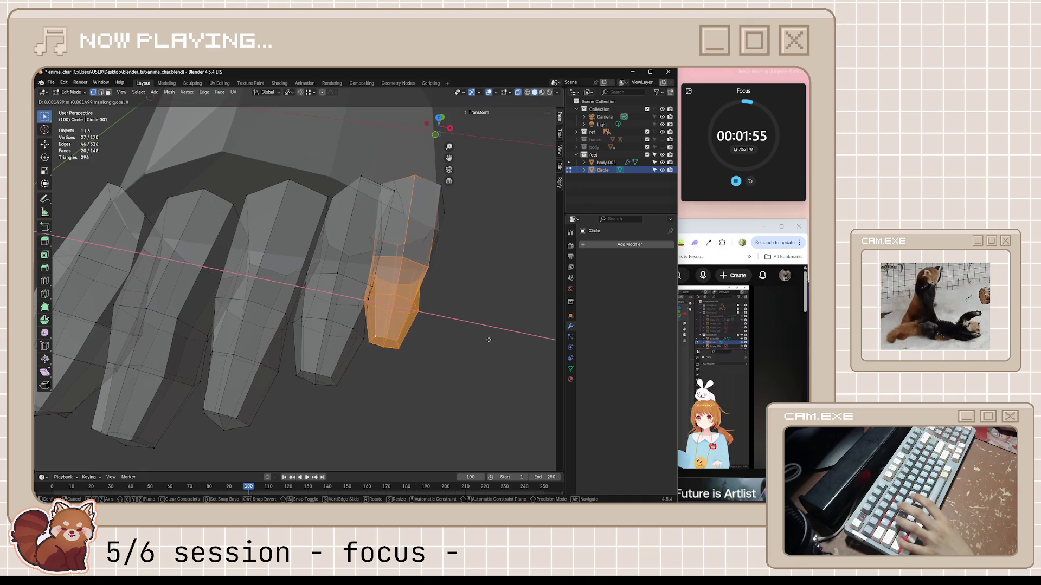
key("Escape")
- Deselect two vertices and nudge the toe tip about 0.003 m along X
left_click(413, 176, "shift")
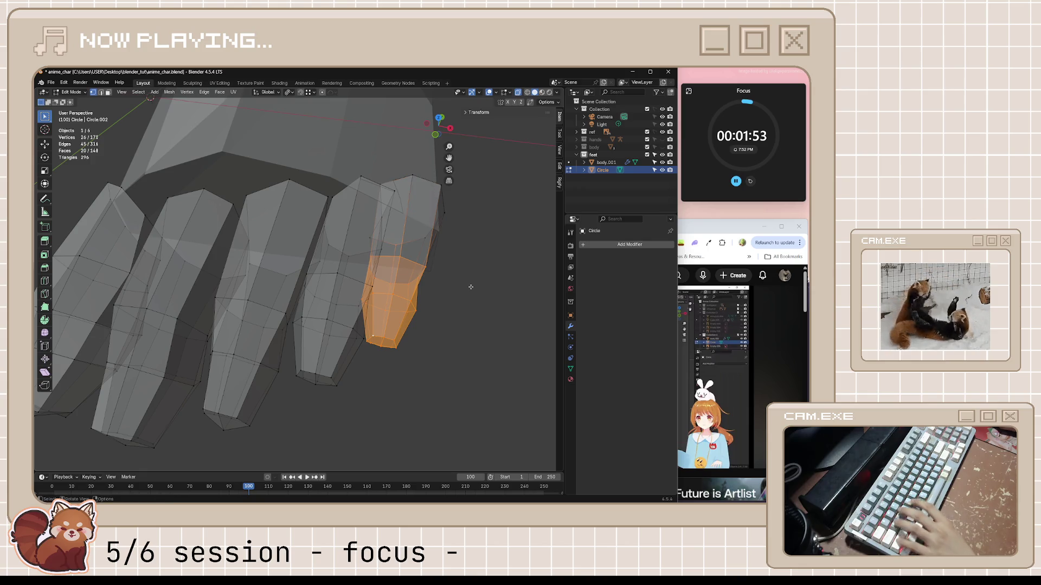
left_click(405, 247, "shift")
key("g")
key("x")
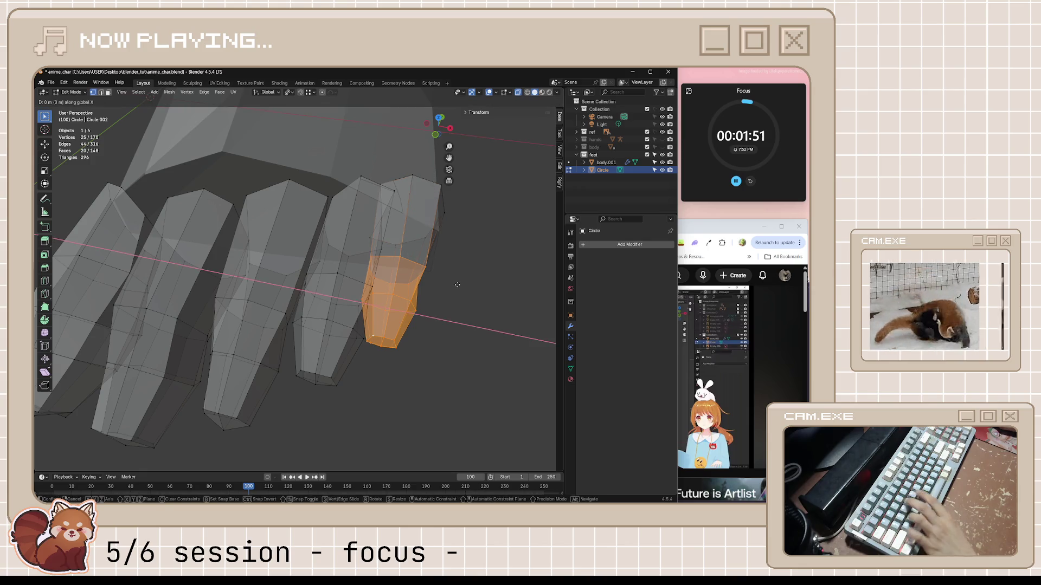
left_click(487, 305)
mouse_move(488, 305)
middle_mouse_down()
mouse_move(476, 267)
mouse_move(491, 277)
mouse_move(463, 274)
mouse_move(460, 299)
middle_mouse_up()
scroll(490, 277, "up", 5)
scroll(479, 318, "down", 5)
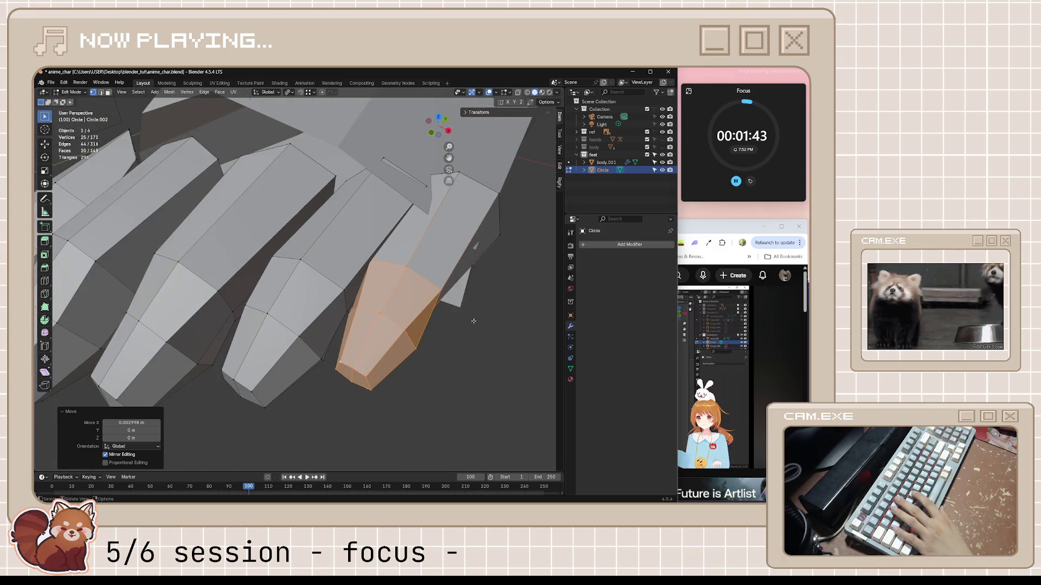
key("g")
key("x")
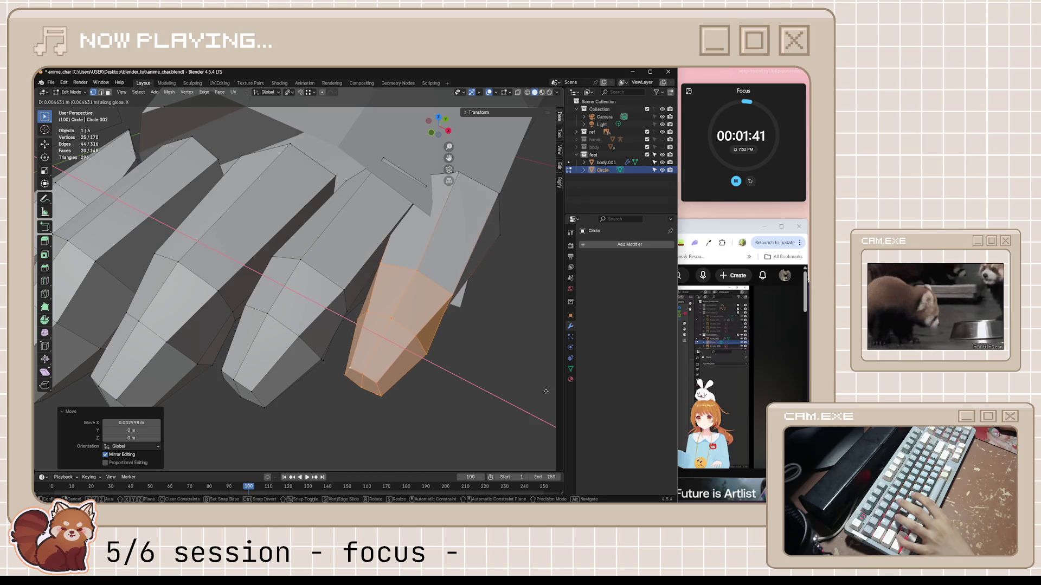
left_click(518, 379)
- Turn X-ray on, select a single vertex at the toe base, and start shrinking it
key("alt+z")
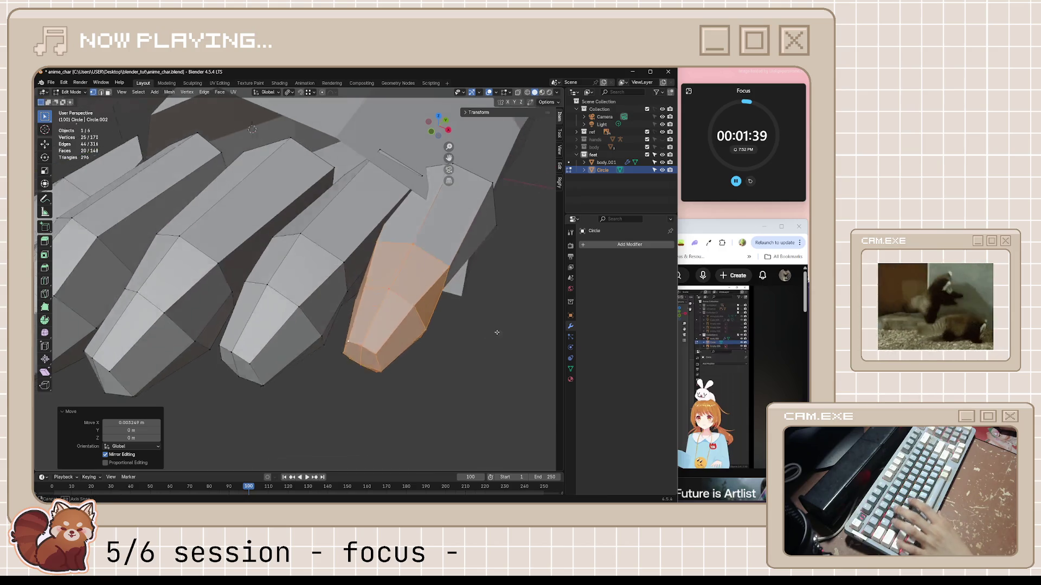
mouse_move(493, 327)
middle_mouse_down()
mouse_move(499, 309)
mouse_move(404, 159)
middle_mouse_up()
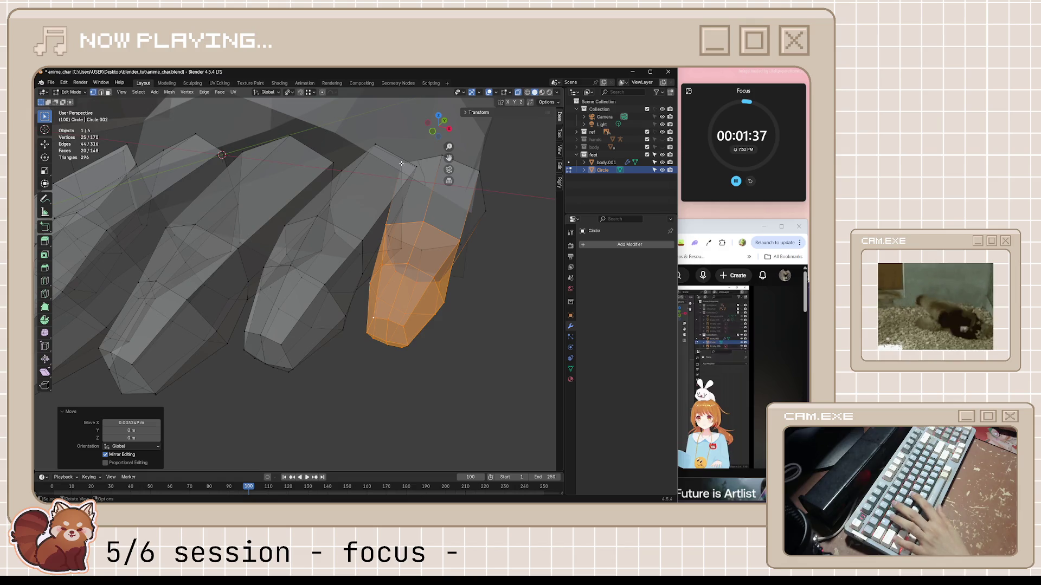
left_click(401, 163)
mouse_move(430, 199)
middle_mouse_down()
mouse_move(436, 244)
mouse_move(462, 224)
middle_mouse_up()
key("alt+s")
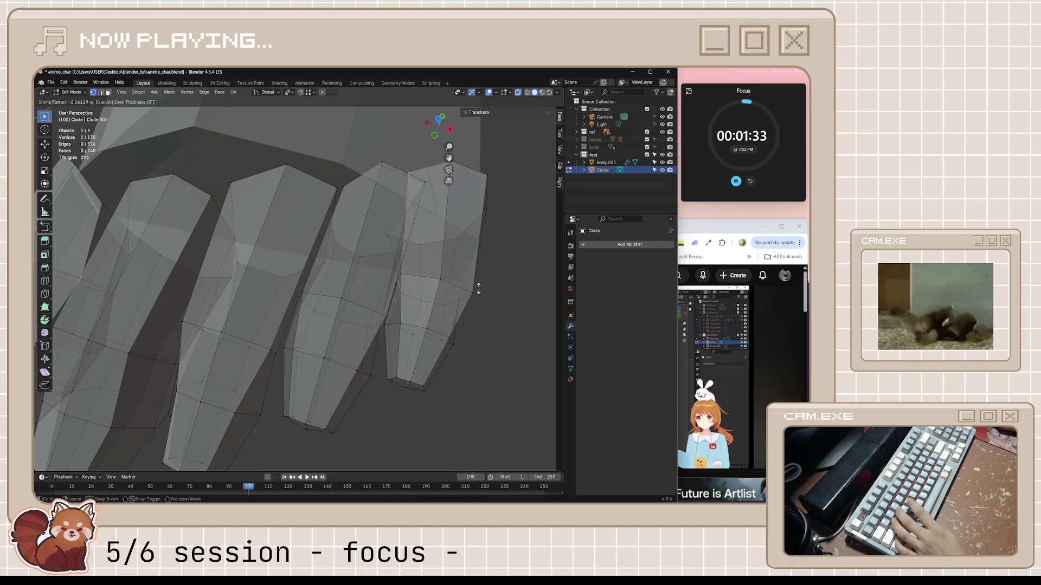
- Offset the toe vertex by -0.677 m, slide it along an edge, then offset by -0.378 m
left_click(393, 132)
mouse_move(393, 135)
middle_mouse_down()
mouse_move(257, 149)
mouse_move(260, 186)
middle_mouse_up()
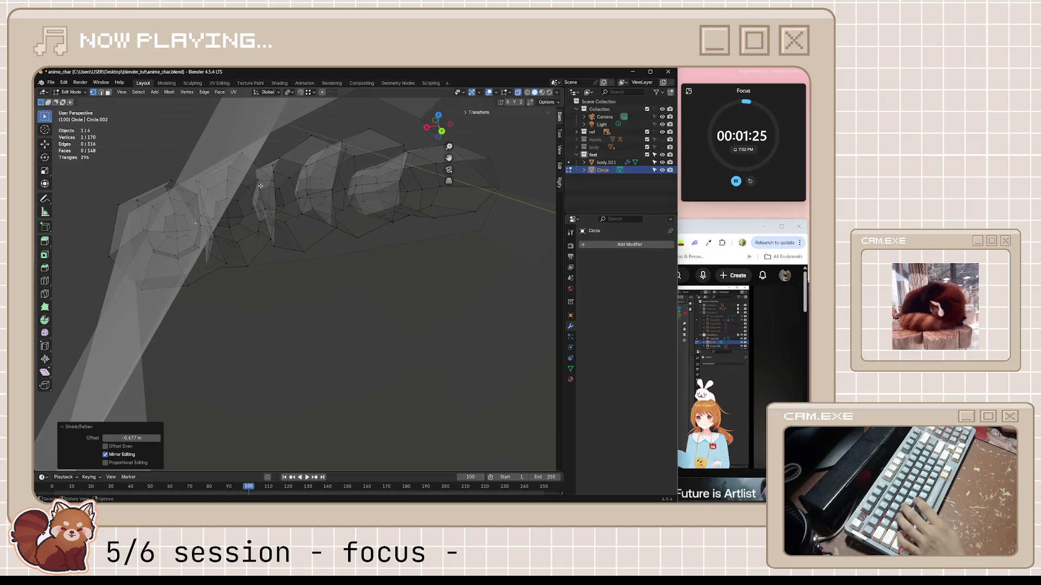
key("shift+v")
left_click(252, 157)
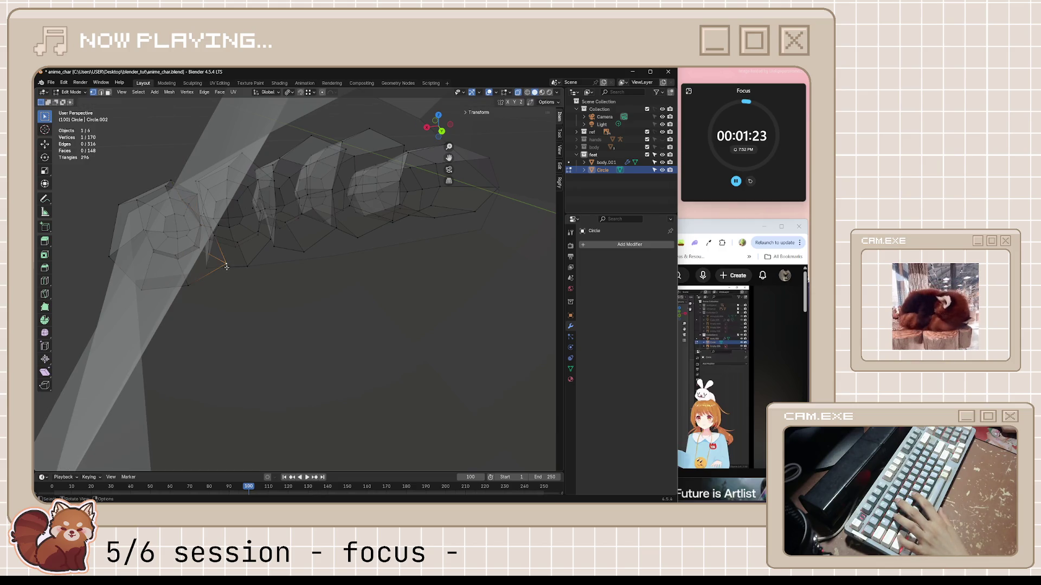
middle_click_drag(241, 255, 245, 266)
key("alt+s")
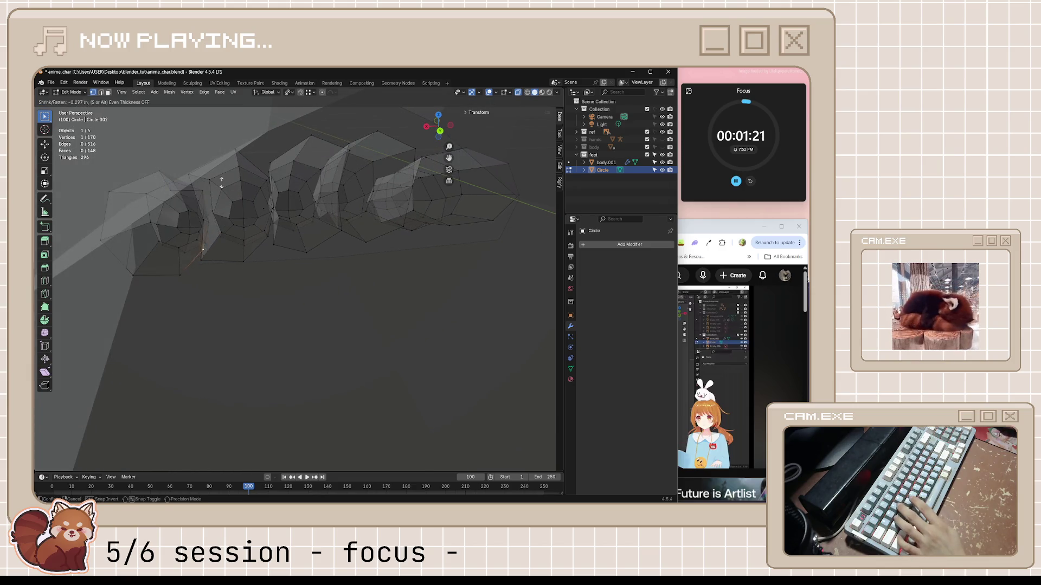
left_click(168, 271)
mouse_move(168, 270)
middle_mouse_down()
mouse_move(187, 206)
mouse_move(215, 233)
middle_mouse_up()
- Fatten the vertex by 0.228 m and save anime_char.blend
key("alt+s")
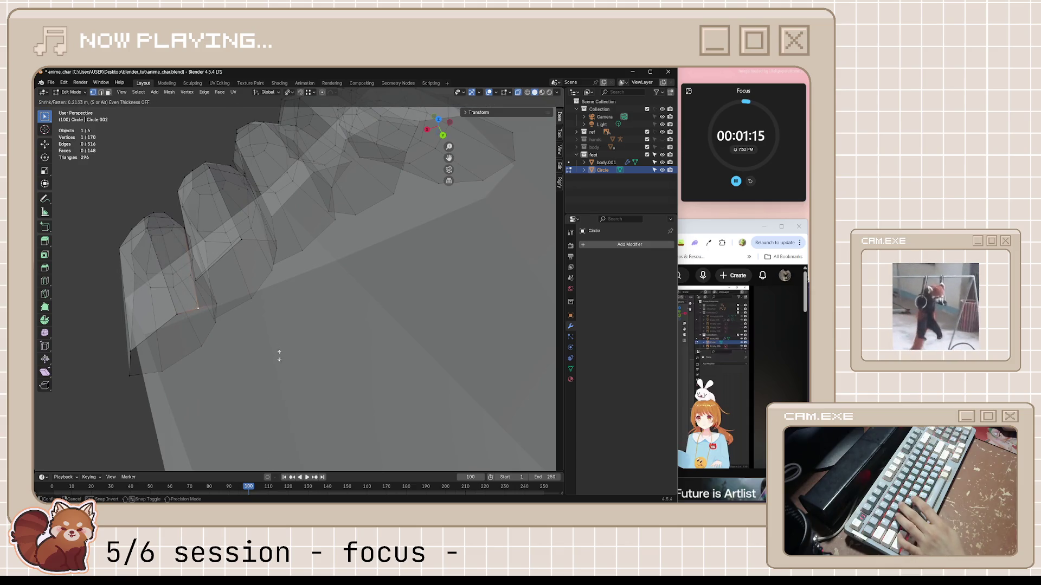
left_click(280, 337)
mouse_move(279, 337)
middle_mouse_down()
mouse_move(378, 342)
mouse_move(406, 312)
middle_mouse_up()
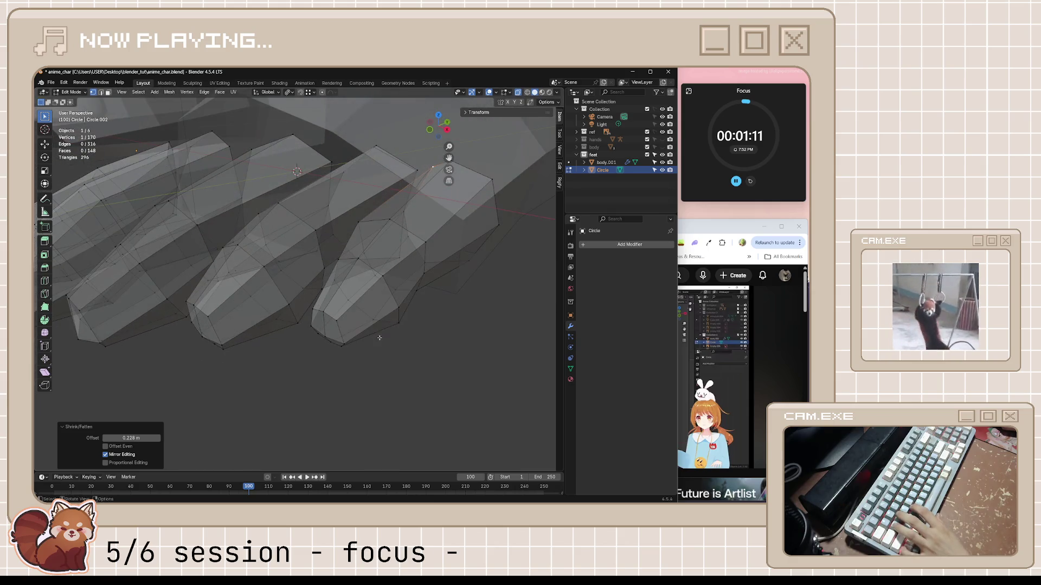
key("ctrl+s")
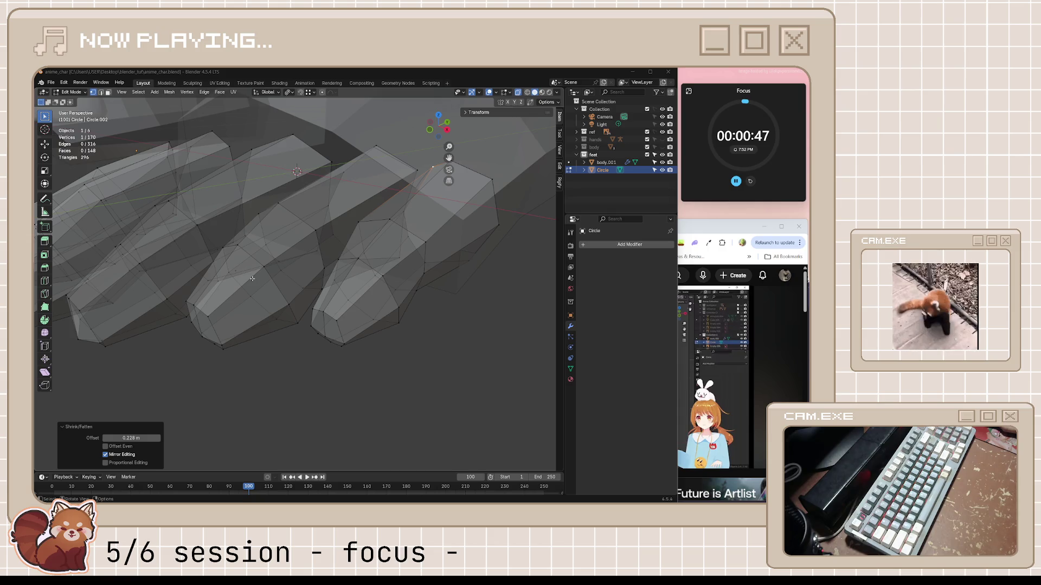
mouse_move(252, 278)
middle_mouse_down()
mouse_move(291, 257)
mouse_move(304, 190)
mouse_move(357, 313)
middle_mouse_up()
- Watch a stretch of the feet tutorial, then select a vertex beside a toe gap in Blender
left_click(715, 352)
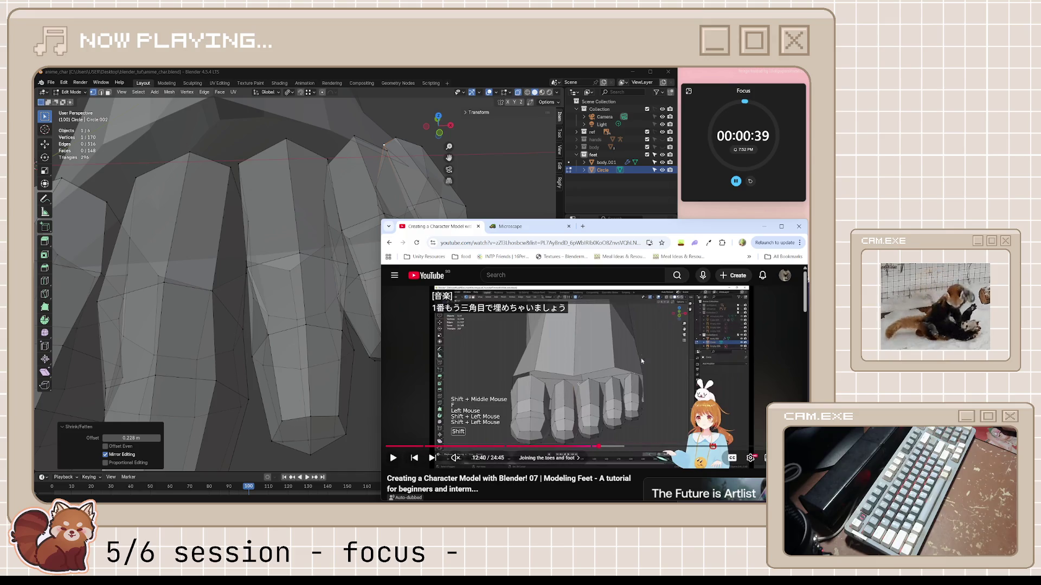
key("space")
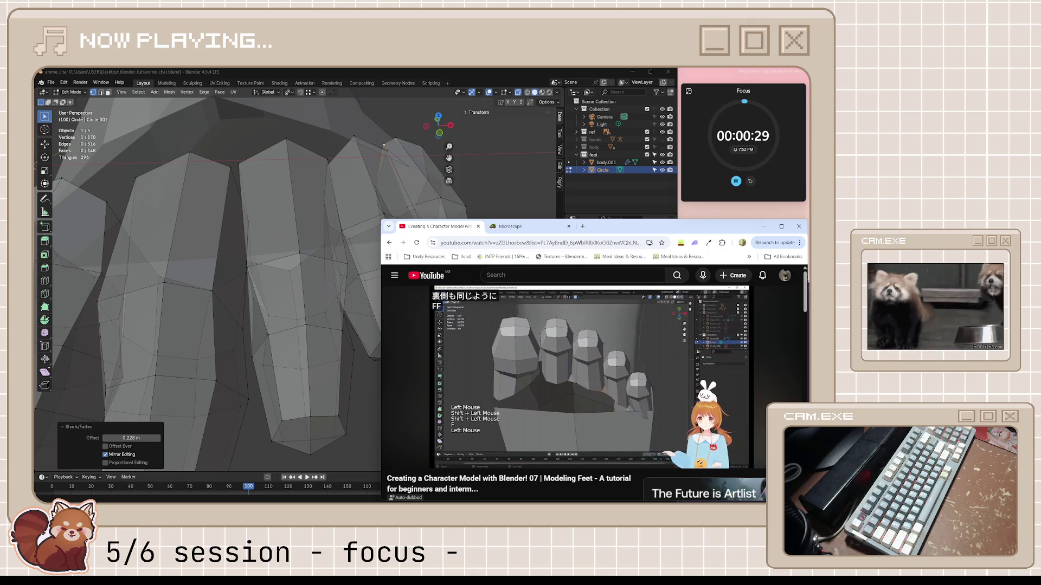
key("space")
mouse_move(330, 227)
middle_mouse_down()
mouse_move(296, 254)
mouse_move(339, 301)
mouse_move(283, 287)
mouse_move(265, 279)
mouse_move(268, 267)
middle_mouse_up()
left_click(262, 288)
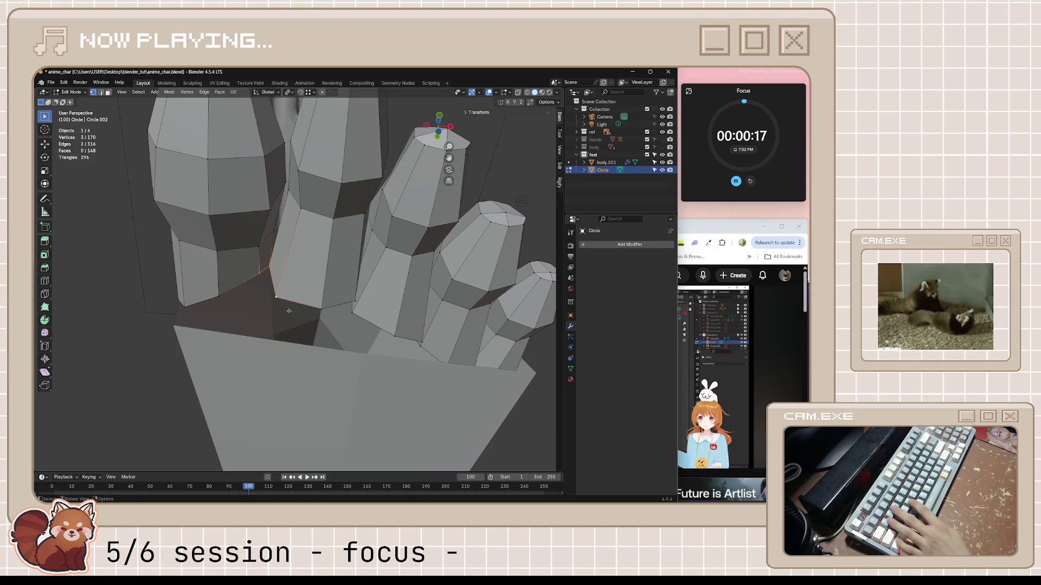
- Fill a webbing face between two toes, lower one vertex along Z, and save anime_char.blend
middle_click_drag(289, 311, 319, 338)
key("f")
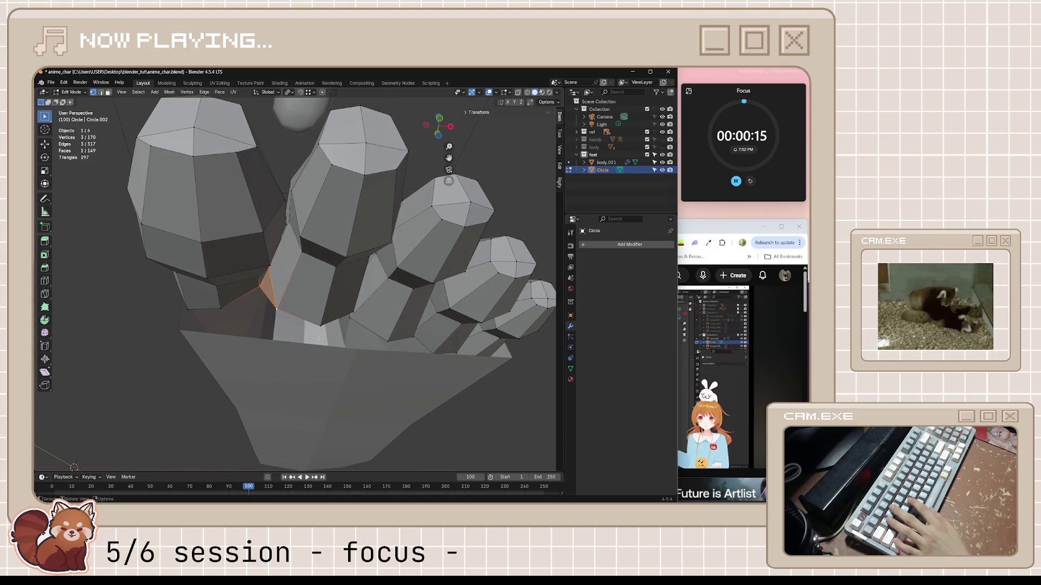
left_click(260, 290)
key("g")
key("z")
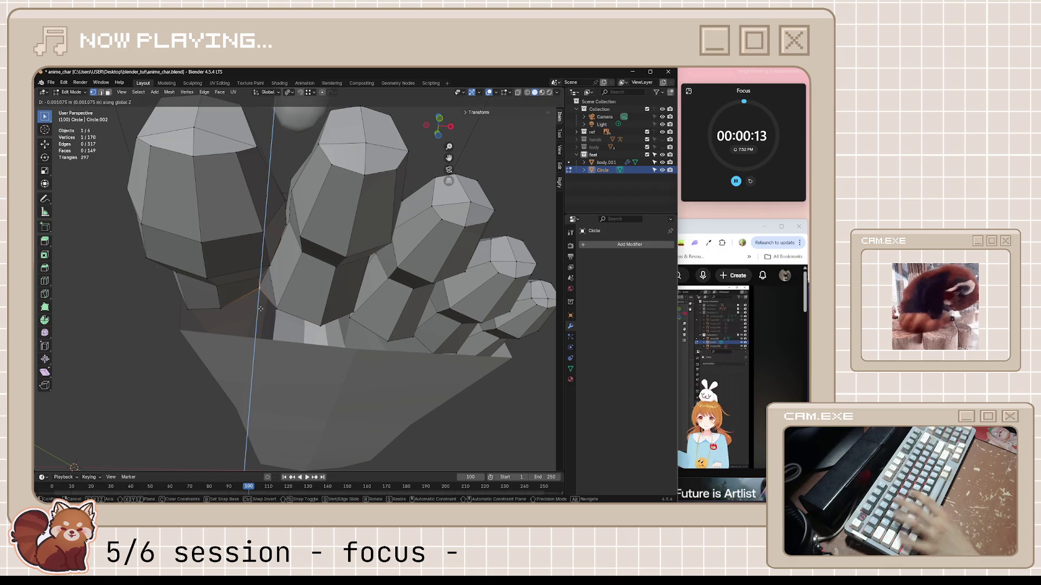
left_click(252, 378)
mouse_move(253, 378)
middle_mouse_down()
mouse_move(387, 323)
mouse_move(361, 301)
mouse_move(380, 306)
mouse_move(360, 277)
middle_mouse_up()
key("ctrl+s")
- With X-ray on, move a vertex between the toes and add a second vertex to the selection
left_click(361, 301)
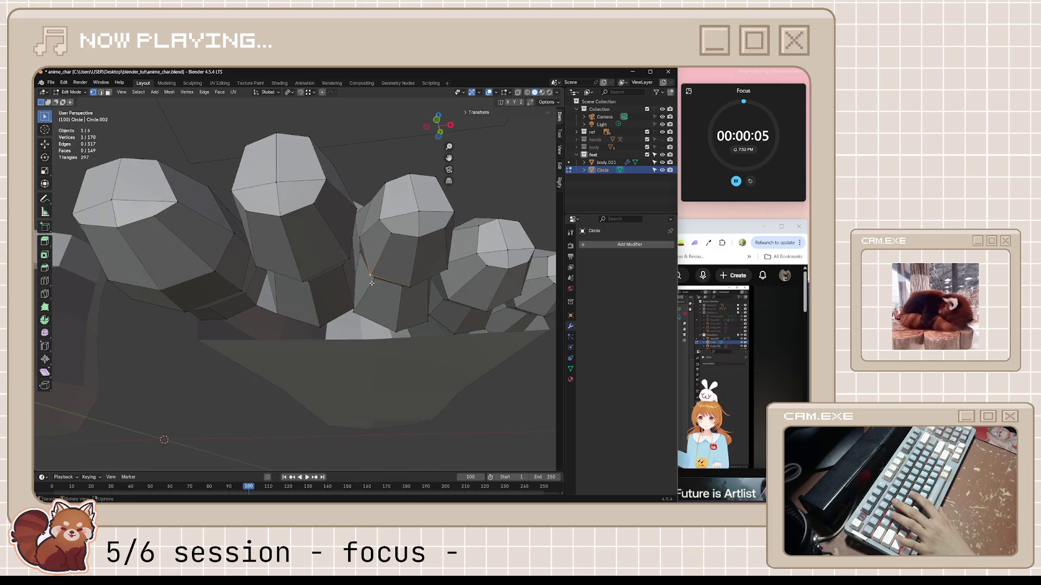
key("alt+z")
left_click_drag(353, 275, 361, 289)
key("ctrl+z")
key("g")
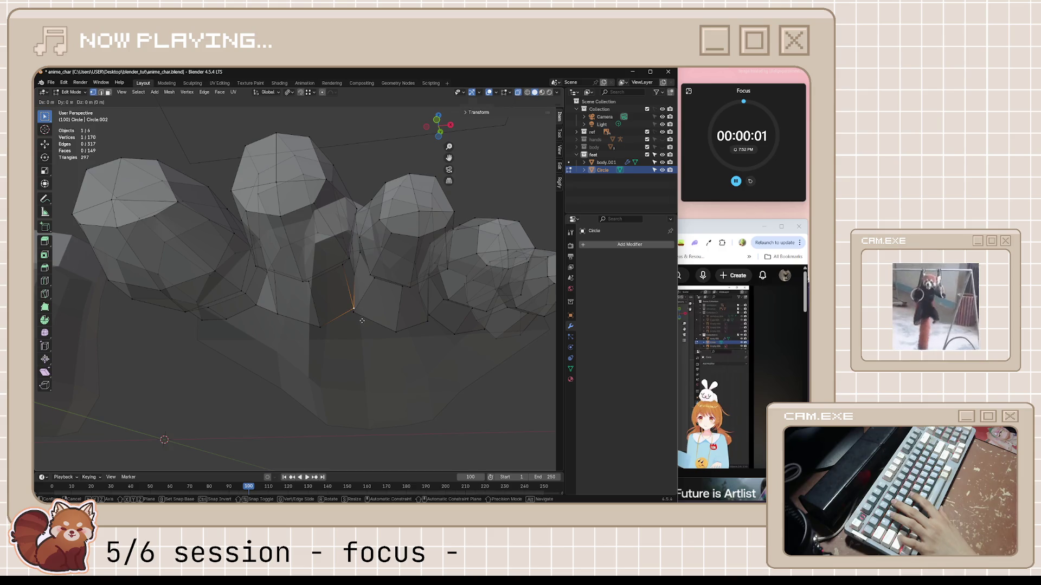
left_click(279, 320)
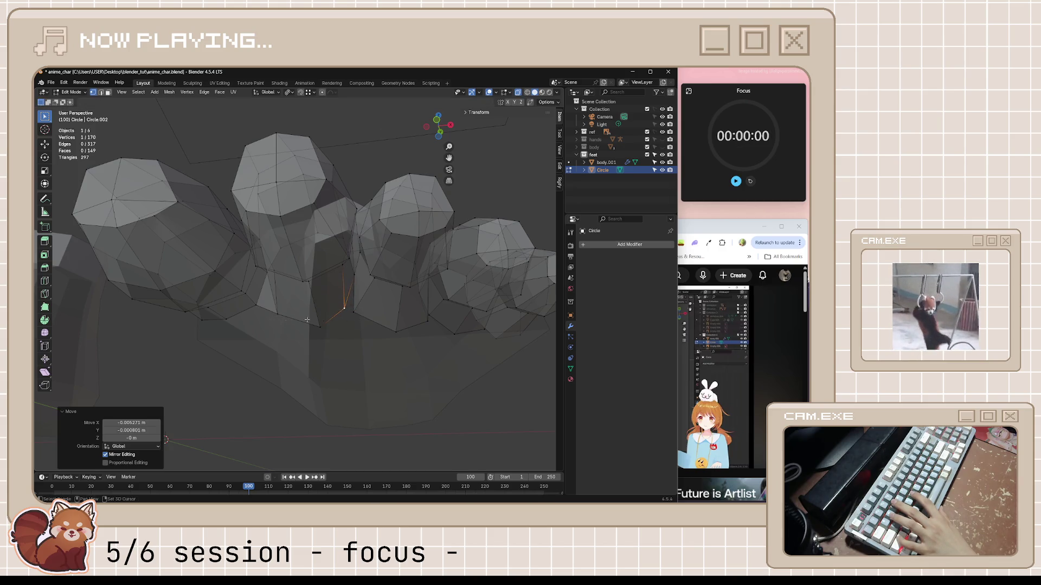
left_click(354, 313, "shift")
- Start the five-minute break timer in Clock and pin it as a compact floating window
left_click(736, 482)
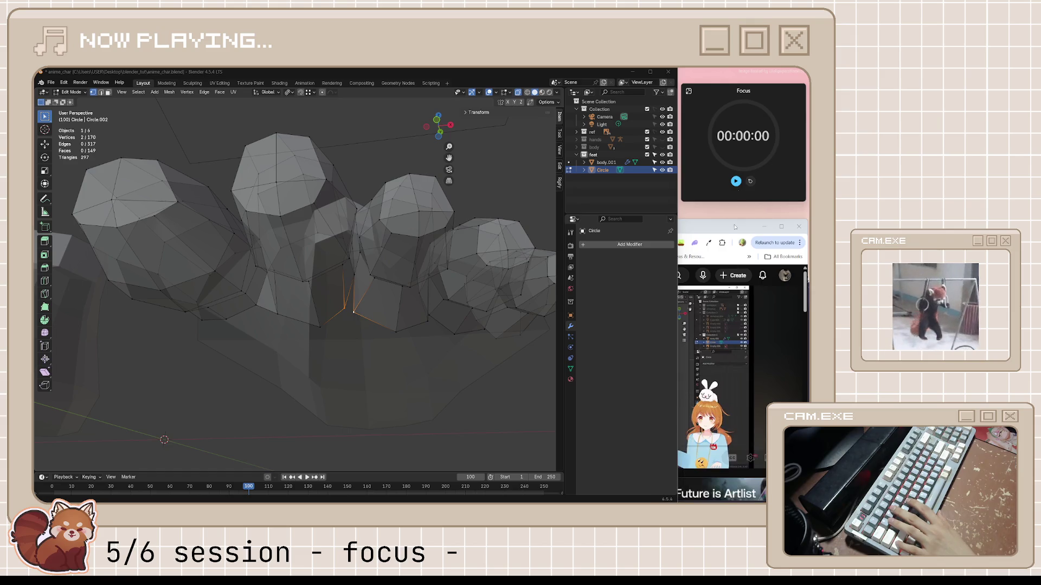
left_click(689, 91)
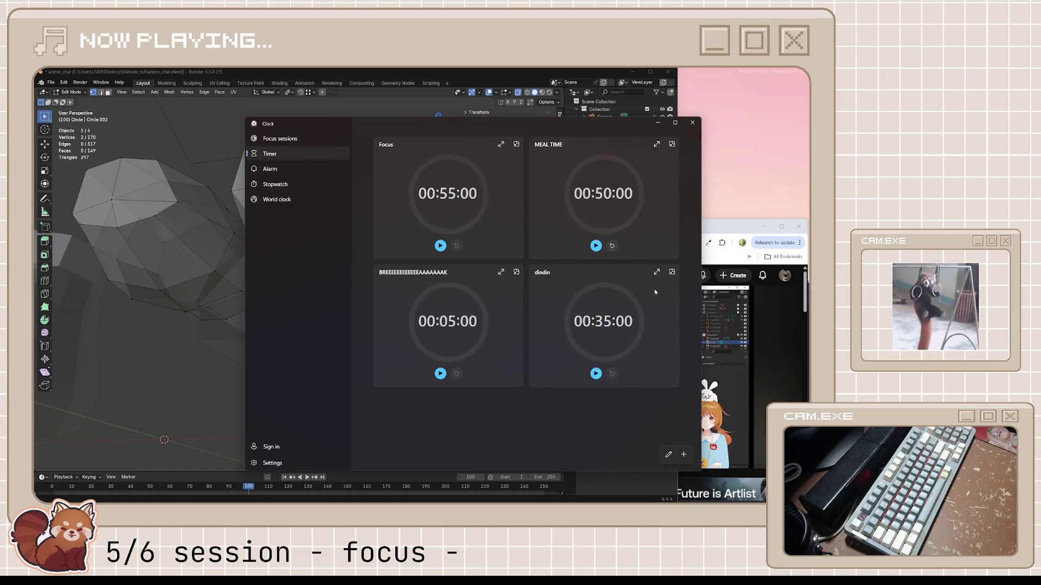
left_click(440, 373)
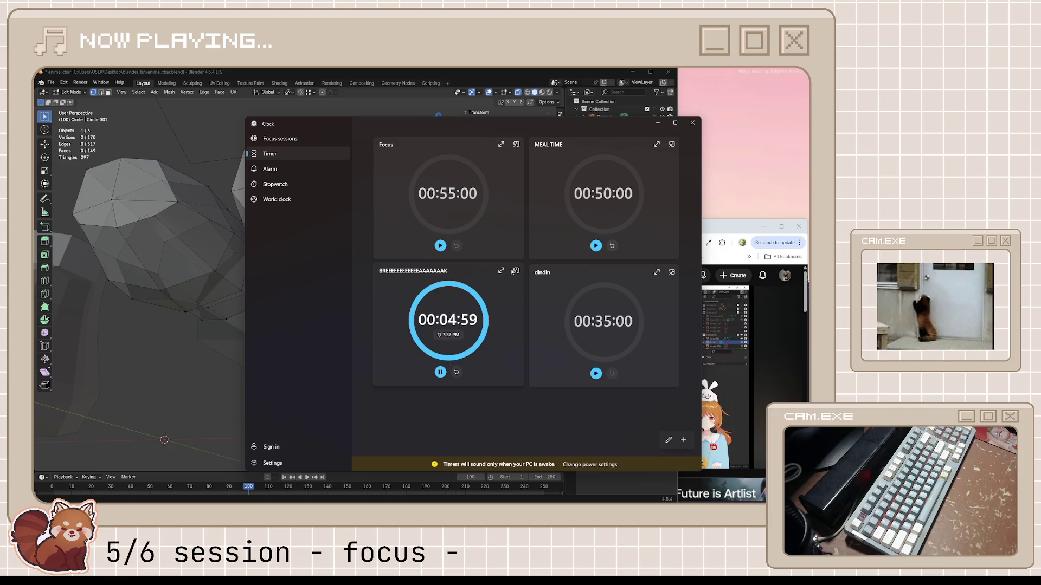
left_click(516, 271)
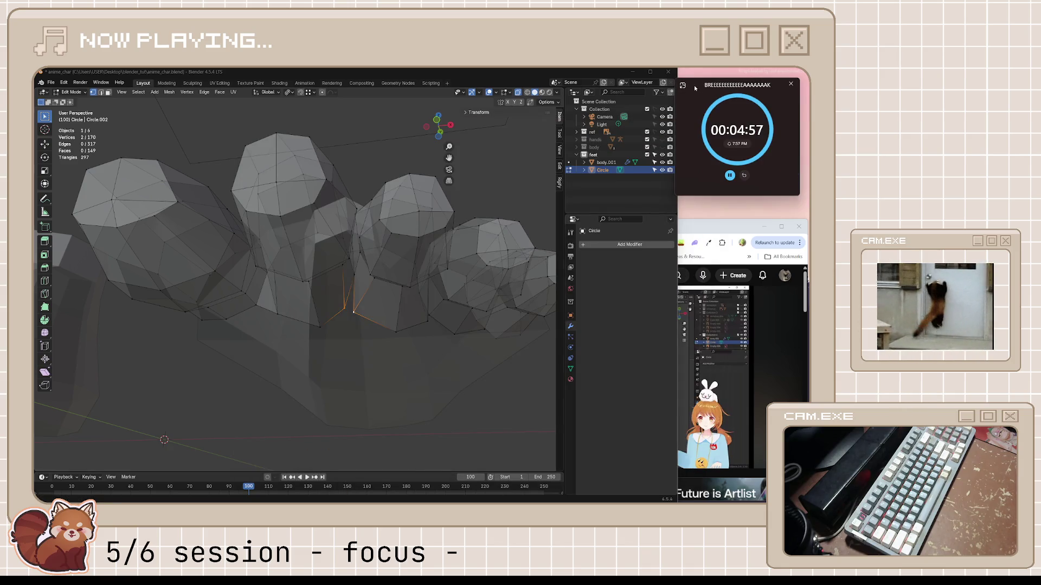
left_click_drag(695, 88, 702, 93)
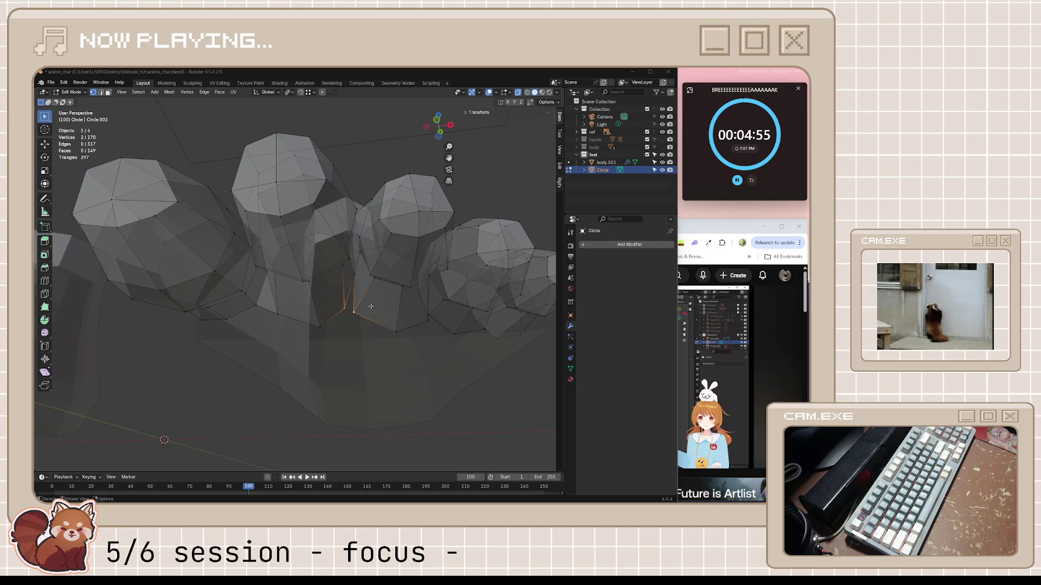
- Fill a webbing triangle between the toes and slide one corner vertex along its edge at factor 0.205
key("f")
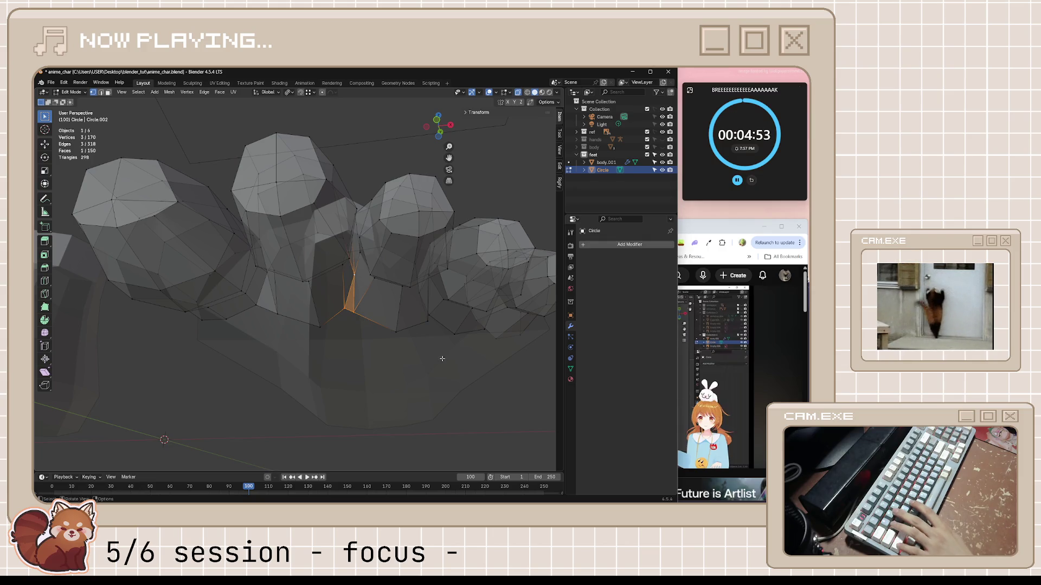
middle_click_drag(452, 359, 387, 305)
left_click(387, 305)
key("g")
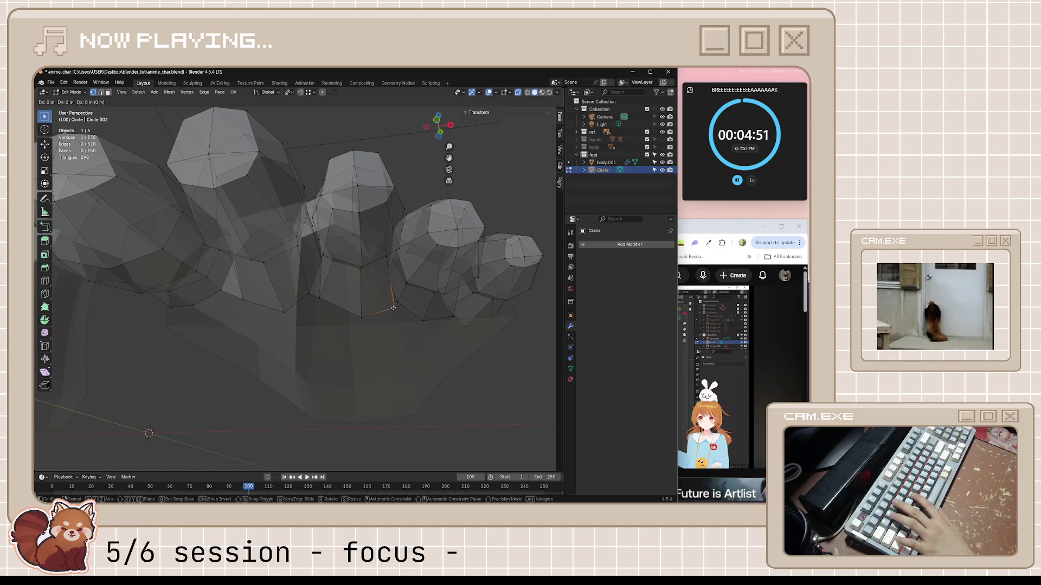
left_click(382, 305)
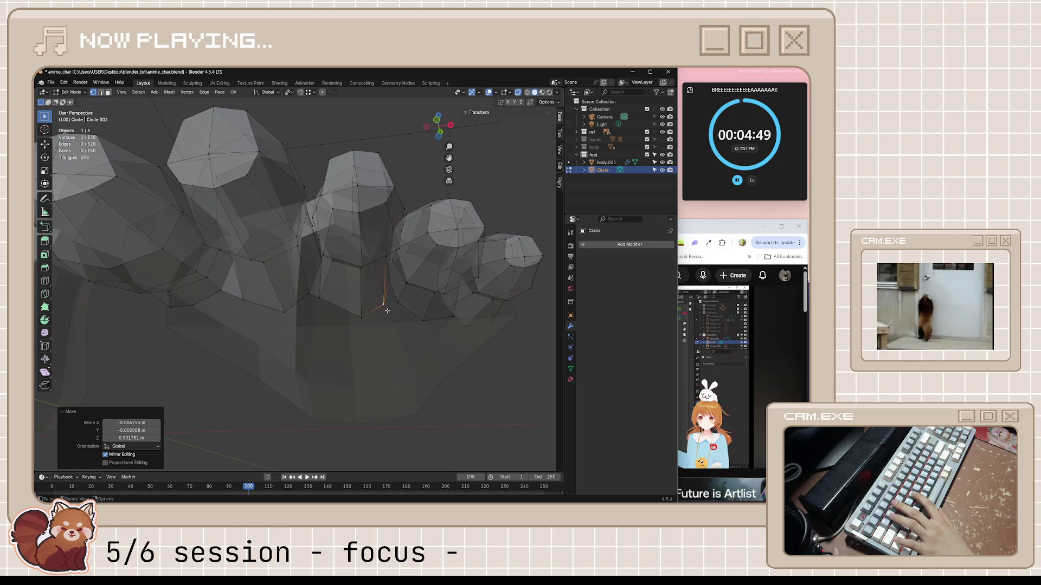
key("g")
key("g")
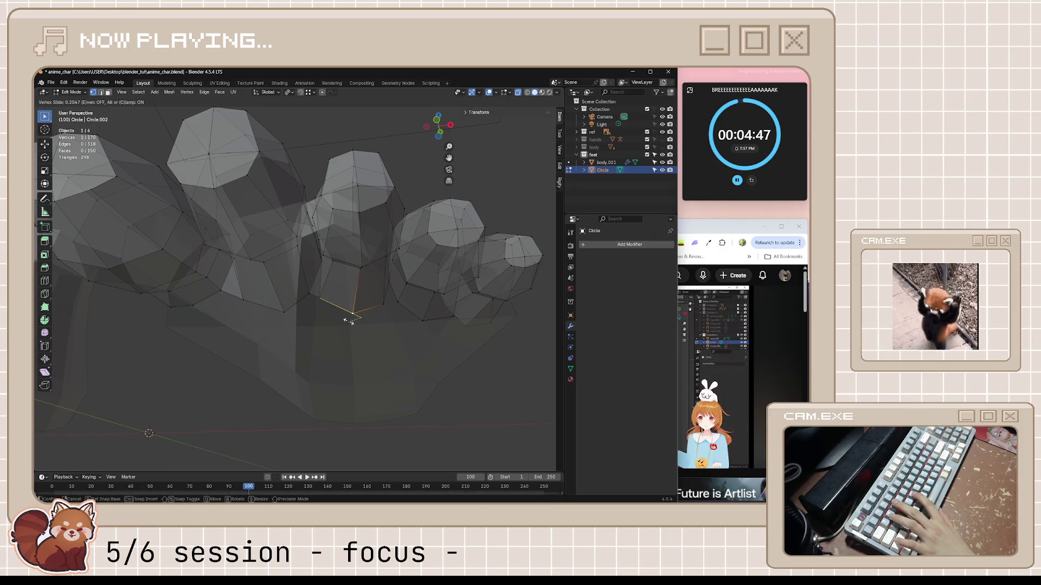
left_click(351, 310)
- Save anime_char.blend, clear the vertex selection, and bring the browser forward
scroll(410, 317, "up", 3)
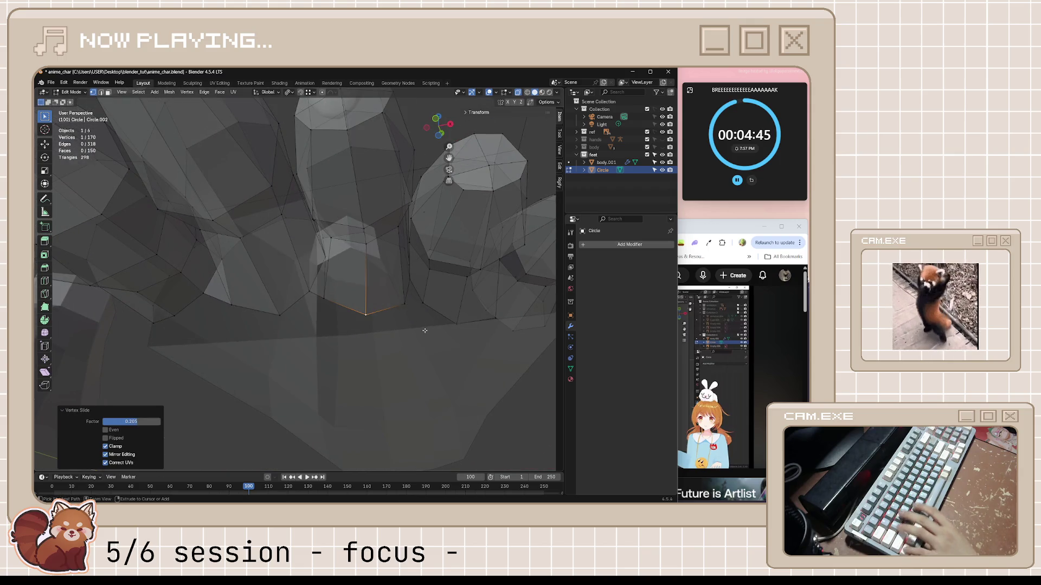
key("ctrl+s")
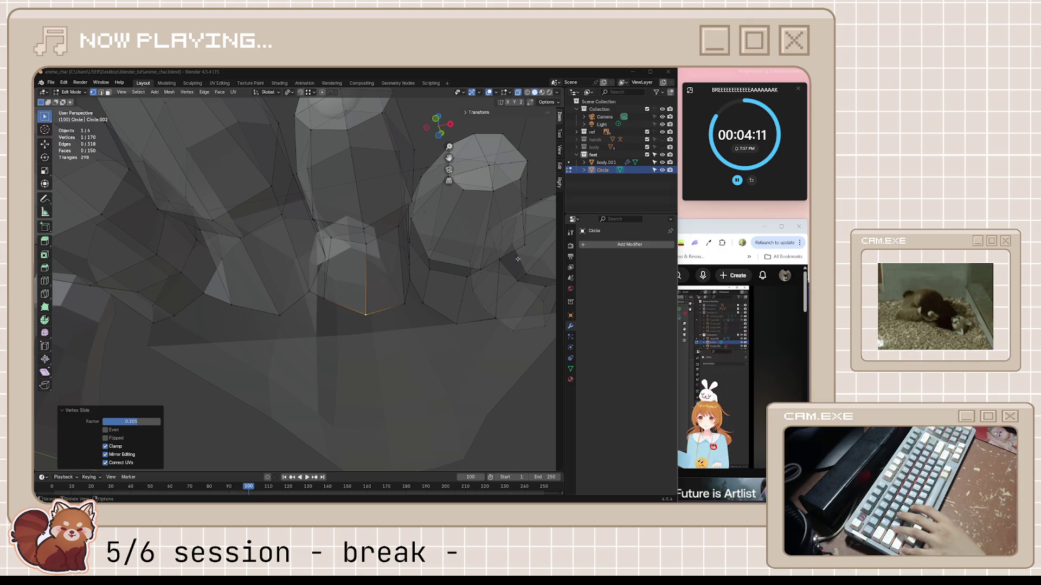
key("alt+a")
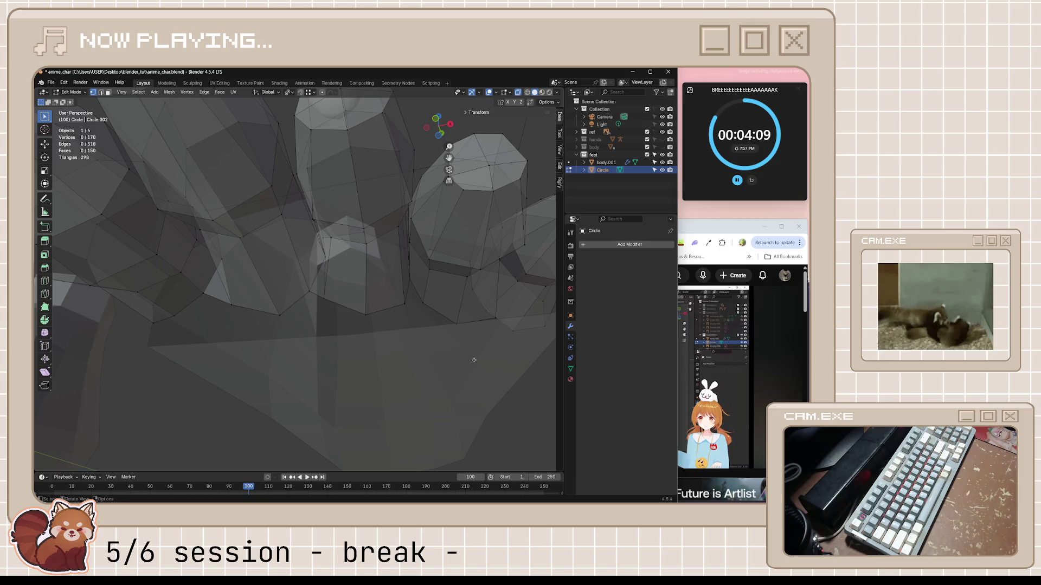
left_click(715, 227)
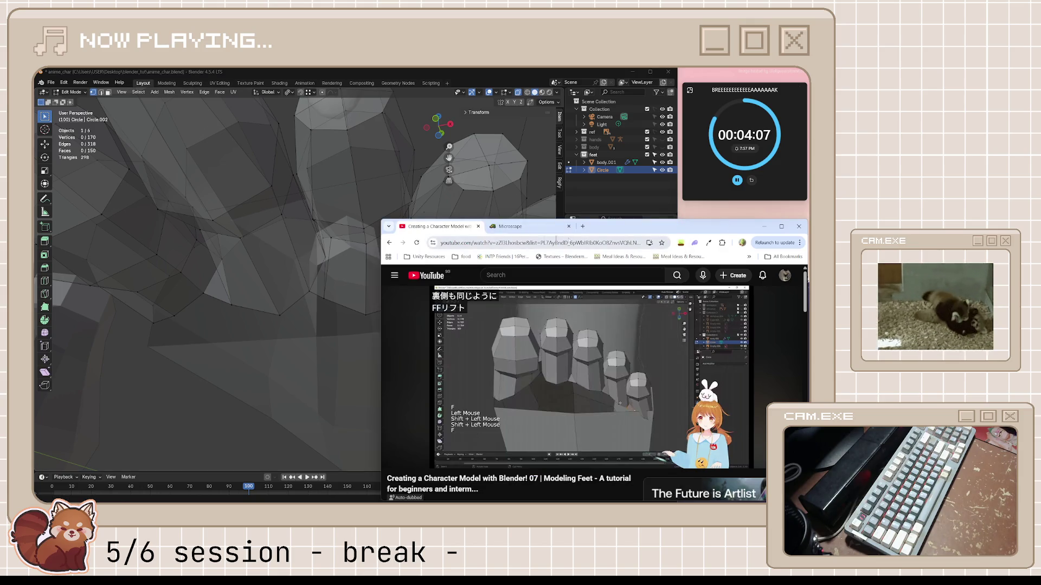
- Maximize Microscape, show its Activity & Loot details, and briefly bring up the Spotify vibing playlist
left_click(537, 232)
double_click(618, 227)
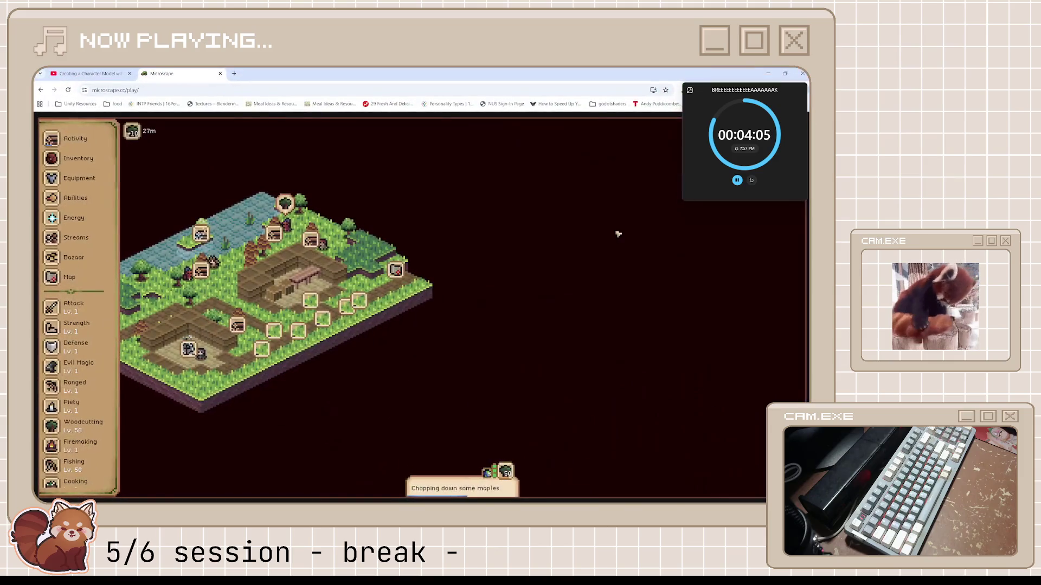
left_click(98, 223)
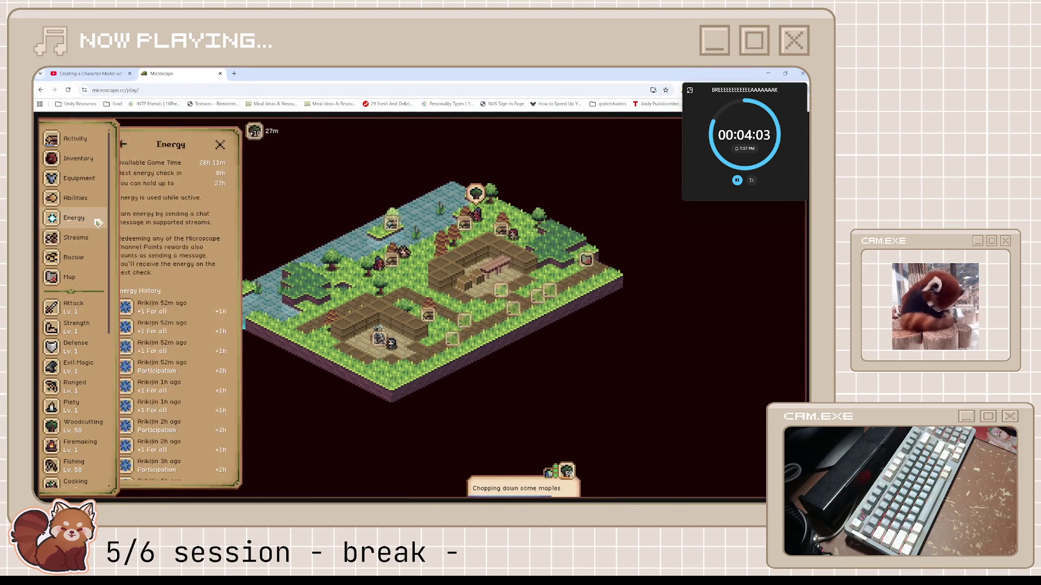
left_click(78, 140)
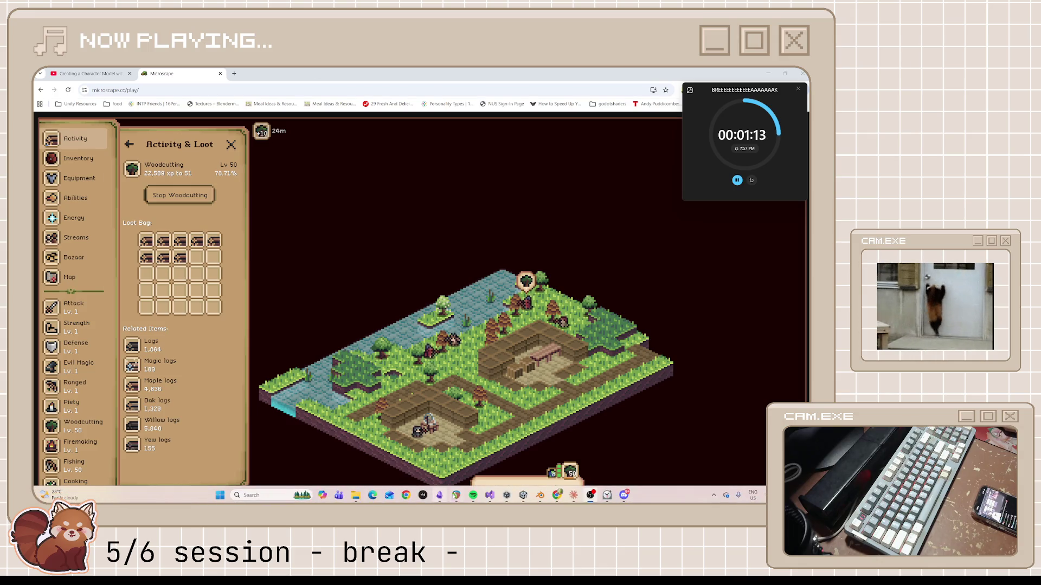
left_click(473, 495)
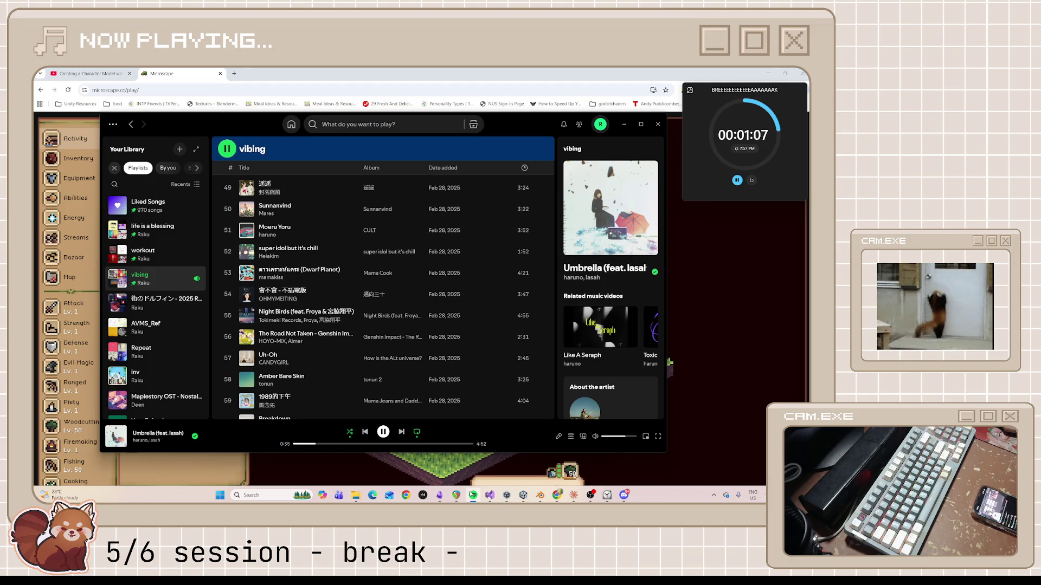
left_click(473, 495)
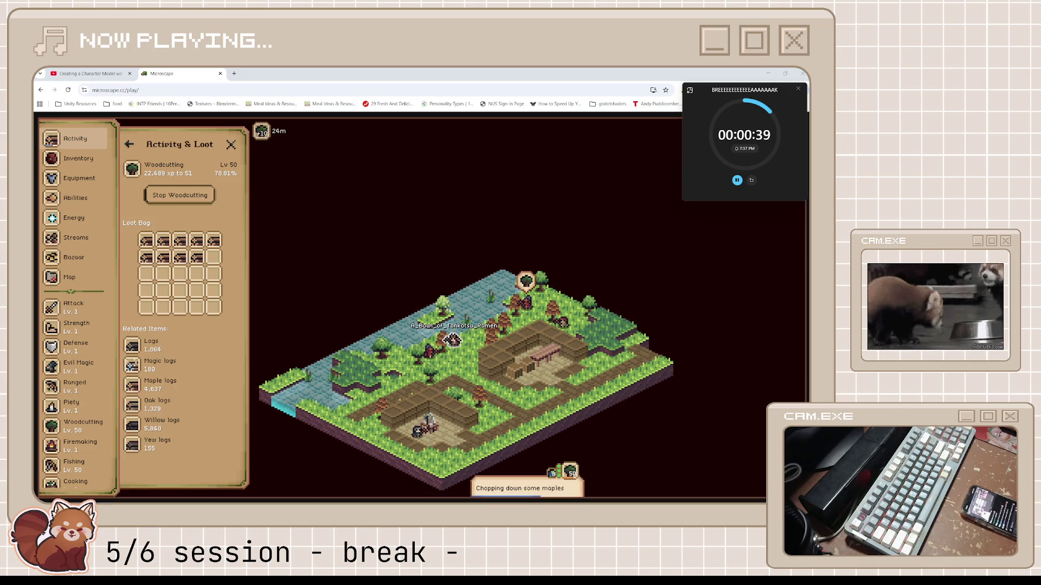
left_click(590, 495)
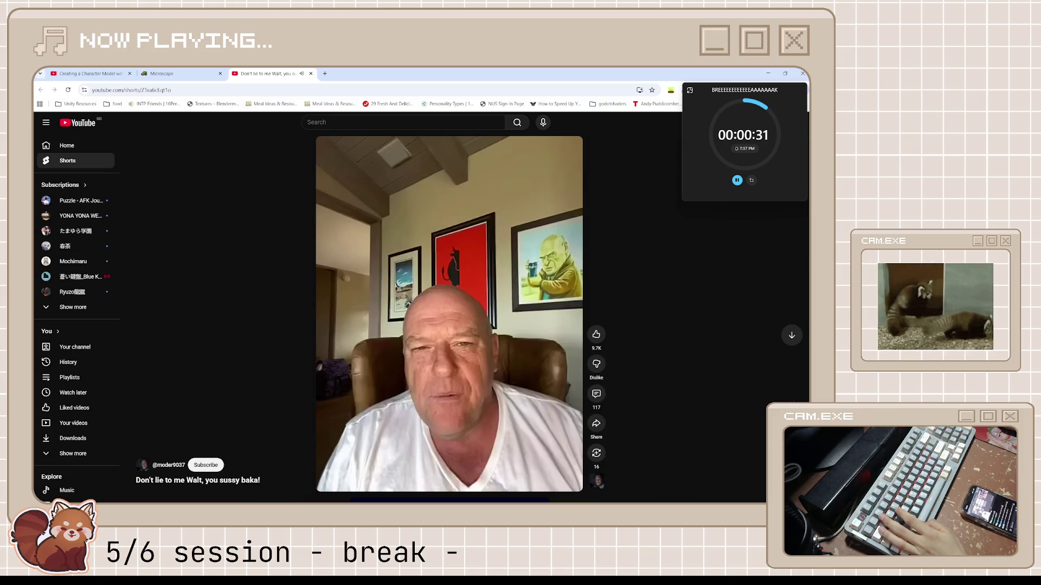
left_click(311, 73)
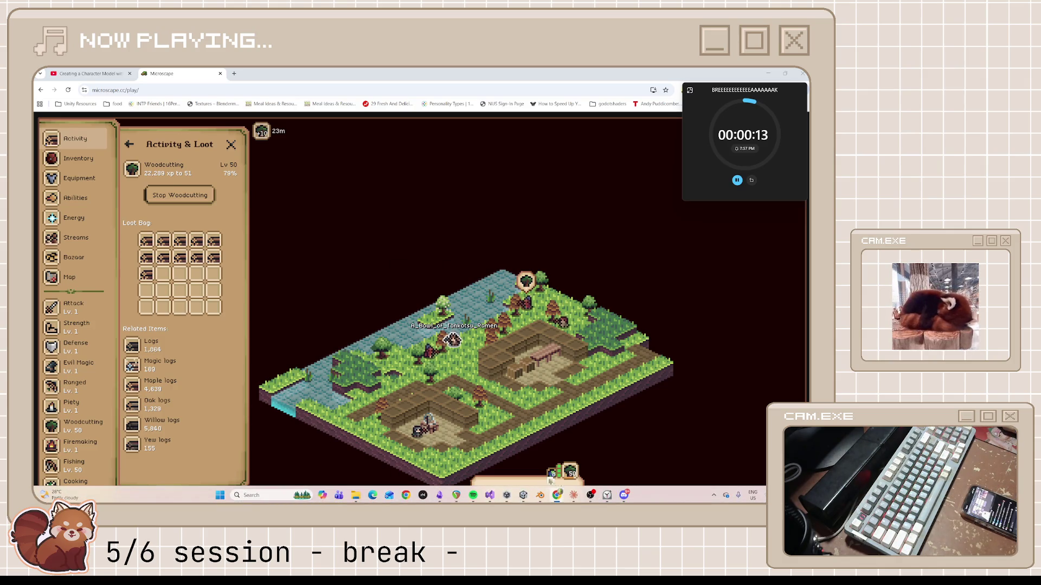
- Put Spotify away, reset the break timer to 00:05:00, and expand it into the full Clock app
left_click(473, 496)
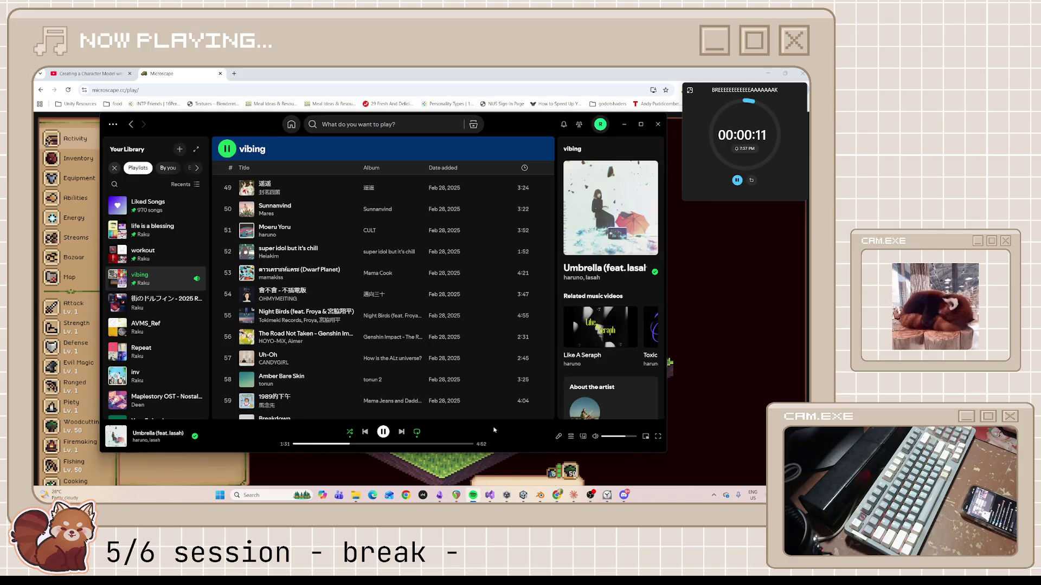
left_click(624, 124)
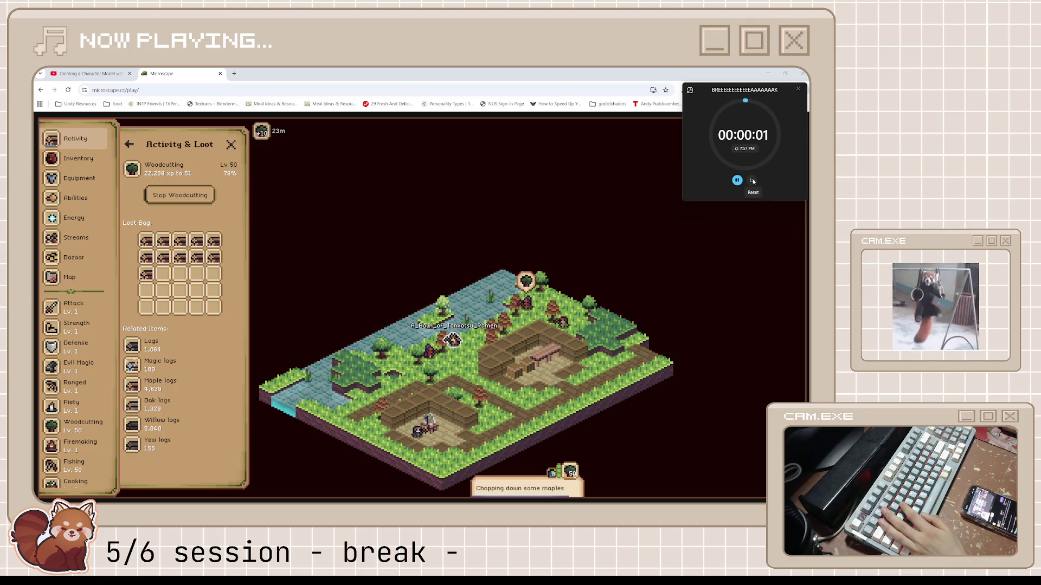
left_click(753, 181)
left_click(736, 180)
left_click(751, 180)
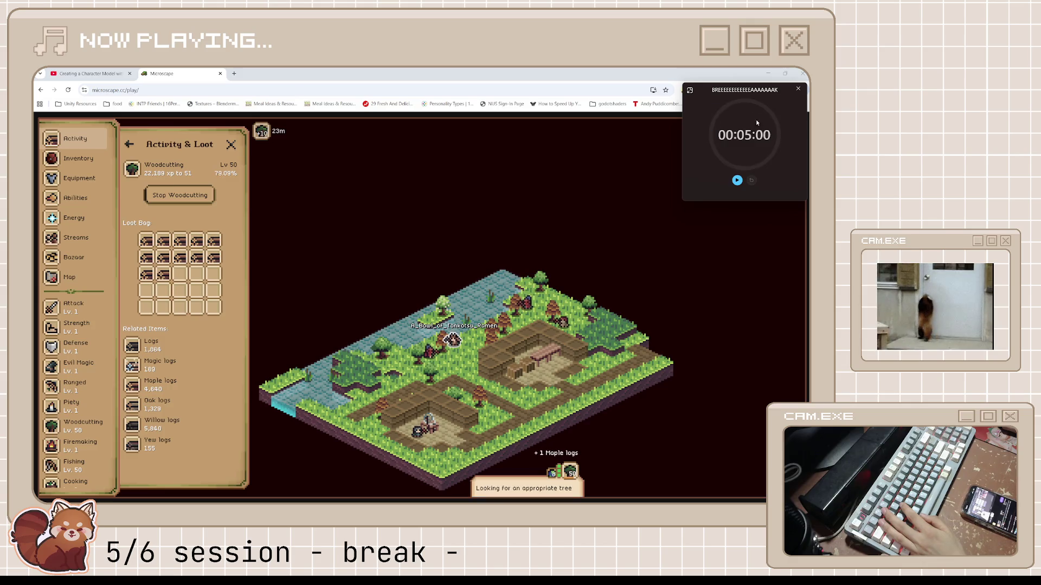
left_click(690, 90)
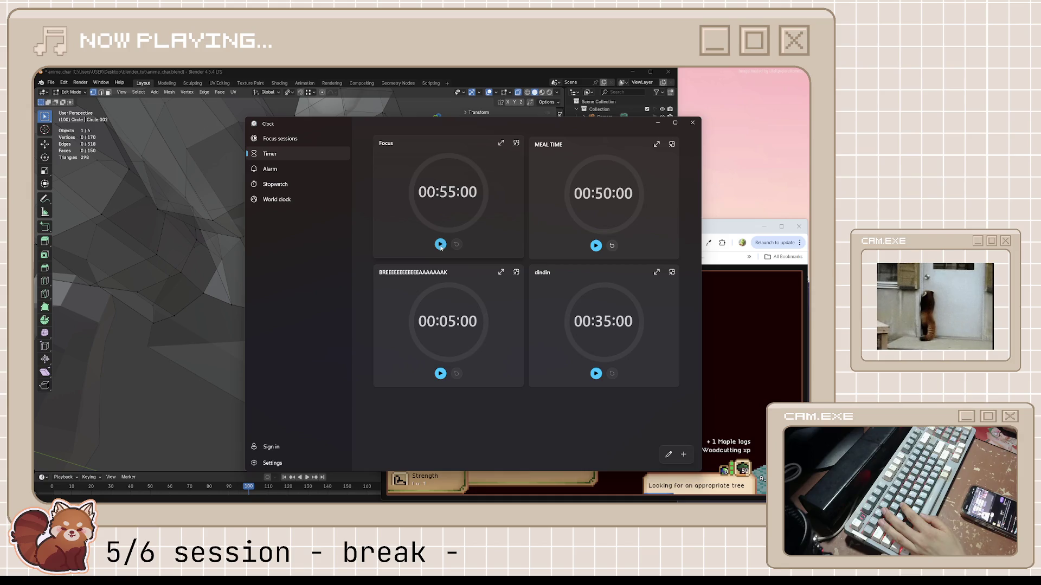
- Start the 55-minute Focus timer and pin it as a compact floating overlay
left_click(440, 244)
left_click(516, 143)
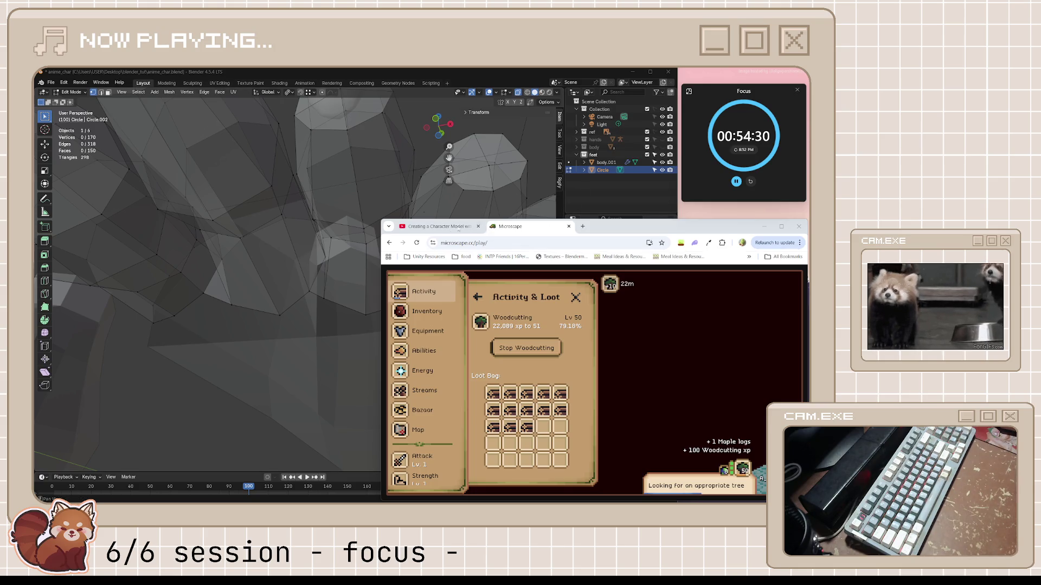
- Resume the Modeling Feet tutorial video, then return to Blender and orbit around the toes
left_click(458, 227)
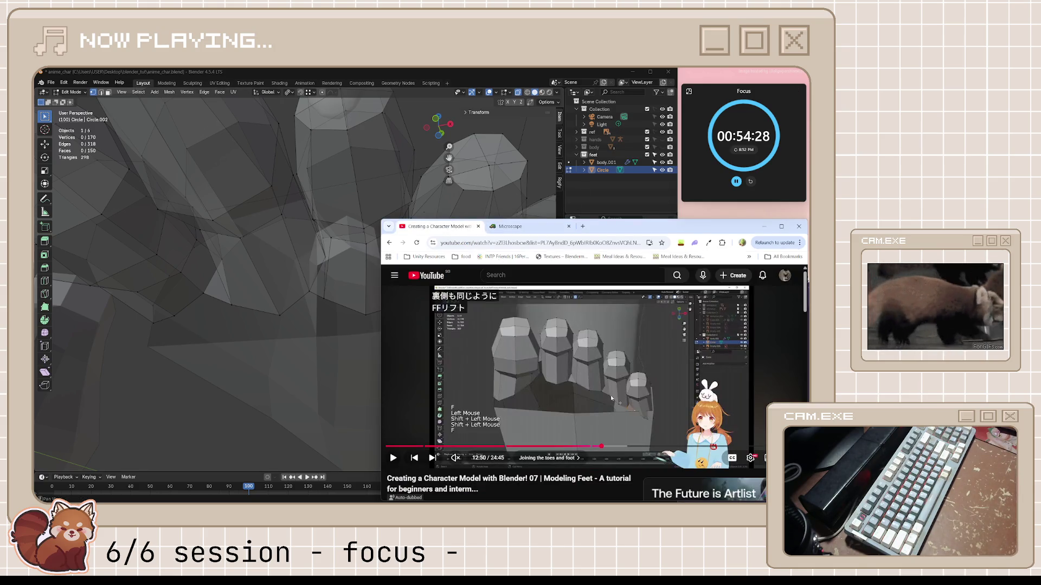
left_click(546, 375)
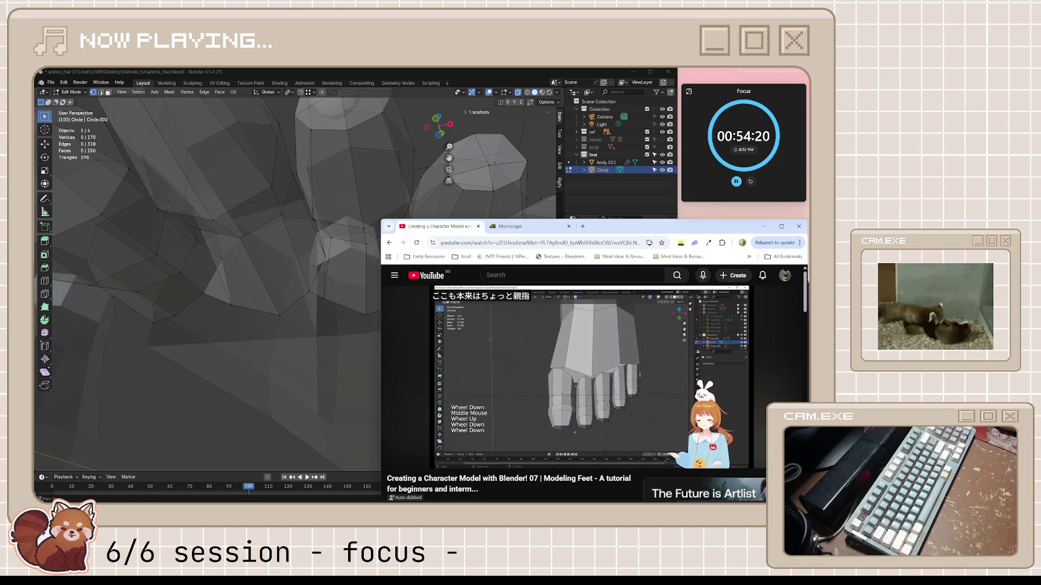
mouse_move(352, 325)
middle_mouse_down()
mouse_move(419, 310)
mouse_move(408, 298)
mouse_move(433, 286)
middle_mouse_up()
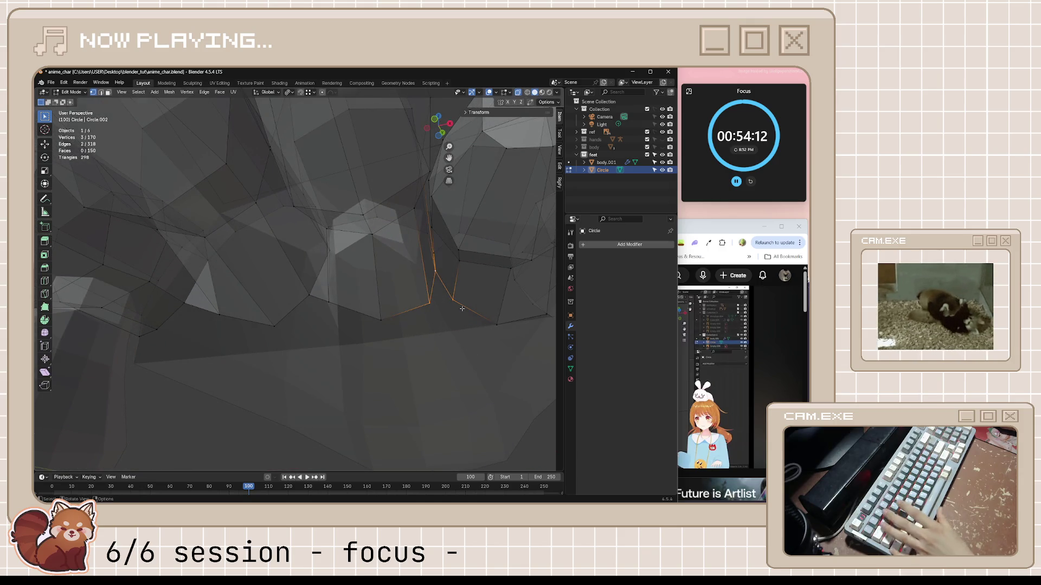
- Vertex-slide the first two webbing vertices between toe and foot, one to factor 0.454
middle_click_drag(499, 337, 365, 365, "shift")
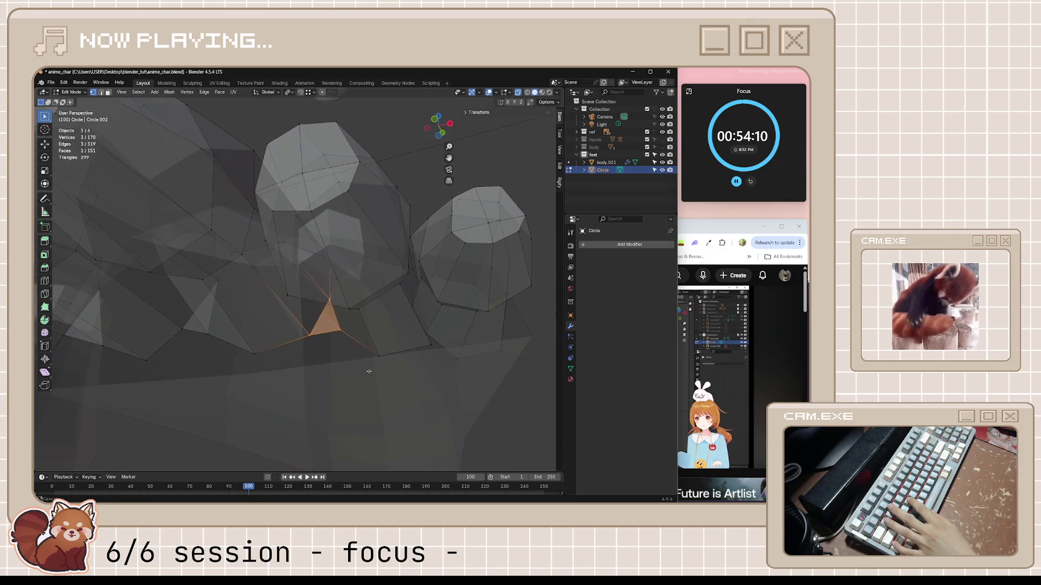
left_click(431, 345)
middle_click_drag(431, 344, 425, 344)
key("g")
key("g")
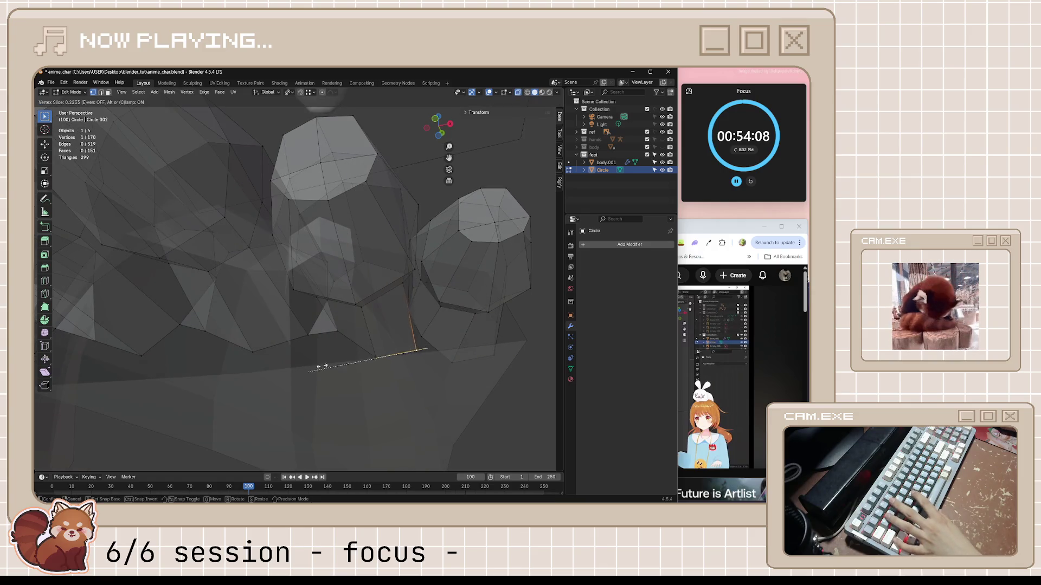
left_click(315, 363)
key("g")
key("g")
left_click(367, 337)
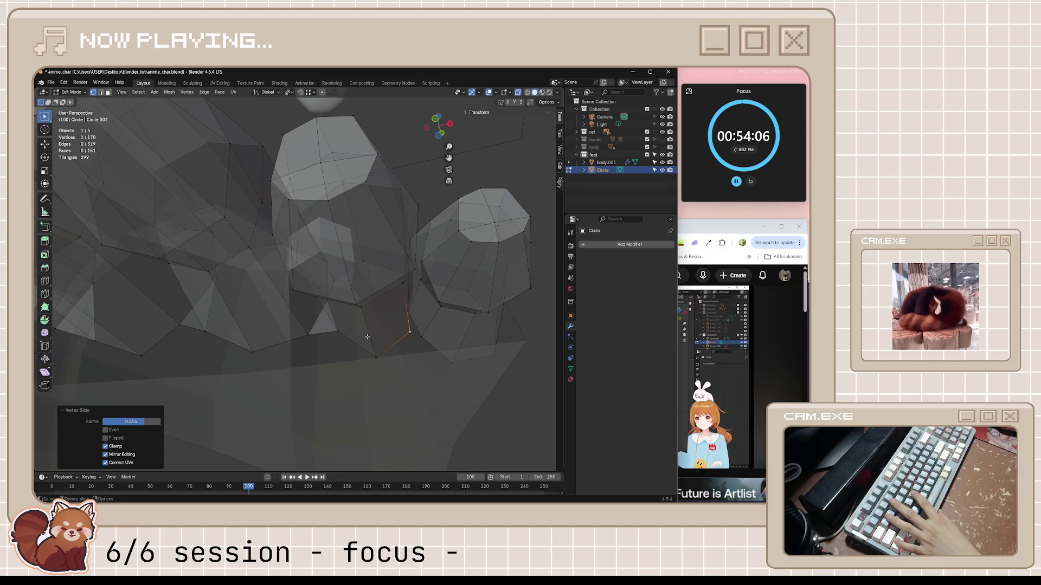
- Slide two more webbing vertices, one to factor 0.273, then fill three vertices into a triangle
middle_click_drag(406, 316, 415, 319)
key("g")
key("g")
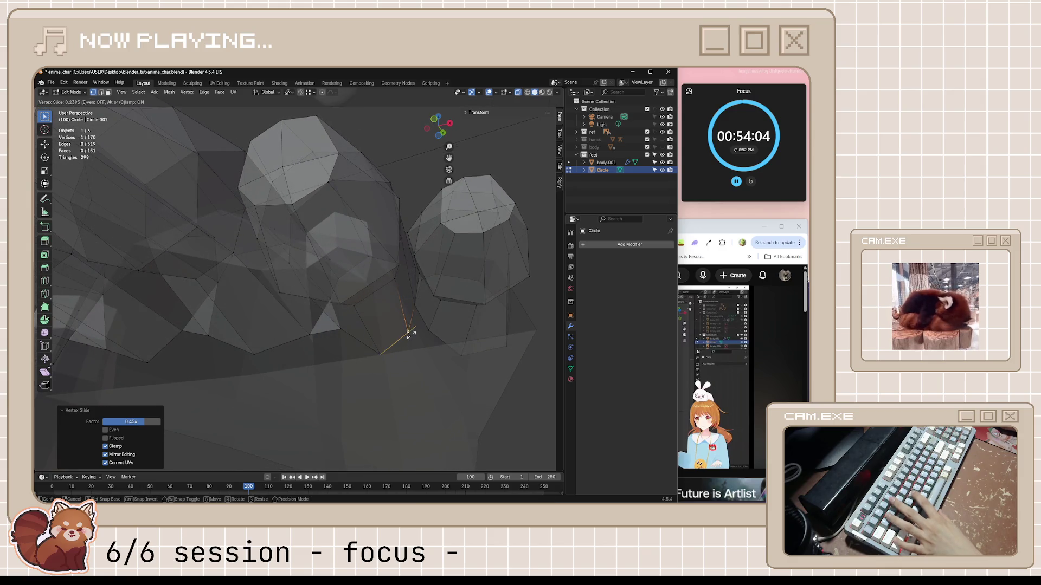
left_click(407, 339)
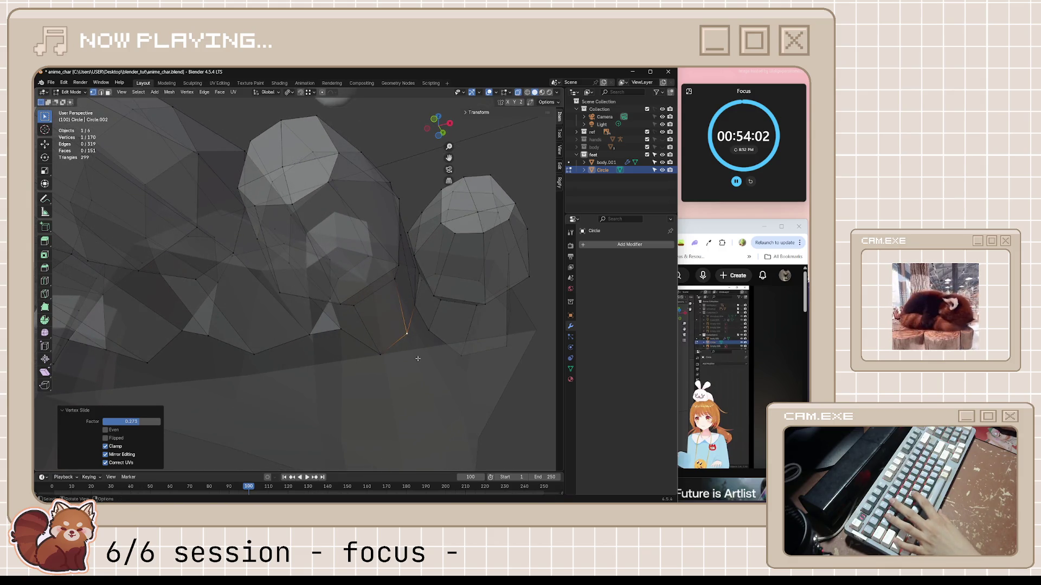
mouse_move(382, 356)
middle_mouse_down()
mouse_move(371, 361)
mouse_move(398, 334)
mouse_move(426, 328)
mouse_move(436, 341)
mouse_move(371, 383)
mouse_move(409, 395)
mouse_move(255, 377)
mouse_move(243, 368)
mouse_move(255, 347)
mouse_move(245, 340)
mouse_move(270, 398)
mouse_move(266, 382)
mouse_move(222, 365)
mouse_move(387, 263)
mouse_move(375, 256)
mouse_move(381, 270)
mouse_move(366, 247)
middle_mouse_up()
key("g")
key("g")
left_click(292, 301)
left_click(413, 312, "shift")
key("f")
- Shift+V slide webbing and toe vertices to factors 0.329 and 0.110
key("shift+v")
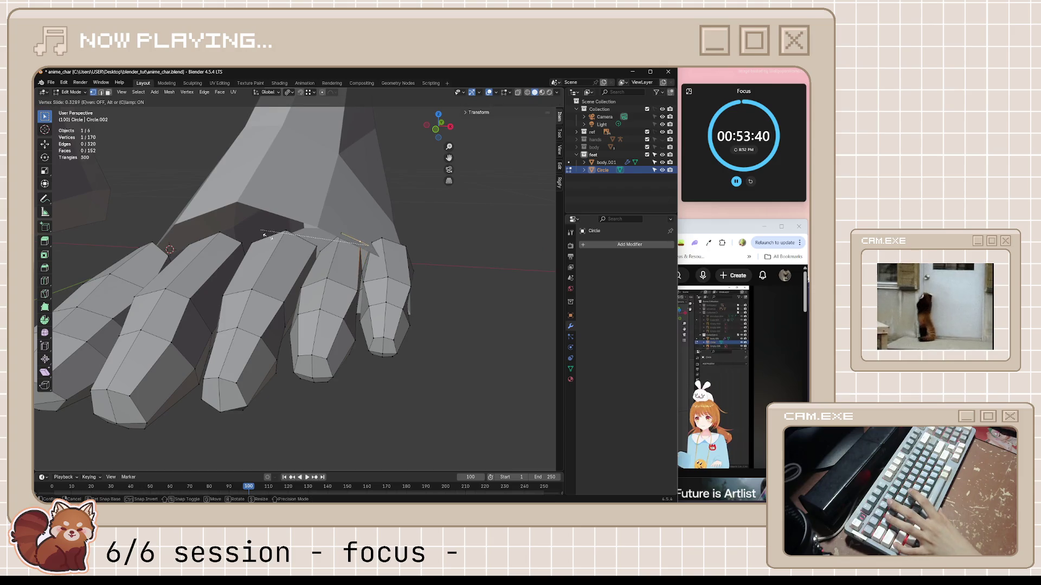
left_click(265, 236)
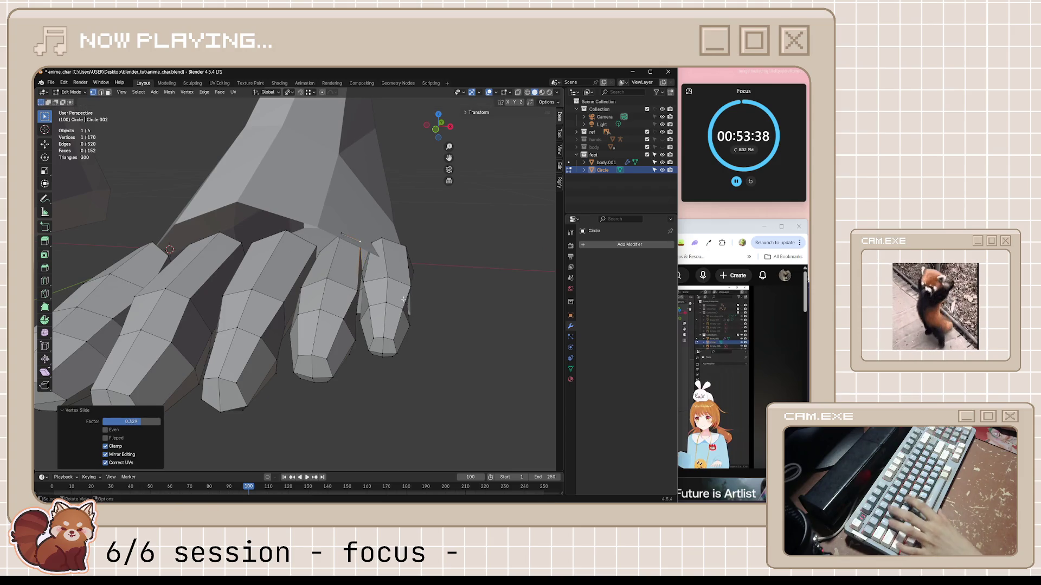
key("shift+v")
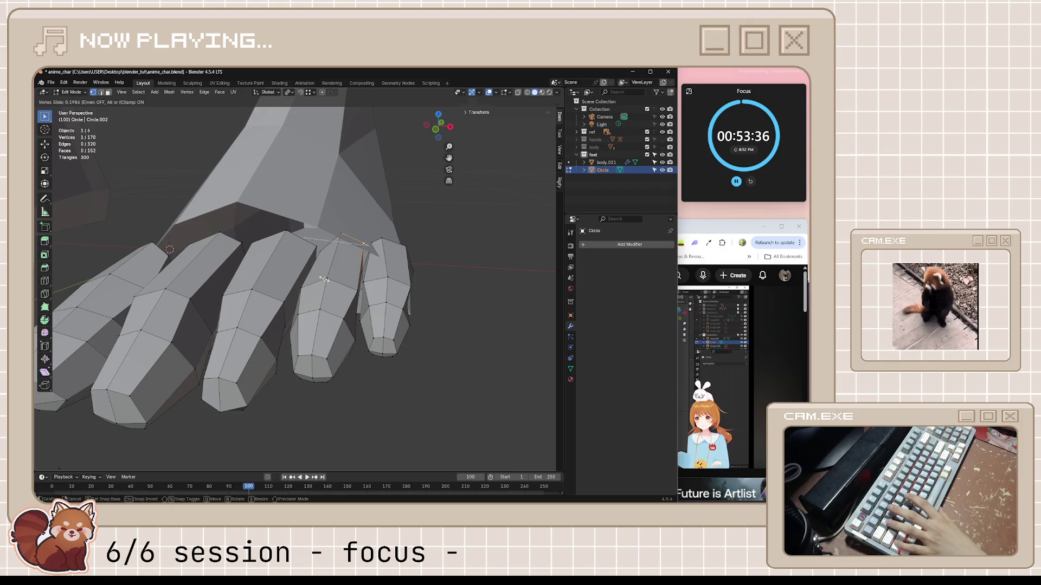
left_click(323, 279)
mouse_move(325, 280)
middle_mouse_down()
mouse_move(361, 293)
mouse_move(375, 332)
mouse_move(401, 318)
mouse_move(310, 314)
middle_mouse_up()
left_click(293, 319)
key("shift+v")
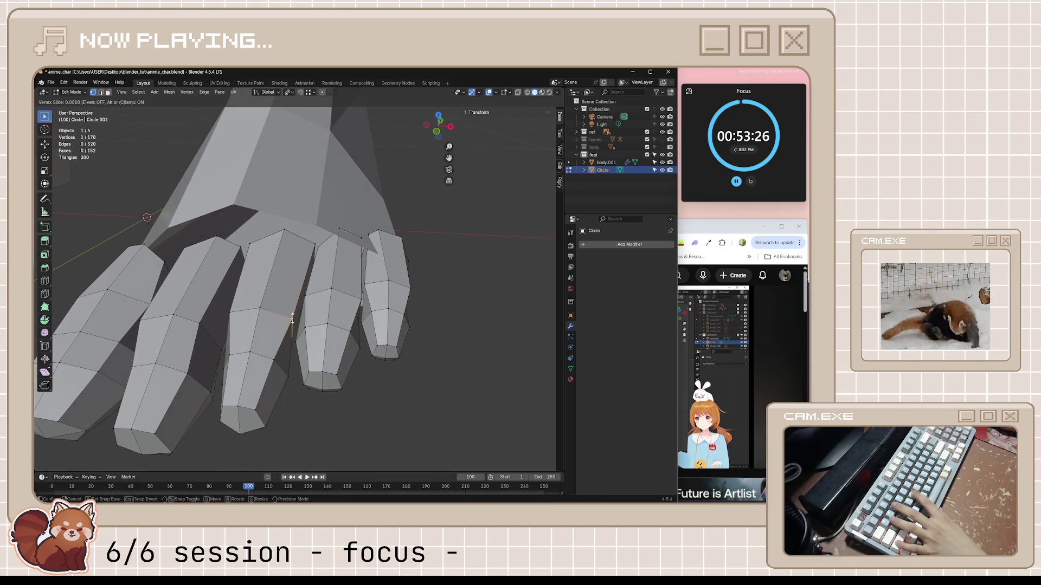
left_click(251, 311)
- Slide two more toe vertices, one to factor 0.256, and clear the selection
left_click(363, 297)
key("shift+v")
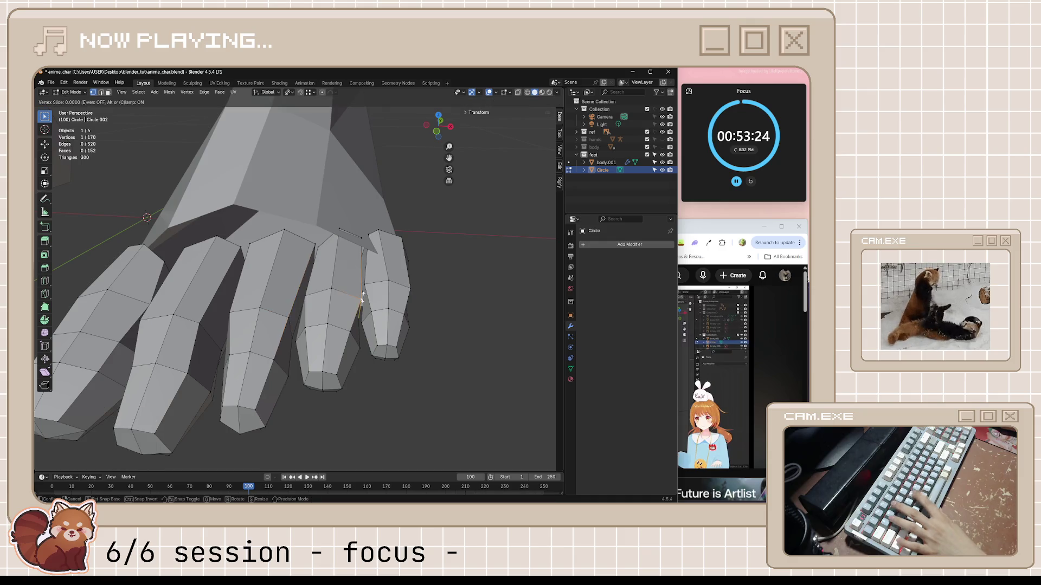
left_click(271, 286)
middle_click_drag(271, 286, 385, 328)
left_click(349, 294)
key("shift+v")
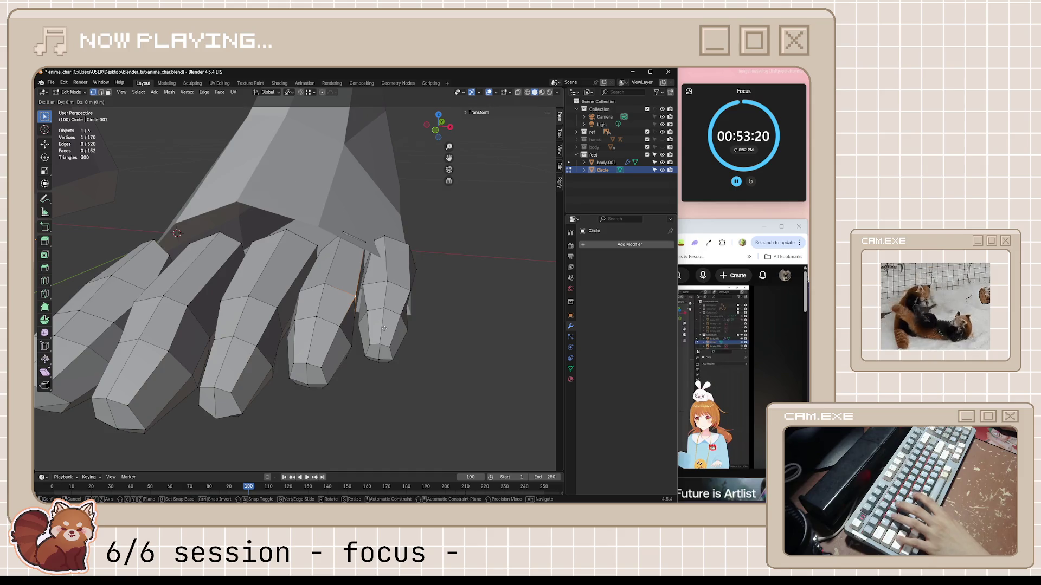
left_click(355, 311)
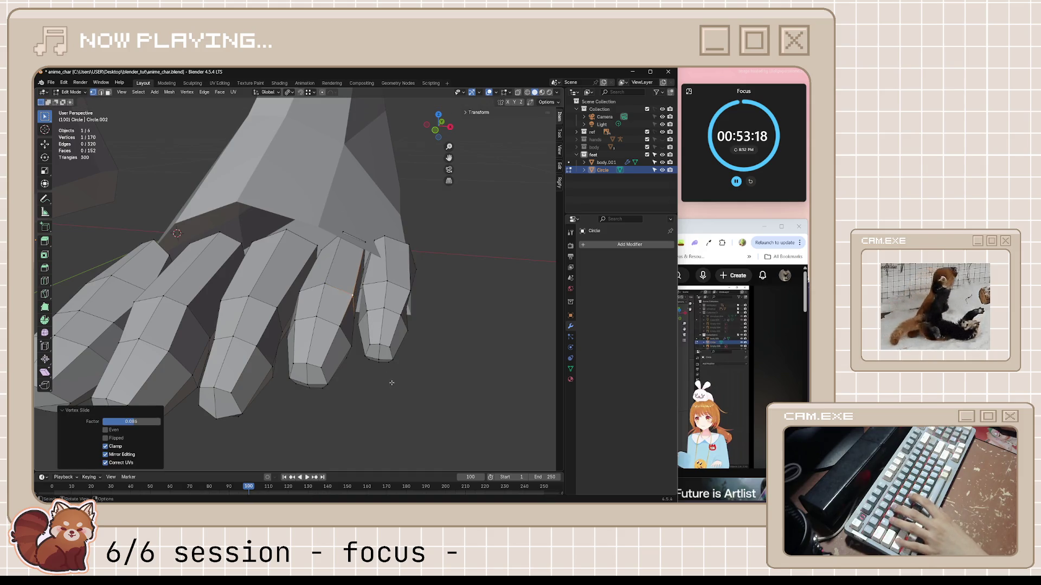
left_click(391, 381)
mouse_move(390, 381)
middle_mouse_down()
mouse_move(419, 364)
mouse_move(395, 314)
mouse_move(389, 338)
middle_mouse_up()
- Save anime_char.blend and resume the tutorial in the browser
key("ctrl+s")
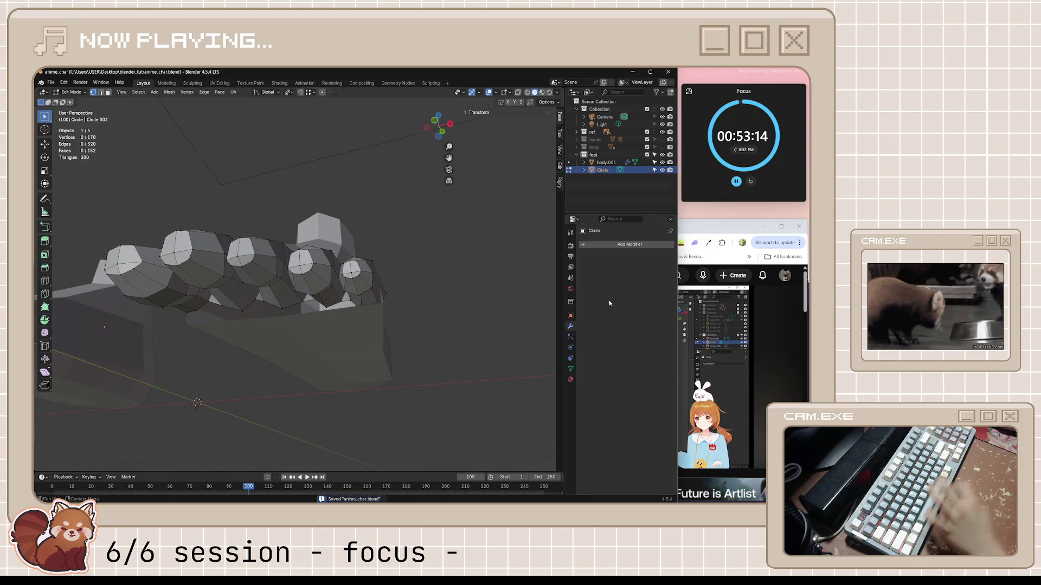
key("alt+Tab")
left_click(661, 379)
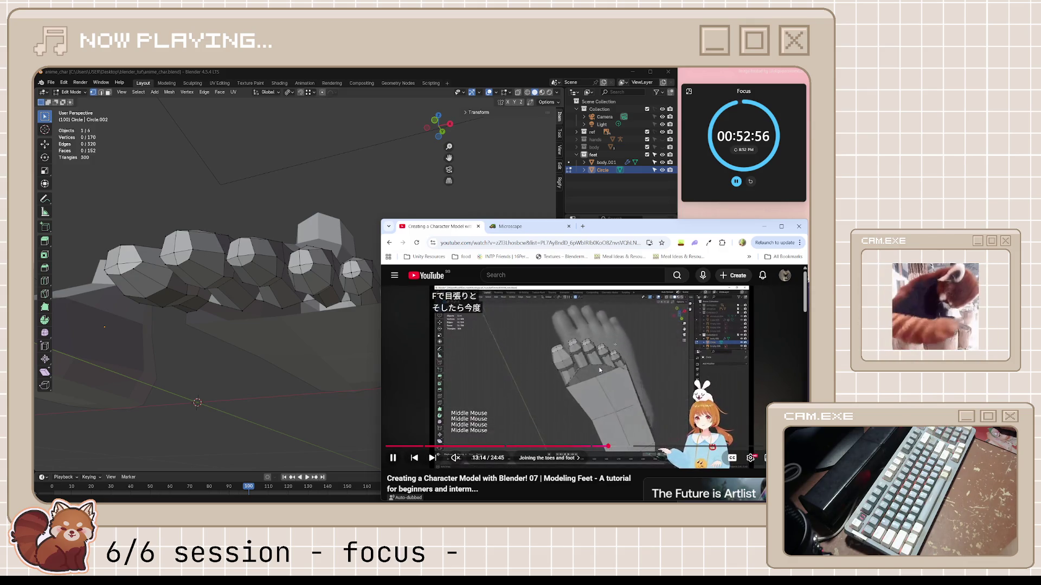
- Pause the tutorial at 13:15, then return to Blender and select a single vertex
left_click(575, 372)
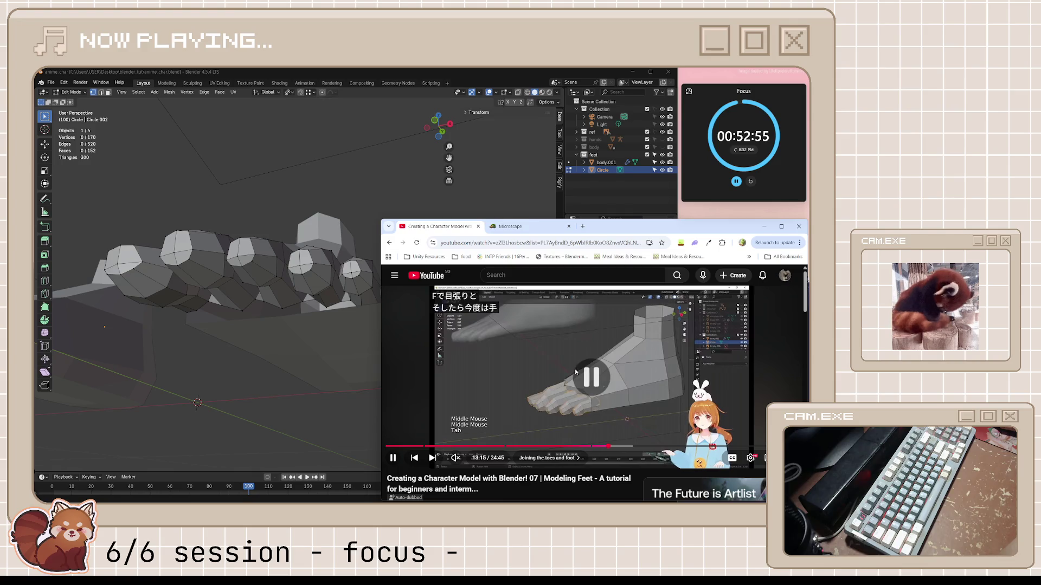
mouse_move(264, 291)
middle_mouse_down()
mouse_move(254, 313)
mouse_move(249, 279)
mouse_move(297, 299)
middle_mouse_up()
left_click(283, 282, "shift")
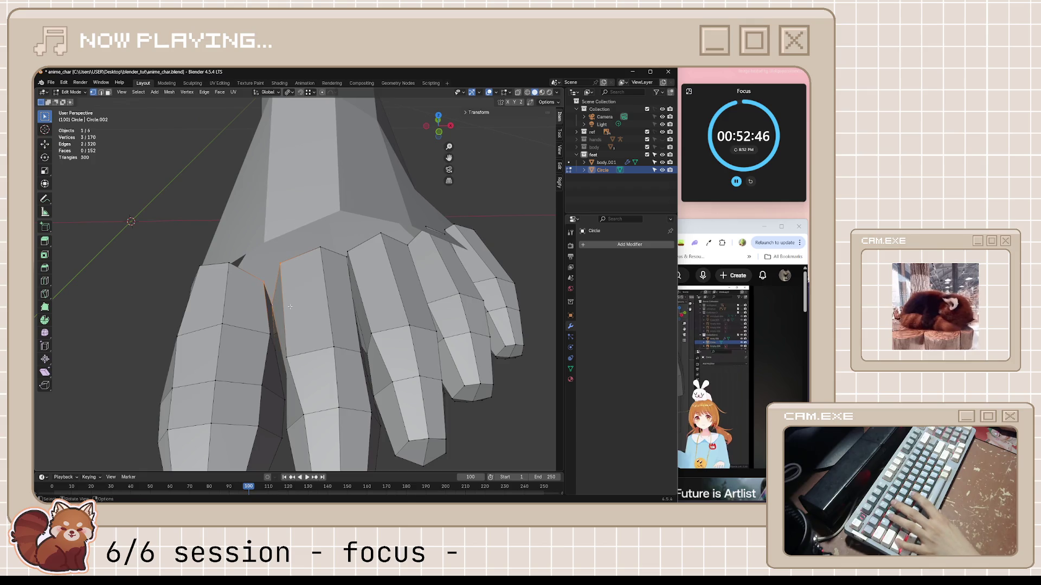
- Edge-slide the selected toe edge loop along the toe
middle_click_drag(342, 263, 344, 256)
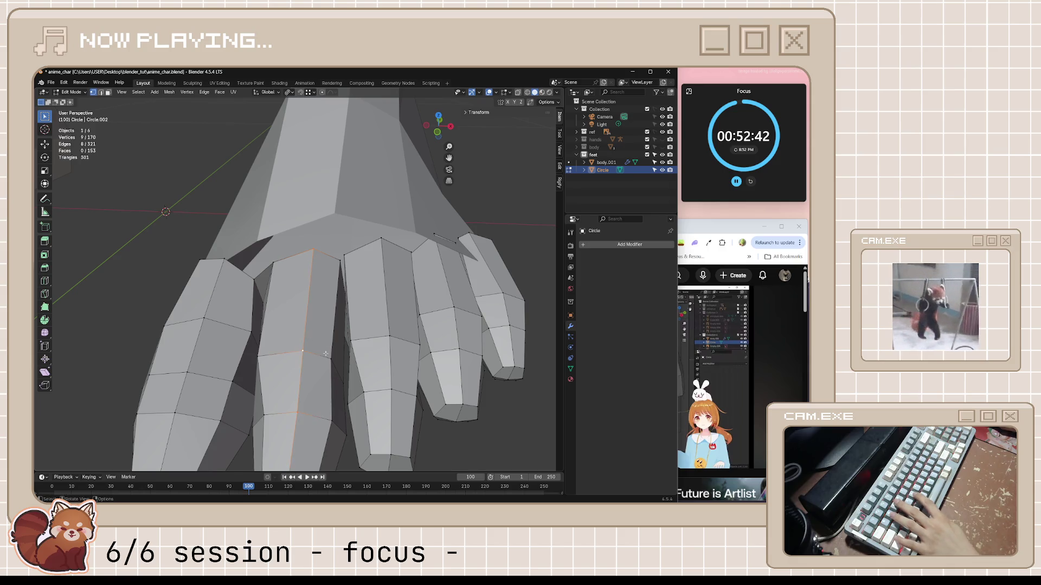
middle_click_drag(325, 354, 317, 360)
key("g")
key("g")
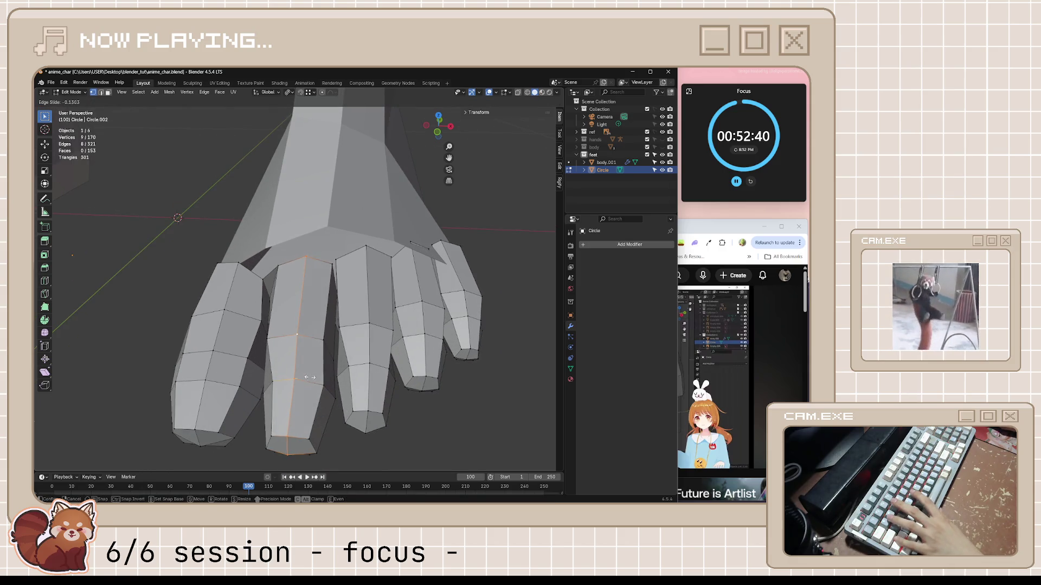
left_click(310, 377)
scroll(343, 264, "up", 3)
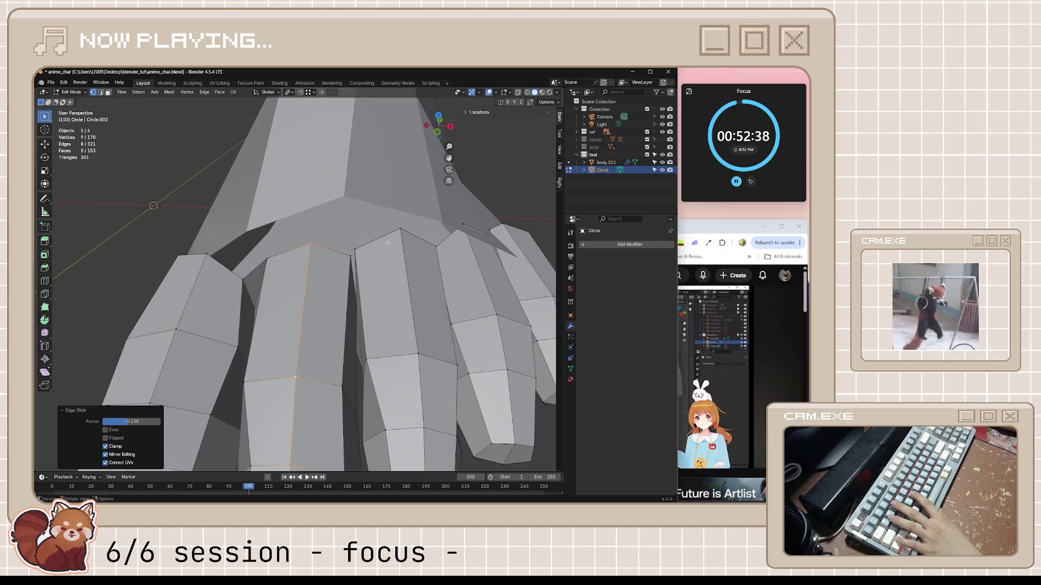
- Vertex-slide the vertex between two toes into a tighter position twice
left_click(349, 257)
key("shift+v")
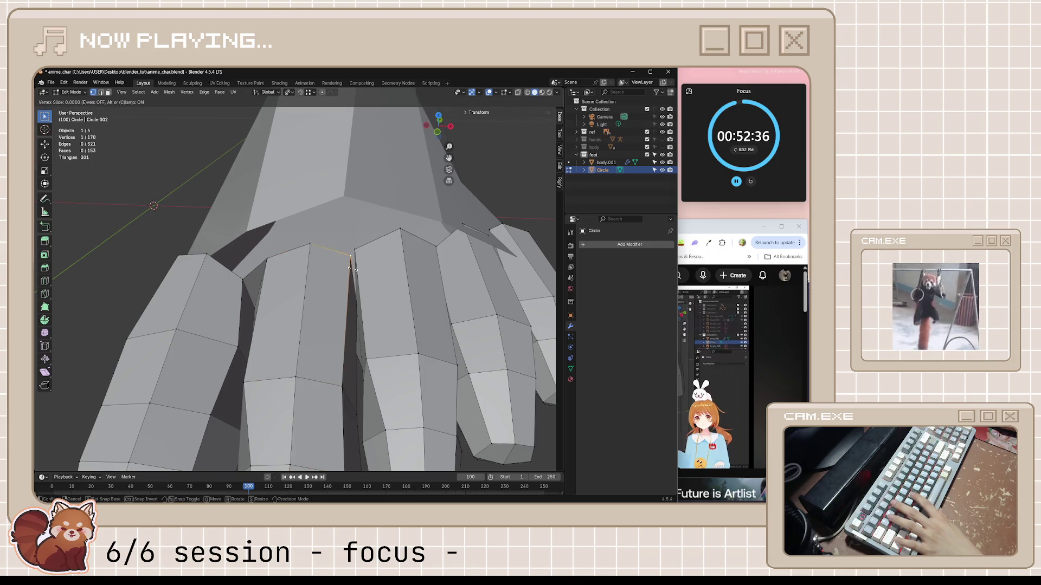
key("Escape")
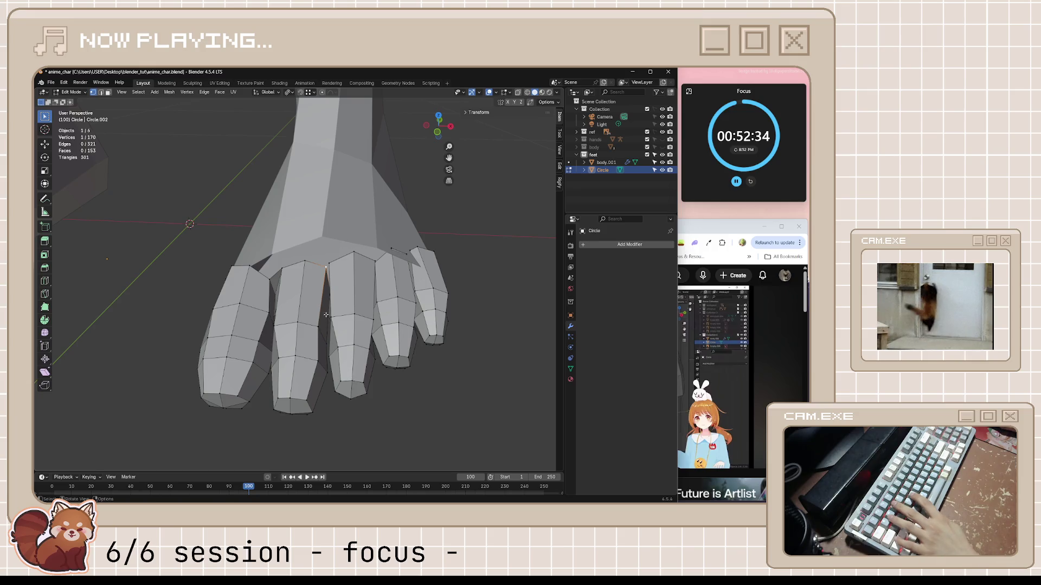
scroll(322, 309, "up", 4)
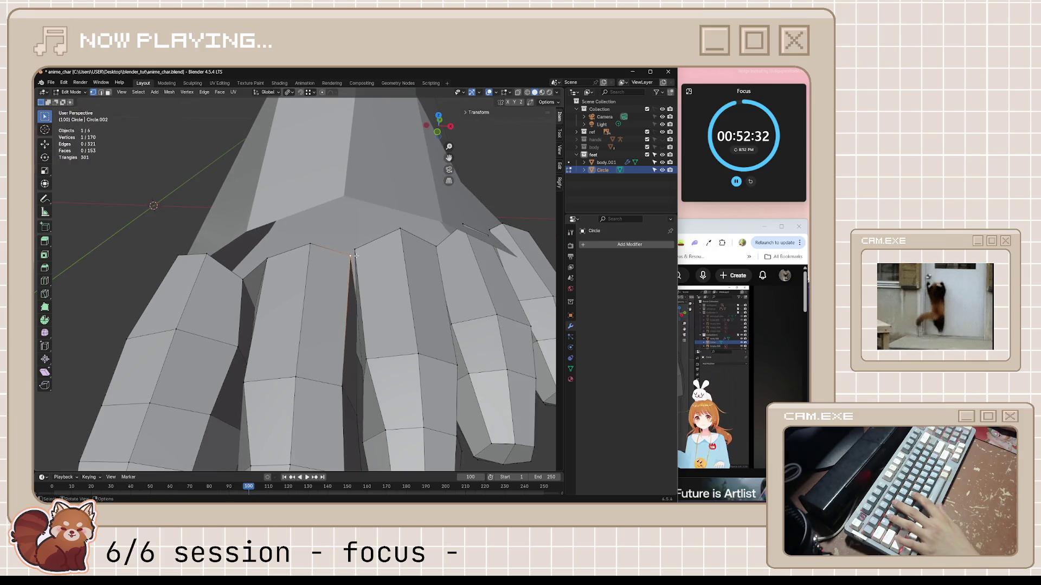
key("shift+v")
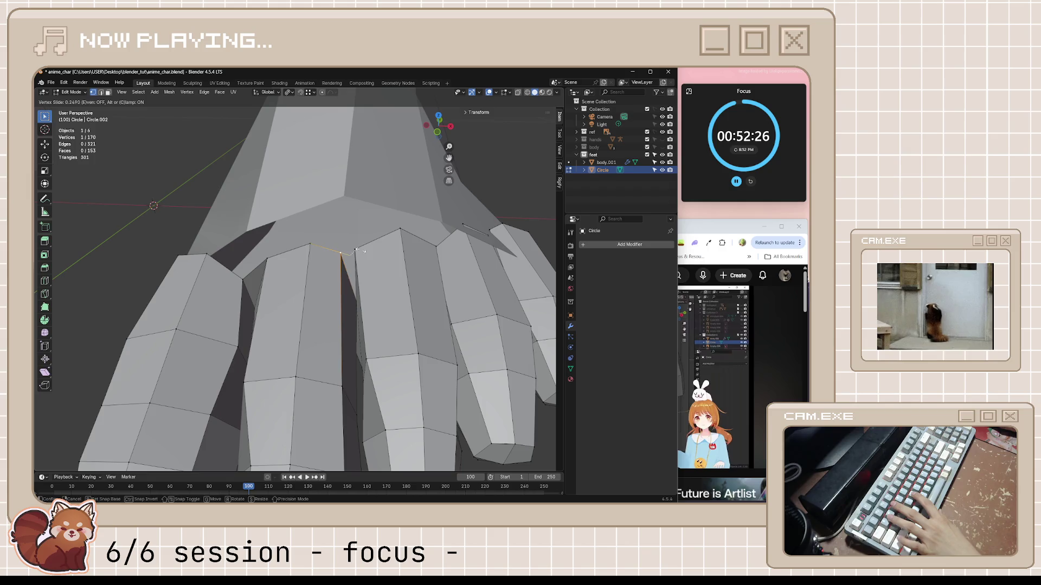
left_click(358, 250)
key("shift+v")
left_click(397, 327)
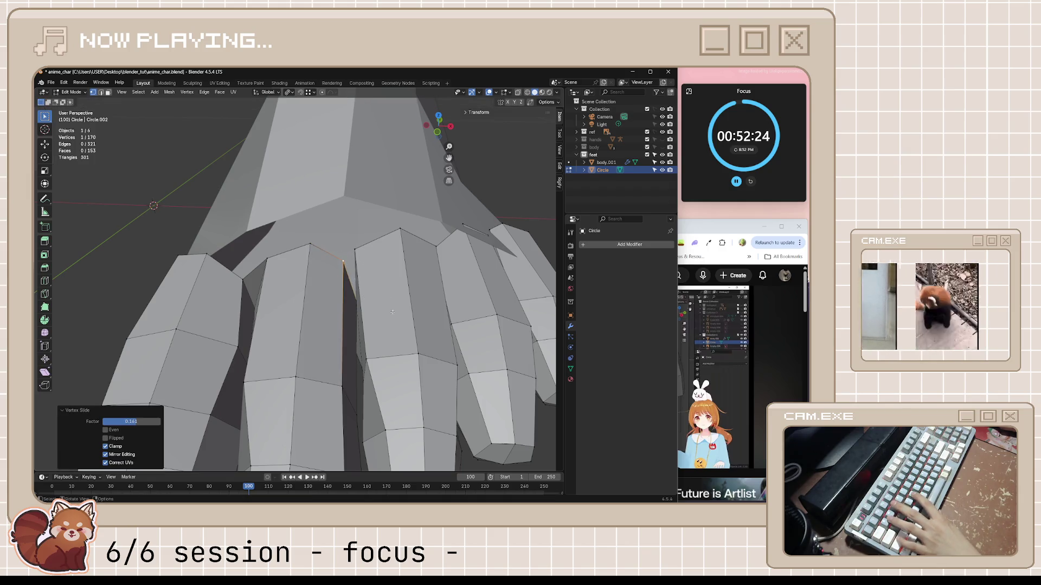
- Turn on X-ray and slide the hidden vertex at the toe base
left_click(355, 250, "shift")
mouse_move(356, 250)
middle_mouse_down()
mouse_move(367, 302)
mouse_move(391, 308)
mouse_move(383, 301)
middle_mouse_up()
key("alt+z")
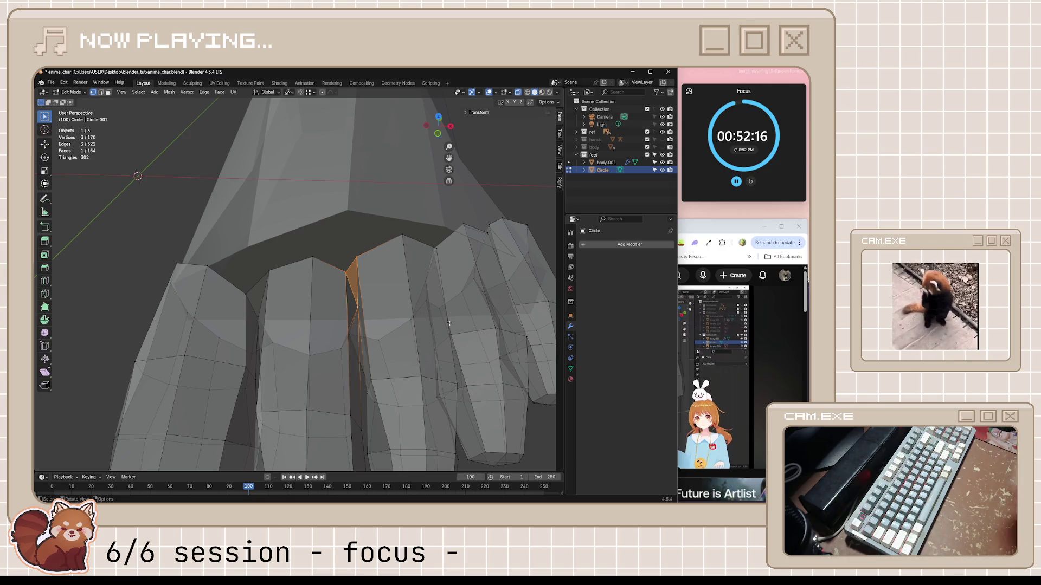
middle_click_drag(446, 311, 416, 326)
left_click(407, 236)
key("shift+v")
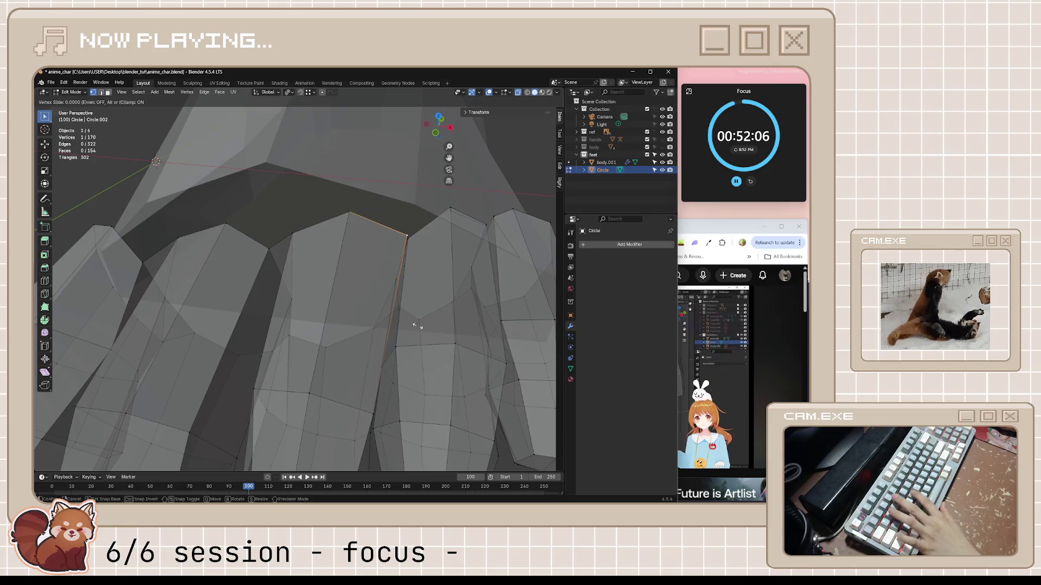
left_click(296, 291)
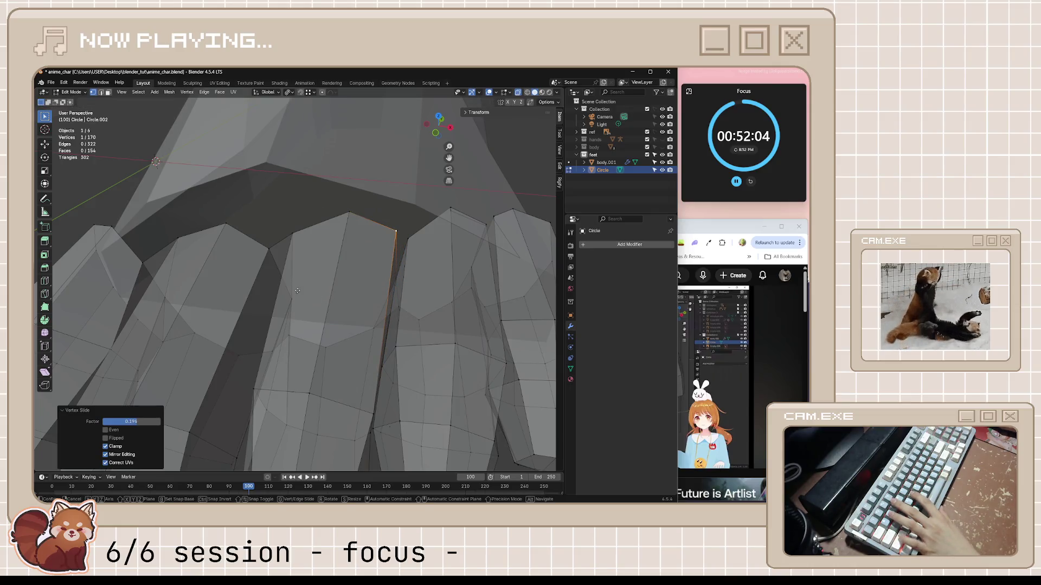
- Slide the next webbing vertex along its edge
middle_click_drag(307, 359, 393, 406)
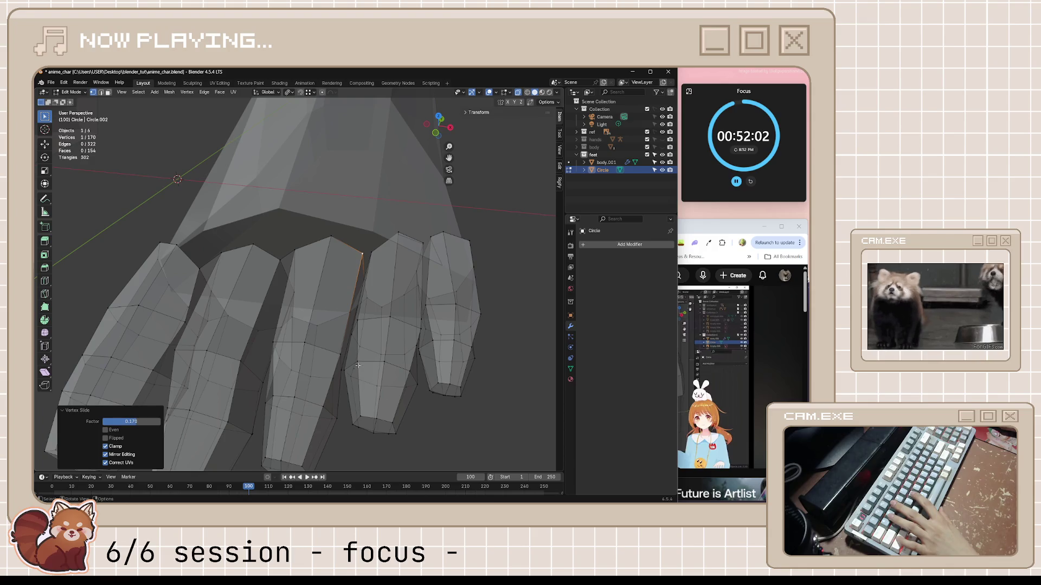
left_click(339, 358)
key("shift+v")
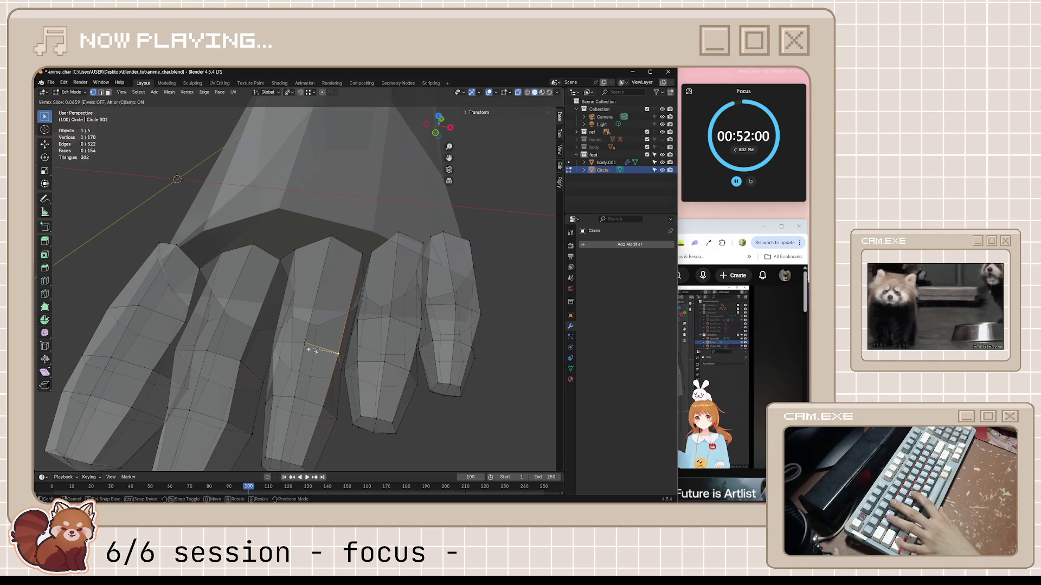
left_click(305, 346)
scroll(396, 250, "up", 3)
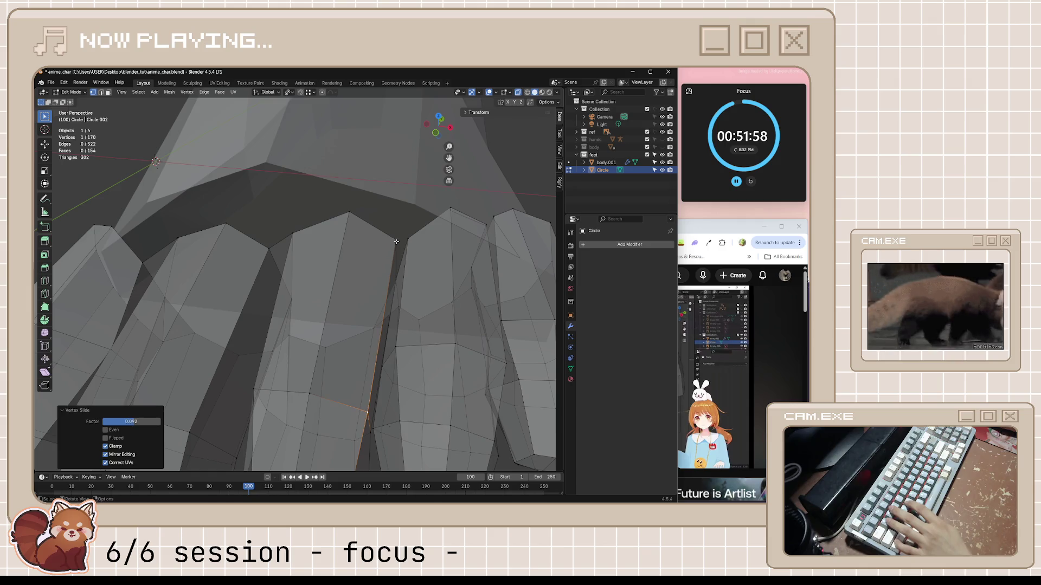
- Slide the vertex between the next pair of toes
left_click(397, 242)
middle_click_drag(416, 283, 425, 290)
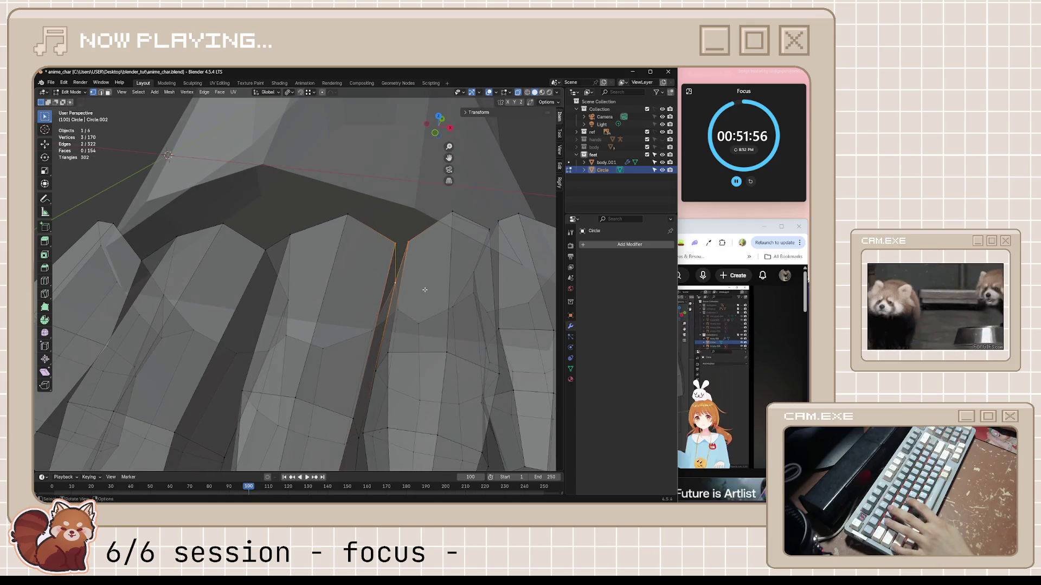
middle_click_drag(478, 311, 356, 333)
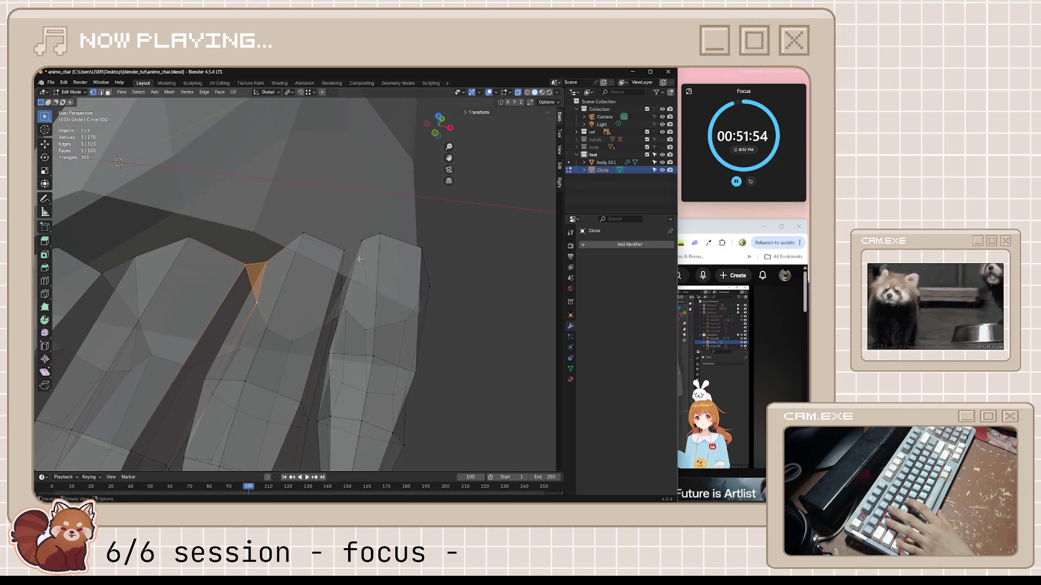
middle_click_drag(360, 259, 370, 305)
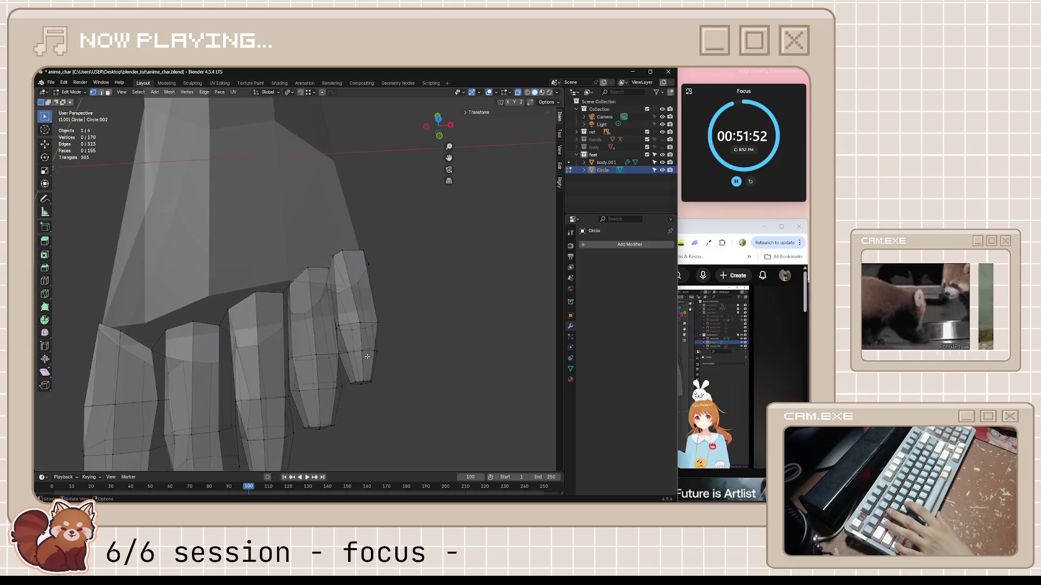
mouse_move(367, 356)
middle_mouse_down()
mouse_move(333, 376)
mouse_move(311, 362)
middle_mouse_up()
key("shift+v")
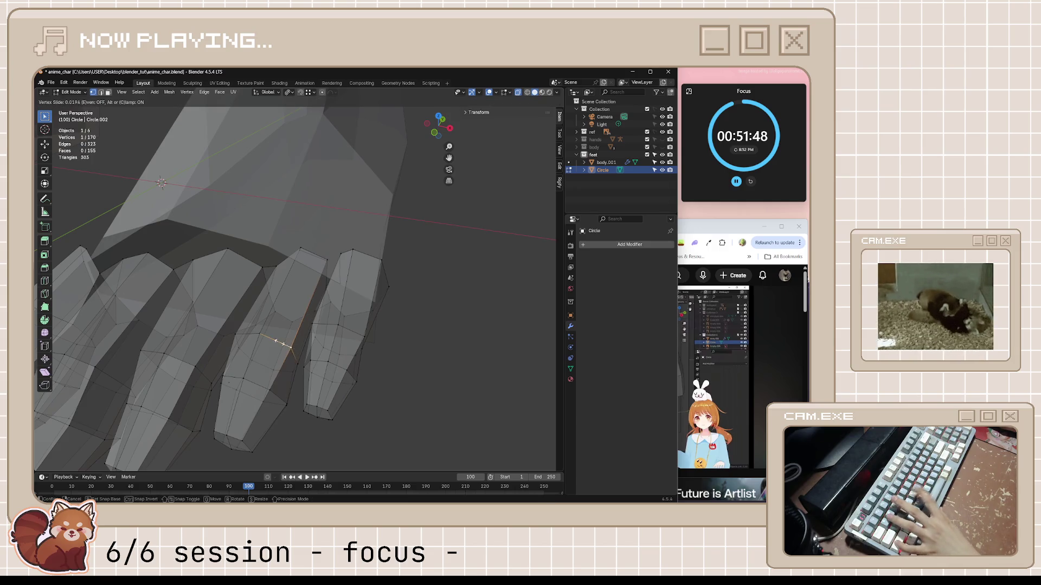
left_click(266, 334)
- Slide another webbing vertex and the vertex at the top of the outer toe
mouse_move(267, 331)
middle_mouse_down()
mouse_move(342, 272)
mouse_move(348, 285)
mouse_move(332, 247)
mouse_move(369, 254)
middle_mouse_up()
key("shift+v")
left_click(335, 274)
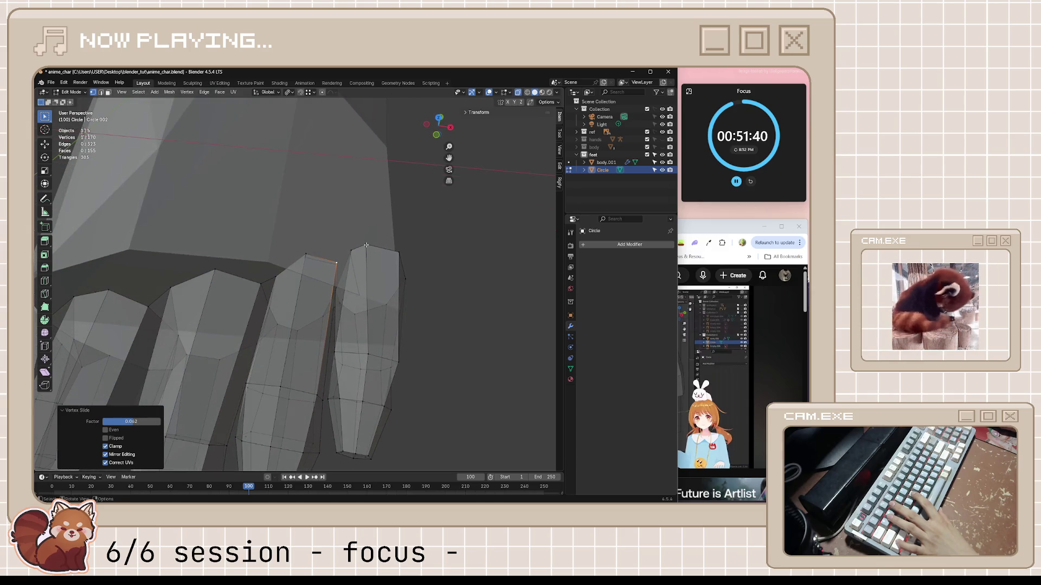
left_click(366, 245)
key("shift+v")
left_click(441, 274)
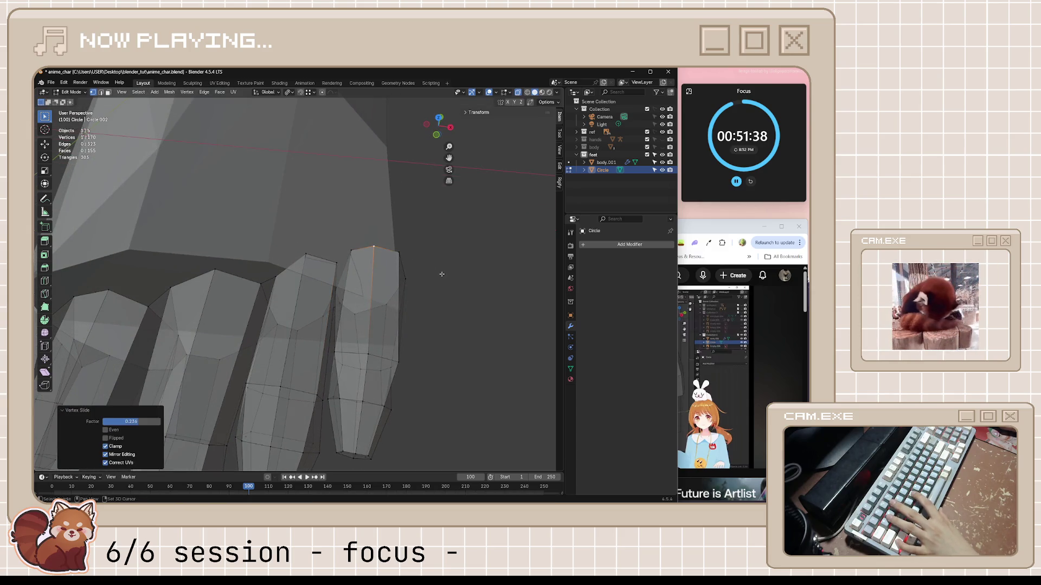
middle_click_drag(441, 273, 404, 241)
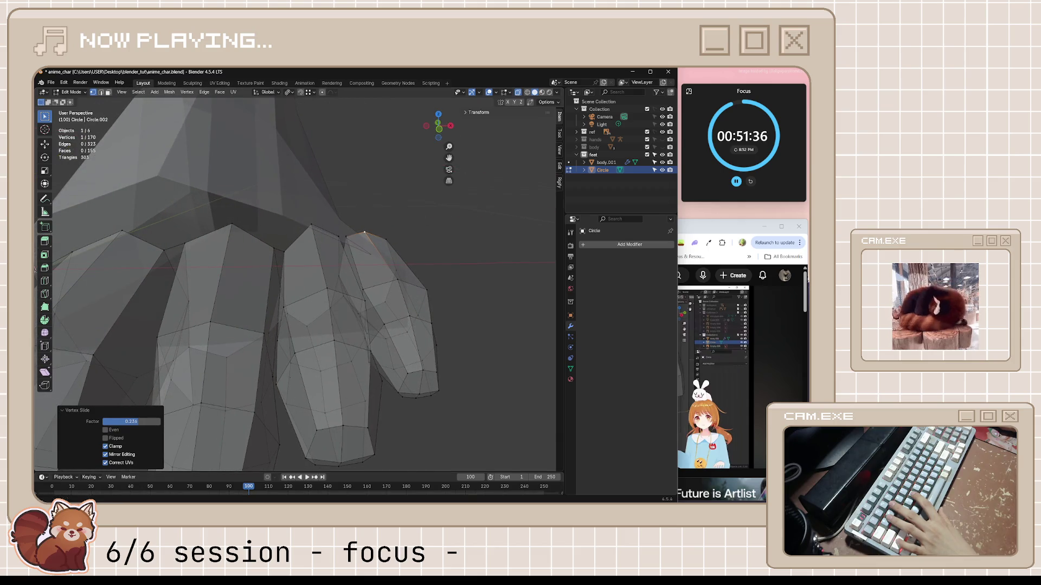
mouse_move(389, 498)
left_click(472, 495)
left_click(472, 495)
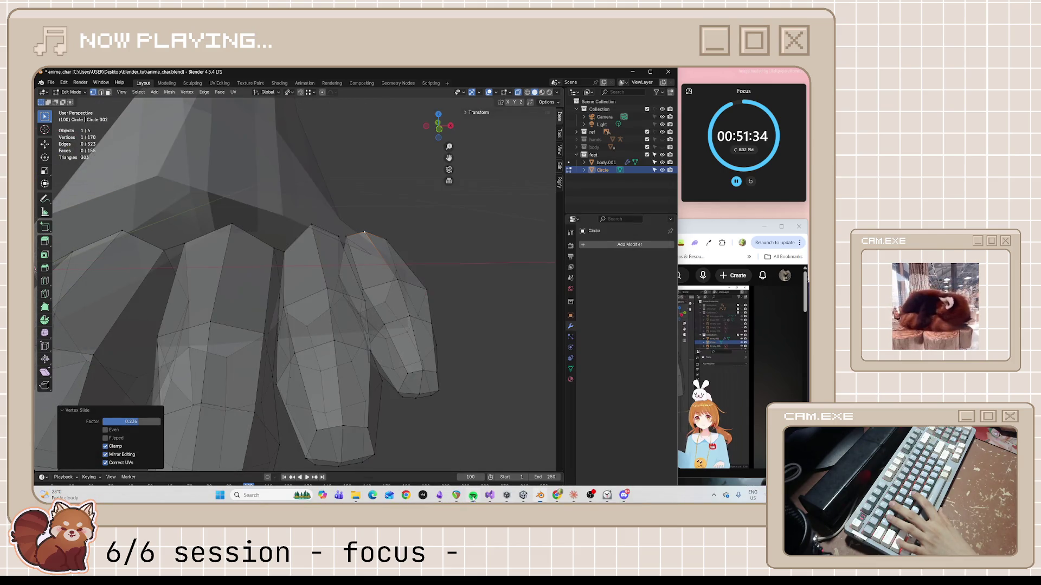
mouse_move(423, 325)
middle_mouse_down()
mouse_move(415, 345)
mouse_move(414, 323)
middle_mouse_up()
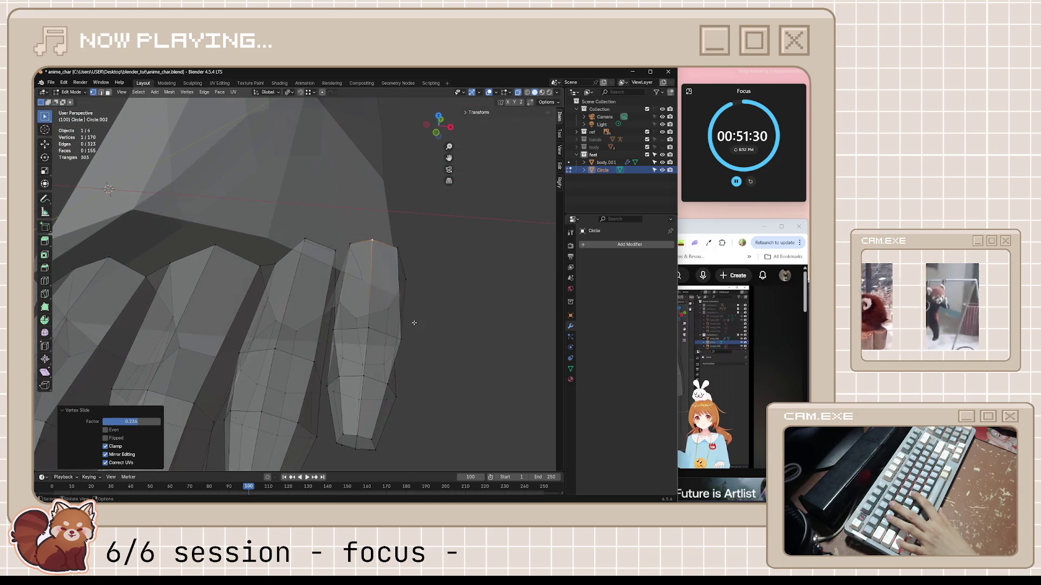
- Slide a left-toe vertex, then fill a face between three webbing vertices
left_click(333, 249)
key("shift+v")
left_click(347, 235)
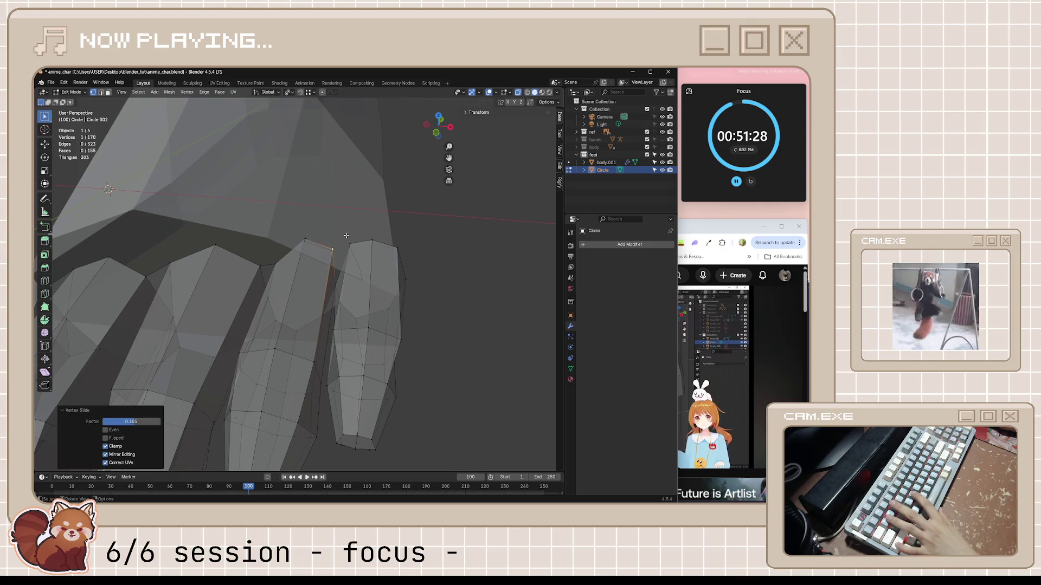
left_click(353, 241)
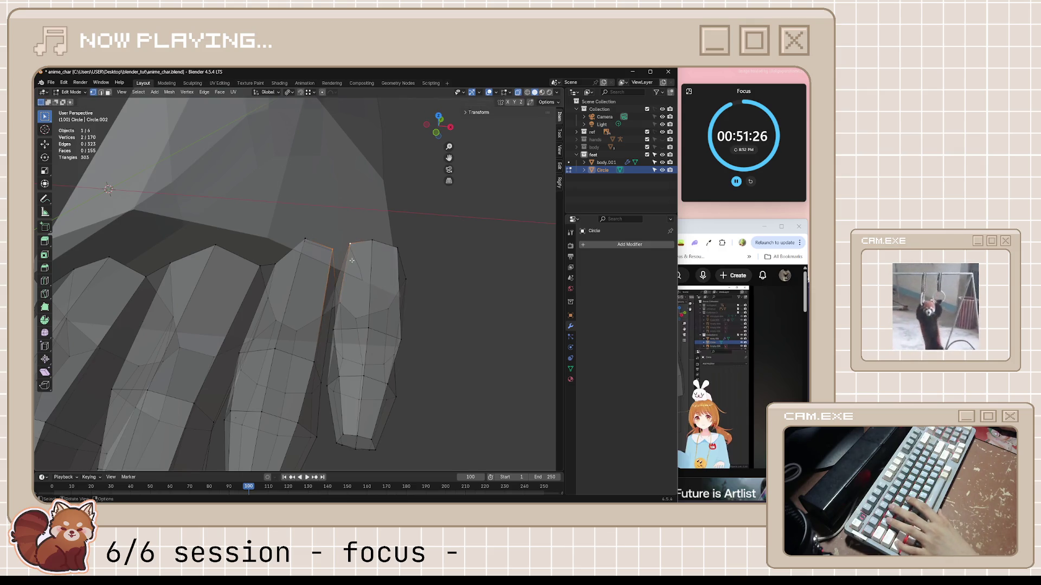
mouse_move(352, 260)
middle_mouse_down()
mouse_move(348, 291)
mouse_move(339, 266)
mouse_move(421, 354)
mouse_move(399, 356)
mouse_move(377, 297)
middle_mouse_up()
left_click(341, 252, "shift")
key("f")
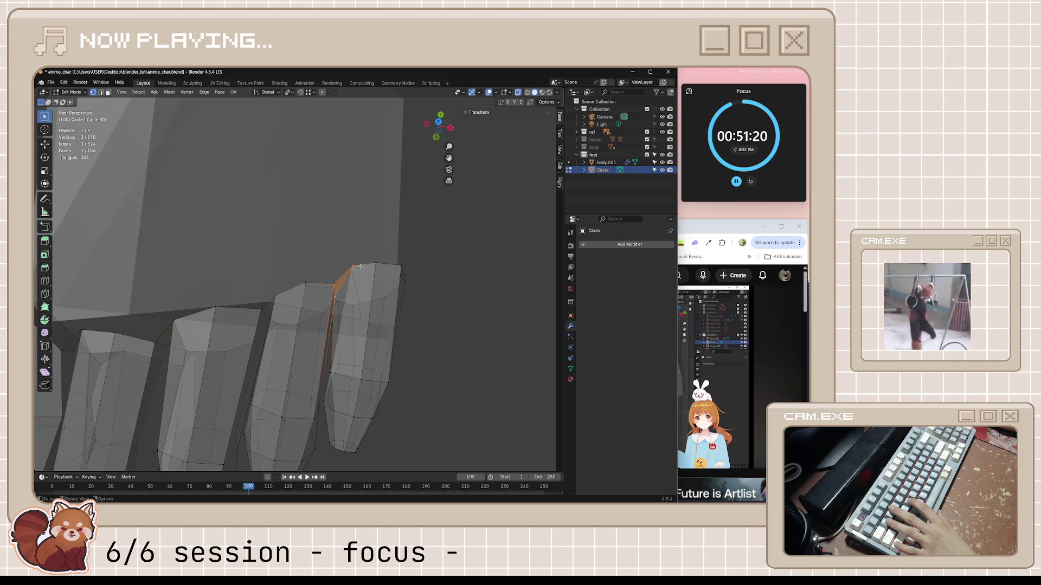
- Select the toe-top edge loop and the toe-tip vertex, viewing from the side
left_click(367, 266, "alt")
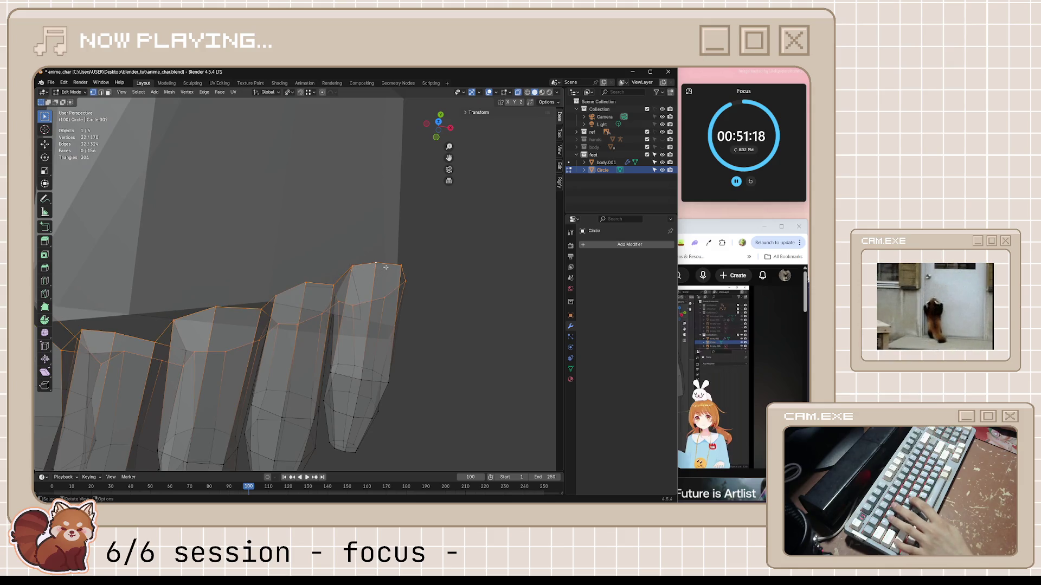
left_click(386, 267)
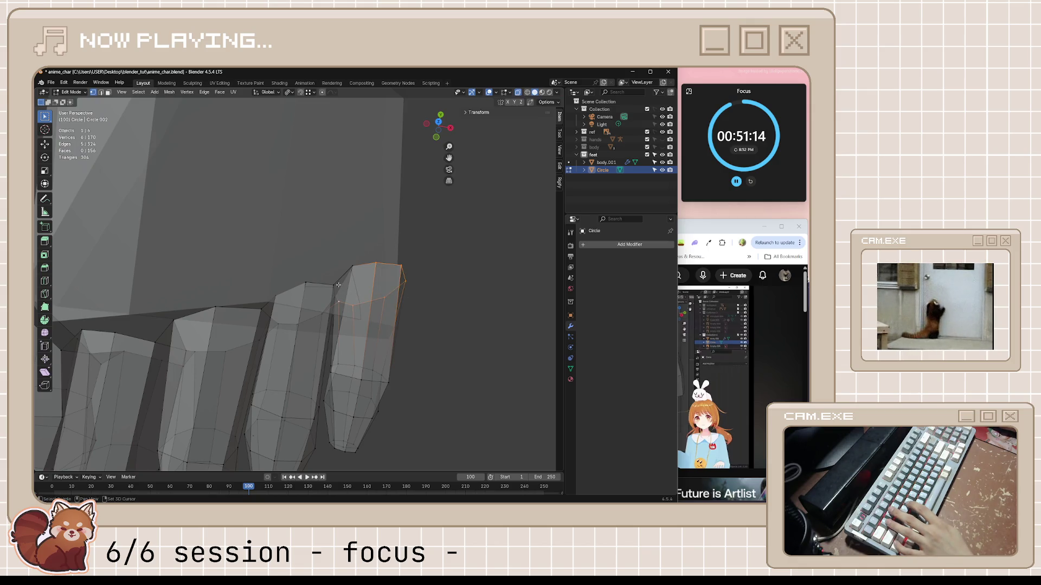
mouse_move(387, 307)
middle_mouse_down()
mouse_move(287, 289)
mouse_move(314, 316)
middle_mouse_up()
- Move the outer toe-tip vertices about 0.0048 m along Y, leaving one vertex out
key("g")
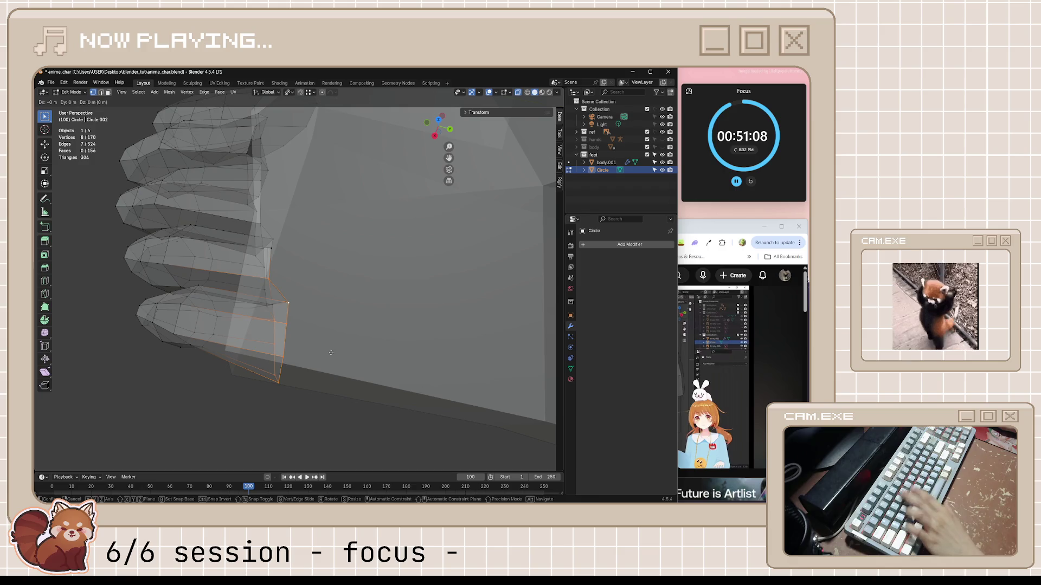
key("y")
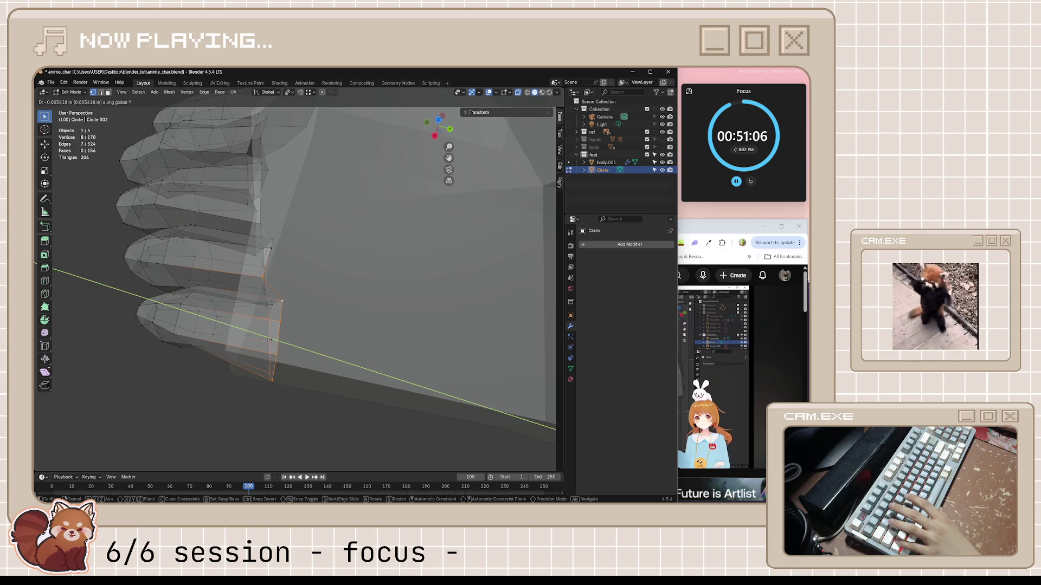
left_click(271, 337)
left_click(269, 281, "shift")
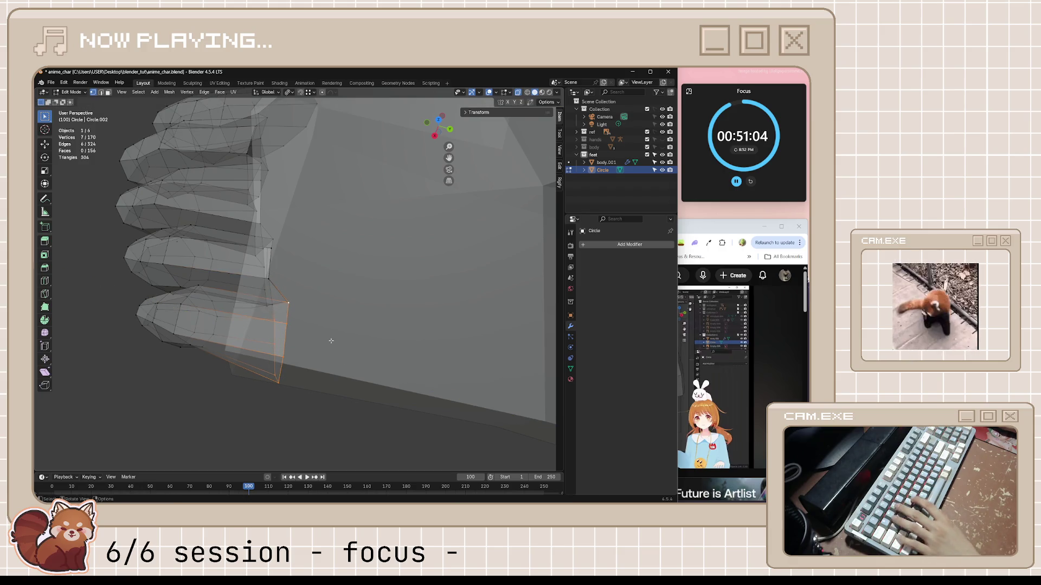
key("g")
key("y")
left_click(246, 322)
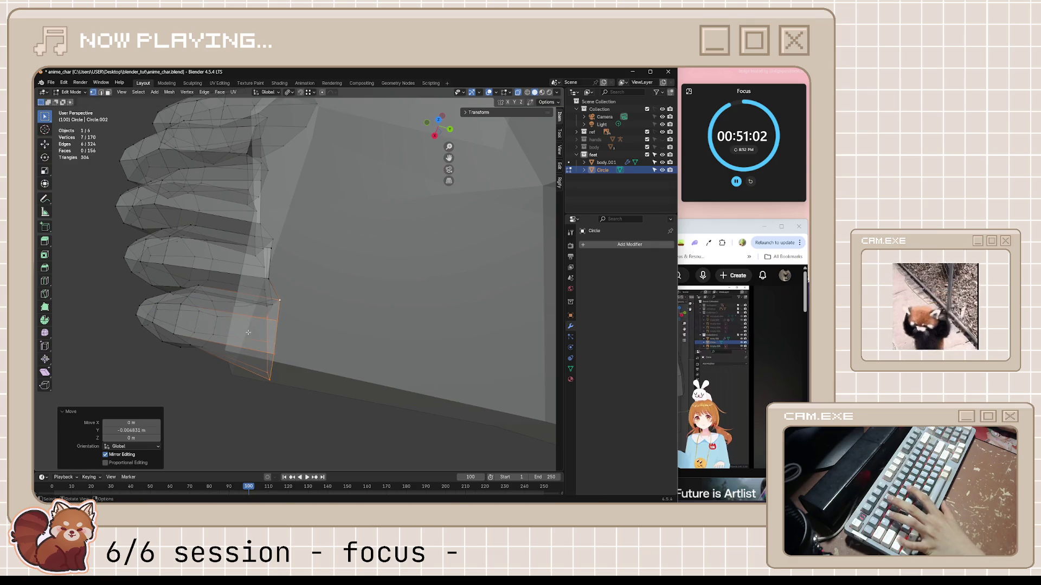
- Clear the selection, save anime_char.blend, and bring the tutorial to the front
mouse_move(246, 321)
middle_mouse_down()
mouse_move(305, 364)
mouse_move(274, 349)
mouse_move(279, 360)
mouse_move(344, 353)
mouse_move(390, 376)
mouse_move(407, 369)
mouse_move(363, 353)
mouse_move(524, 274)
middle_mouse_up()
left_click(279, 360)
key("ctrl+s")
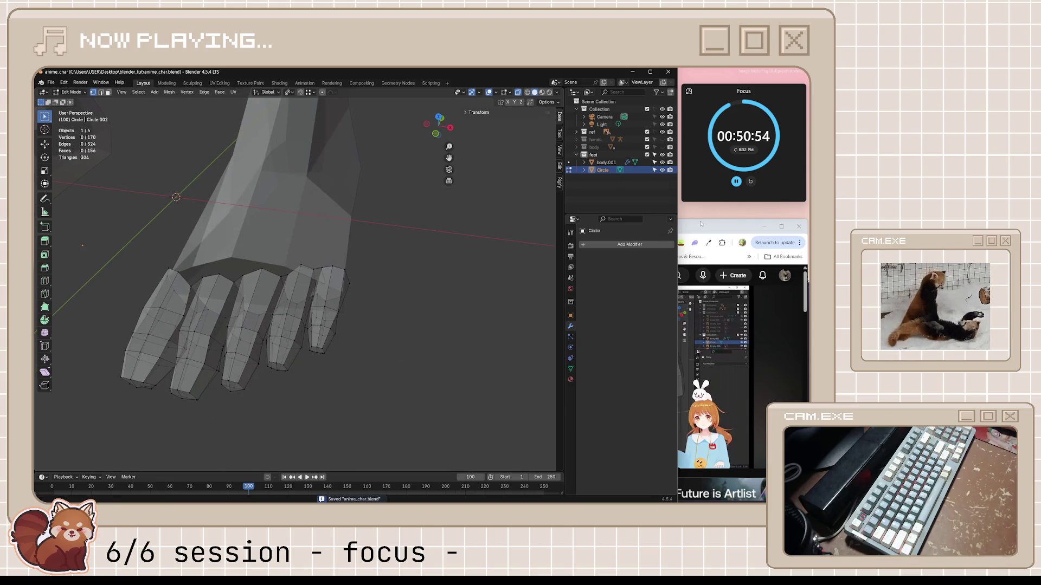
left_click(721, 352)
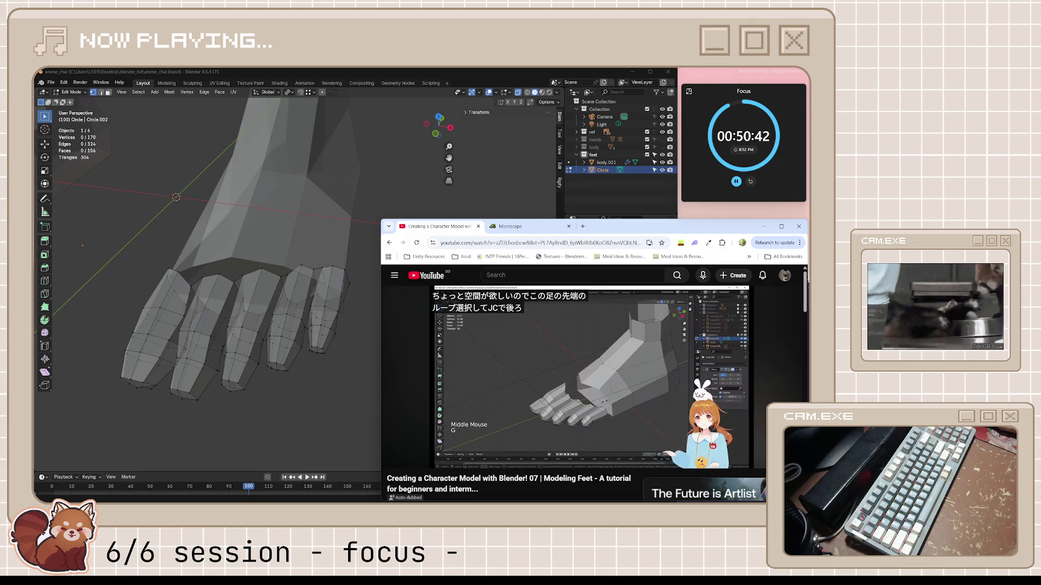
- Rewind the tutorial ten seconds, pause it at 13:27, and return to Blender
left_click(562, 342)
left_click(561, 343)
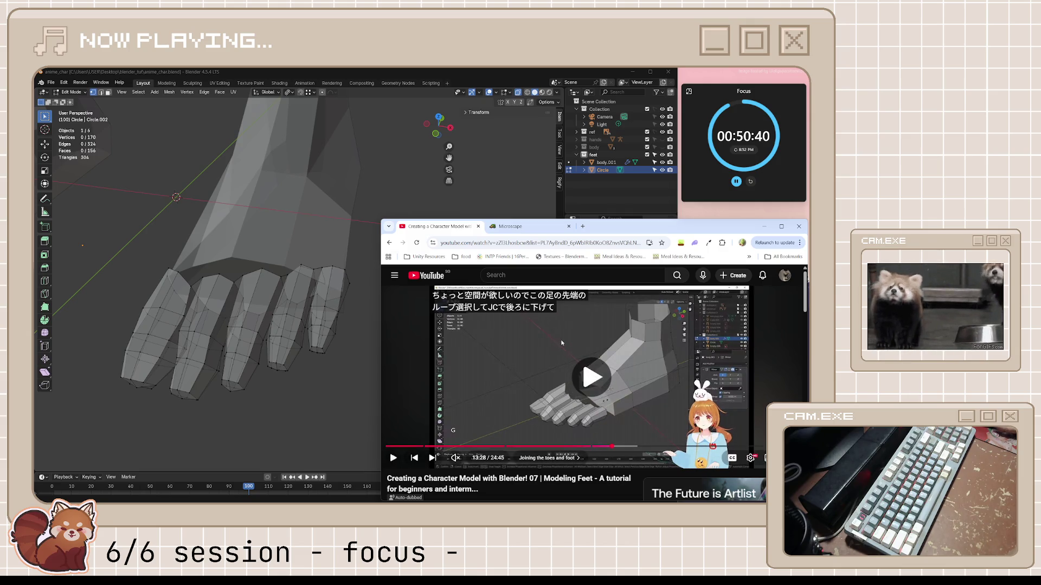
key("j")
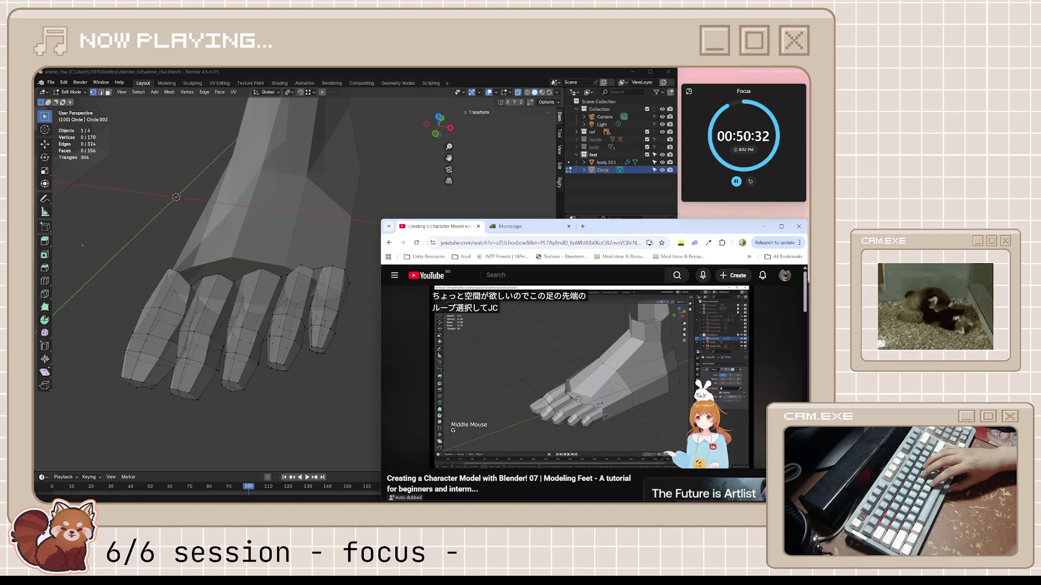
left_click(561, 343)
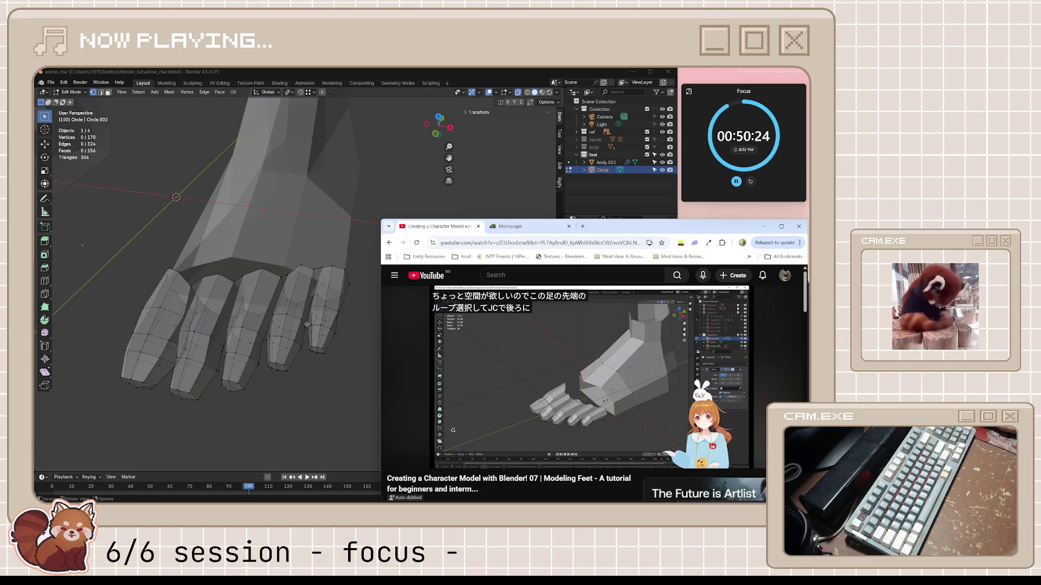
middle_click_drag(307, 324, 345, 225)
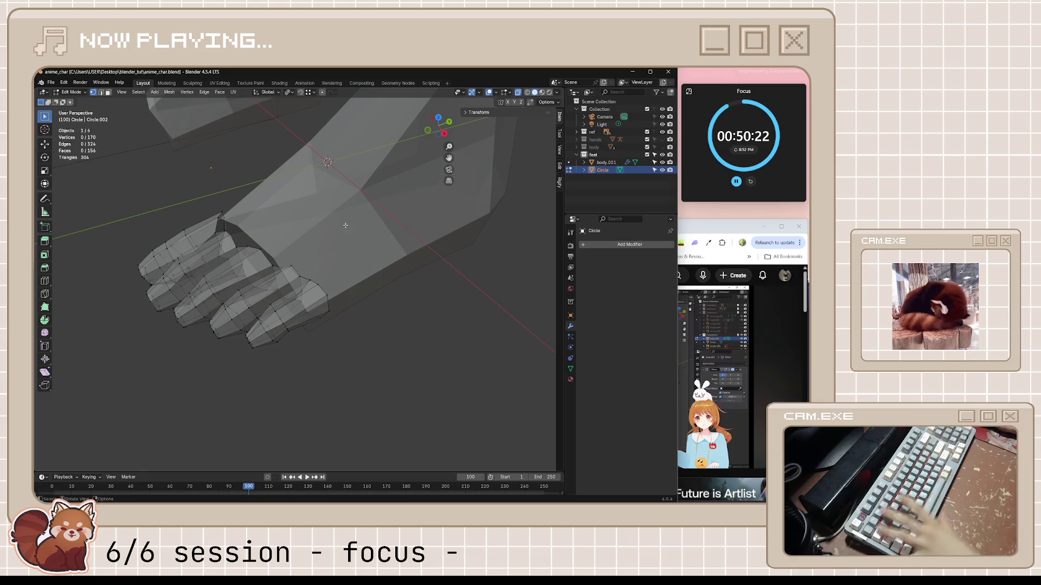
- Switch to editing body.001 and edge-slide the loop near the toes
key("alt+q")
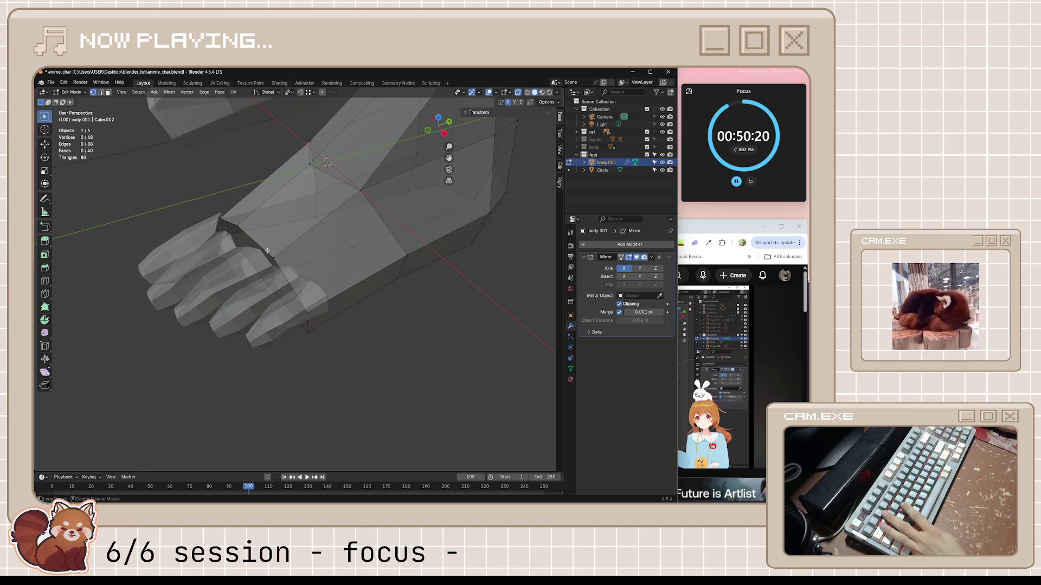
left_click(267, 251, "alt")
middle_click_drag(267, 251, 347, 271)
key("g")
key("g")
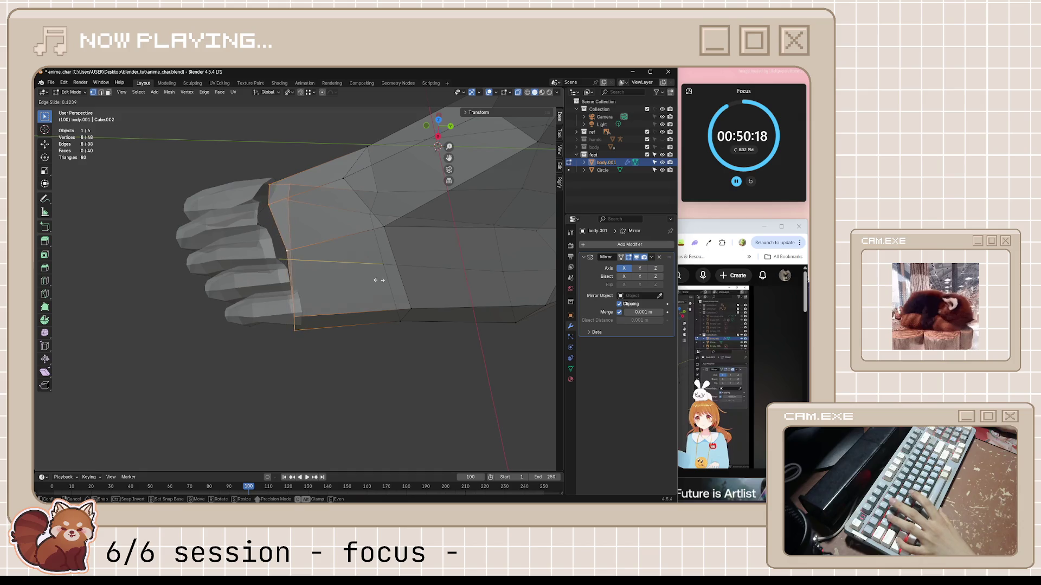
left_click(431, 279)
mouse_move(431, 280)
middle_mouse_down()
mouse_move(363, 322)
mouse_move(294, 321)
middle_mouse_up()
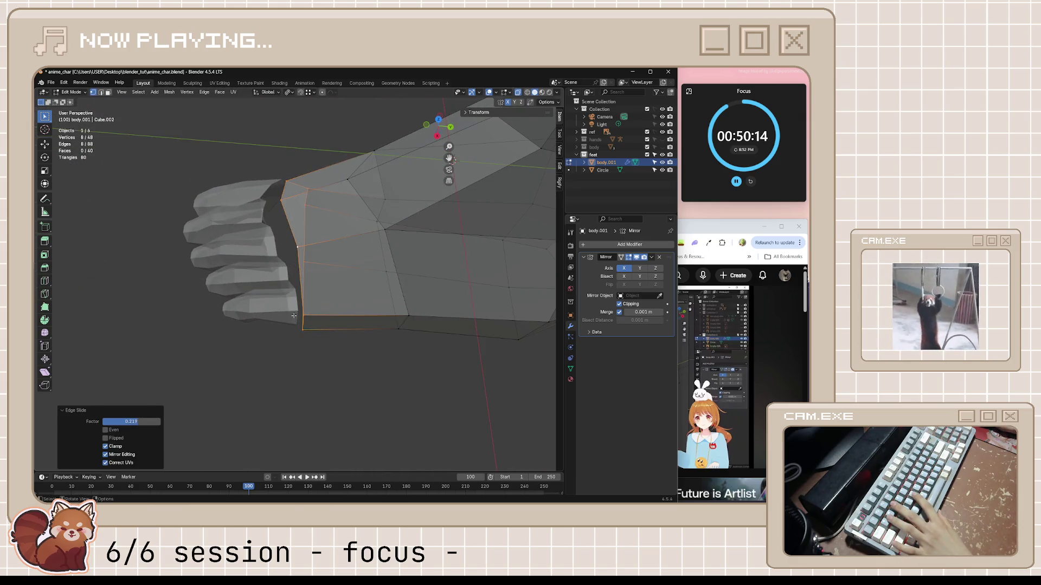
- Edge-slide the foot body's bottom edge and save anime_char.blend
left_click(302, 328)
left_click(399, 329, "shift")
key("g")
key("g")
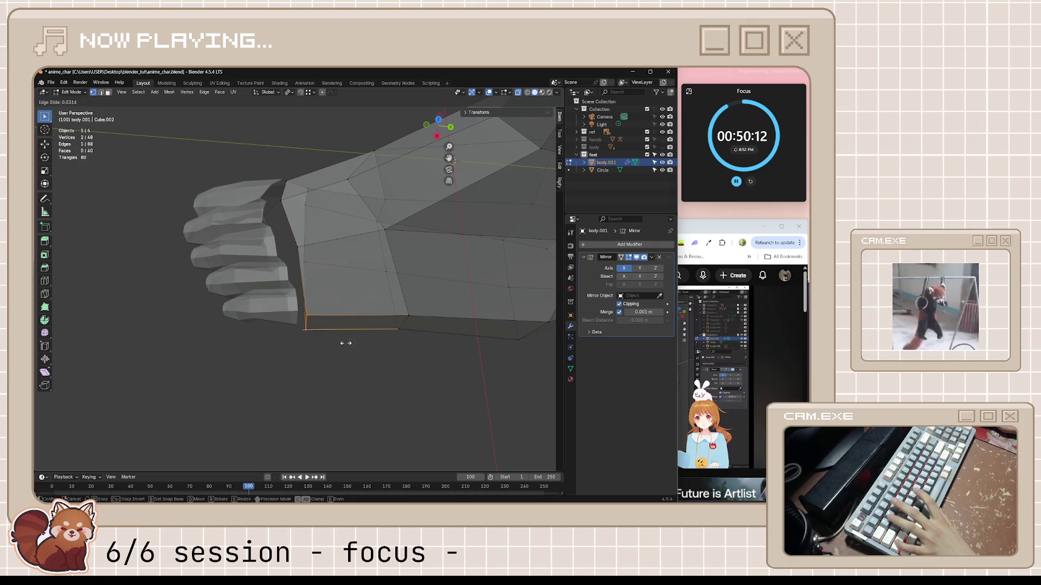
left_click(371, 342)
mouse_move(371, 342)
middle_mouse_down()
mouse_move(413, 297)
mouse_move(419, 317)
mouse_move(434, 302)
mouse_move(372, 300)
mouse_move(344, 326)
mouse_move(379, 314)
middle_mouse_up()
key("ctrl+s")
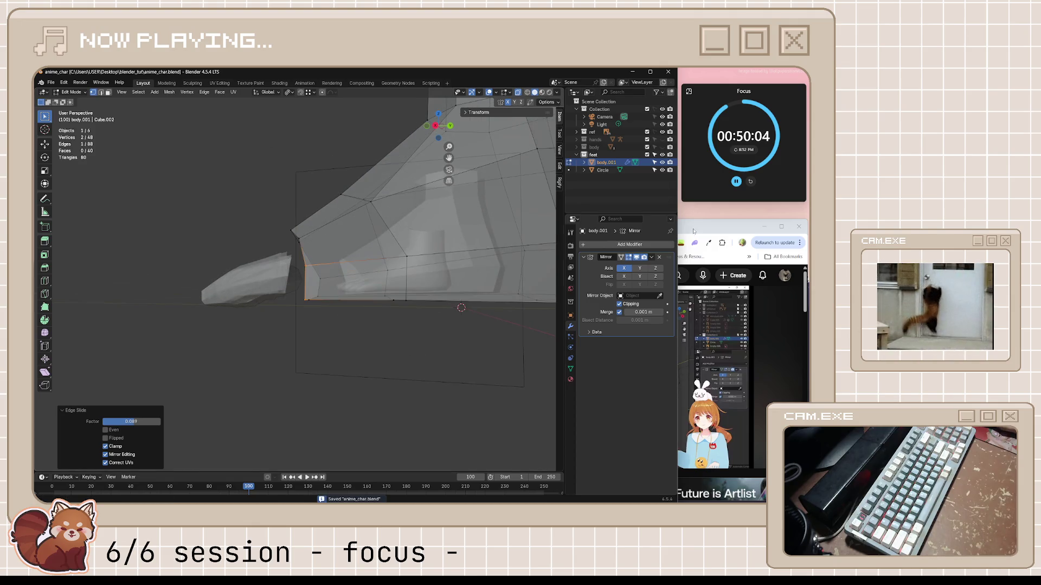
key("alt+Tab")
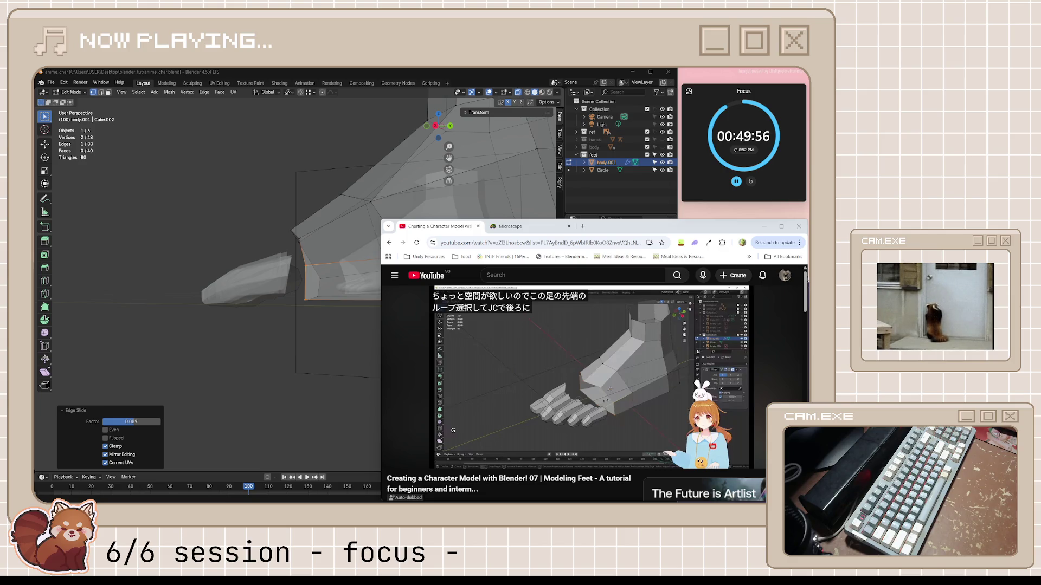
- Watch the tutorial with two pause-resume cycles, stop at 13:51, and return to Blender
left_click(525, 298)
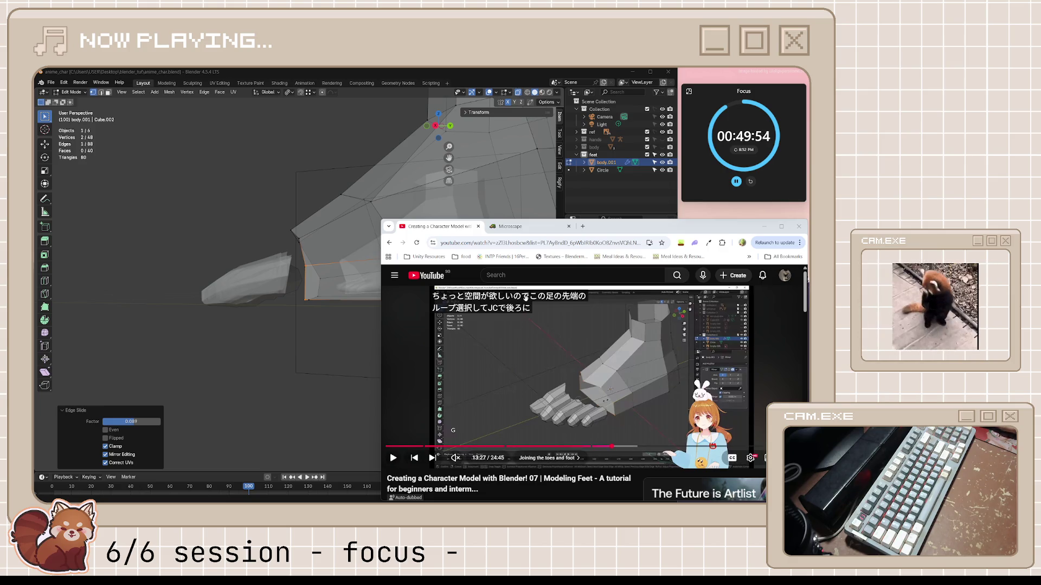
left_click(515, 382)
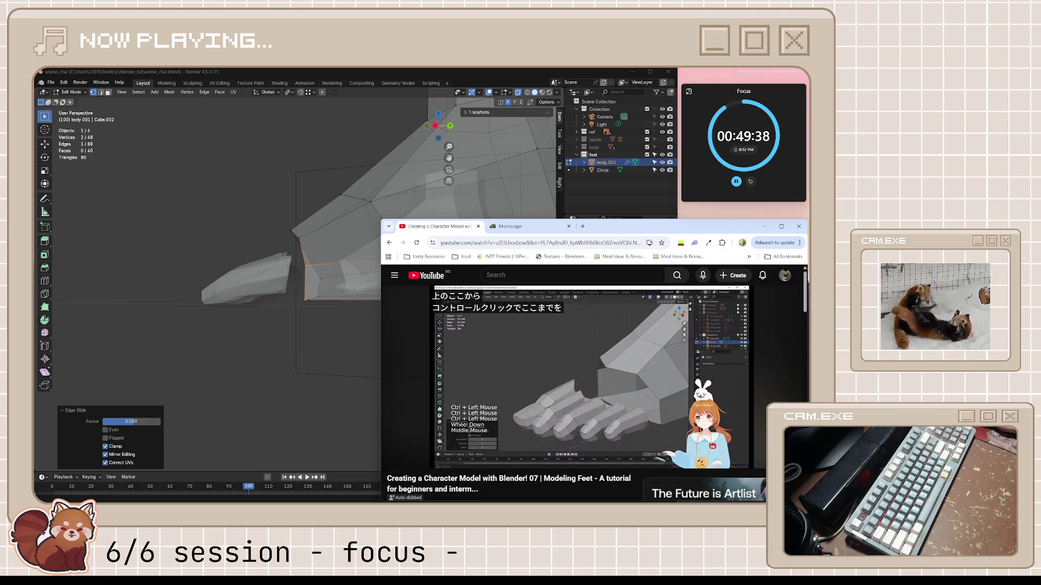
left_click(566, 398)
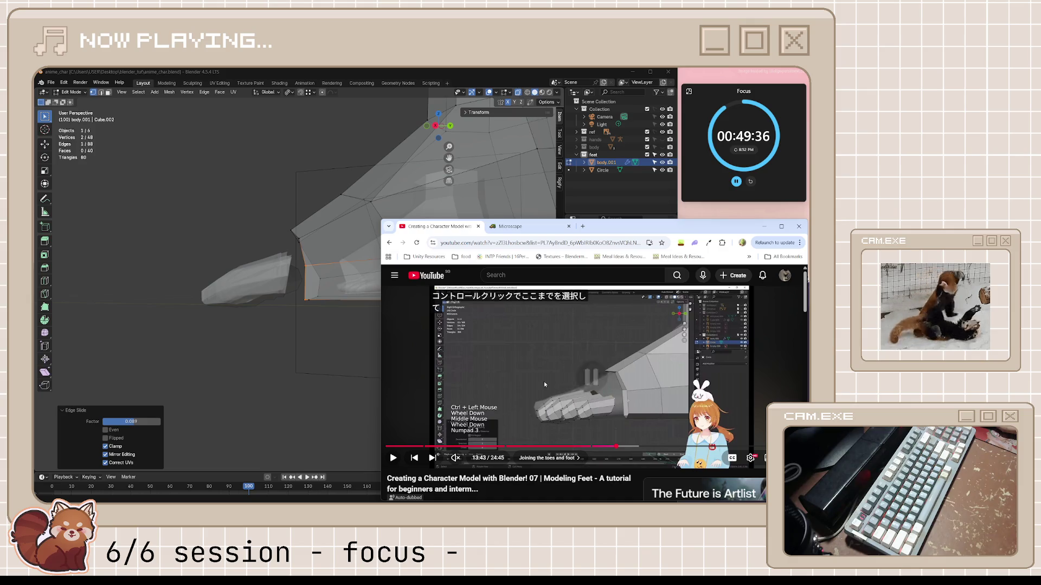
left_click(599, 378)
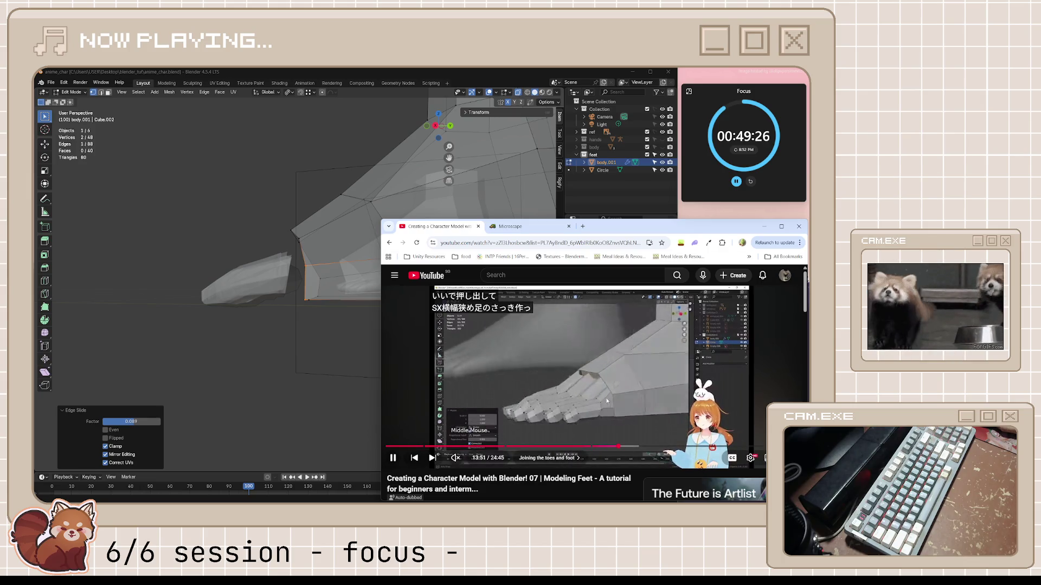
key("space")
left_click(338, 336)
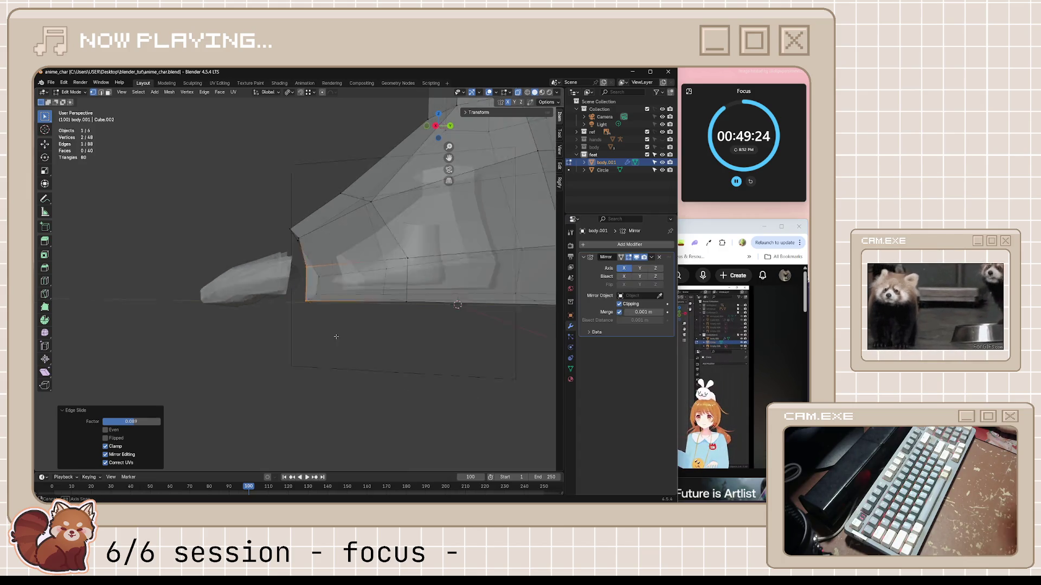
- In right side view, slide the toe-to-foot edge loop to factor 0.217
key("KP_3")
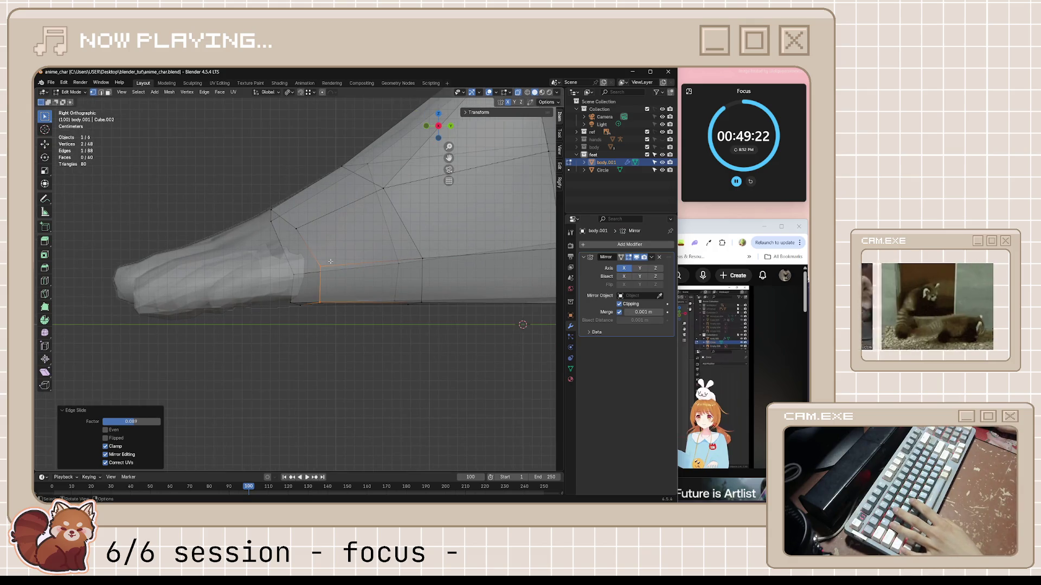
scroll(340, 338, "up", 1)
left_click(311, 243, "alt")
key("g")
key("g")
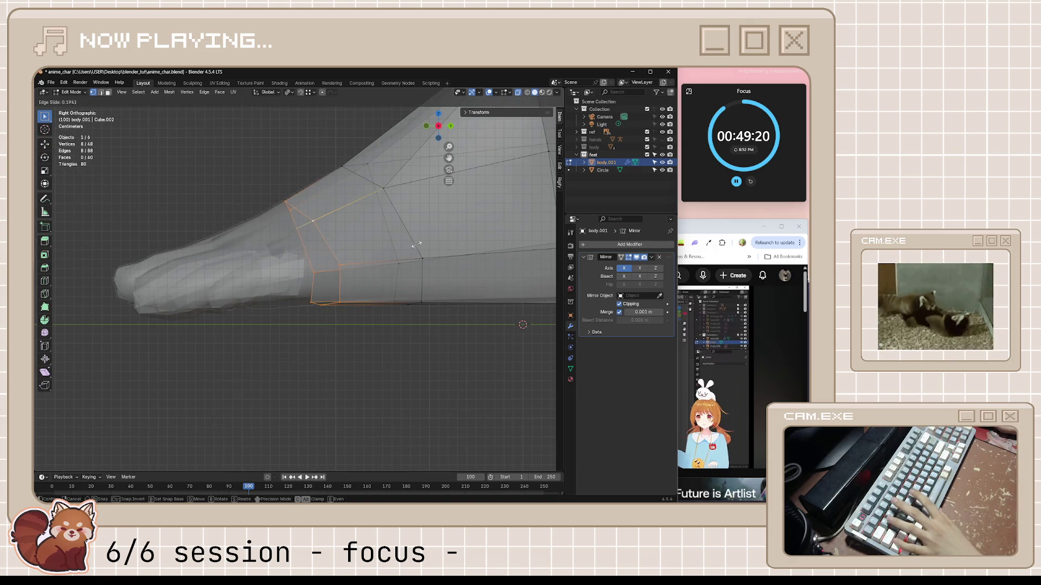
left_click(315, 247)
middle_click_drag(315, 246, 340, 273)
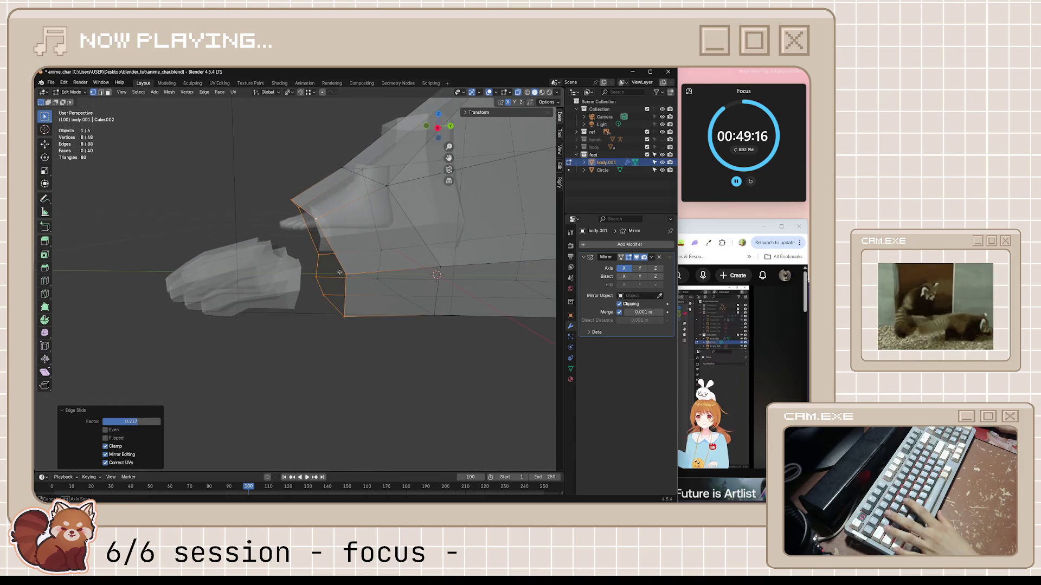
key("KP_3")
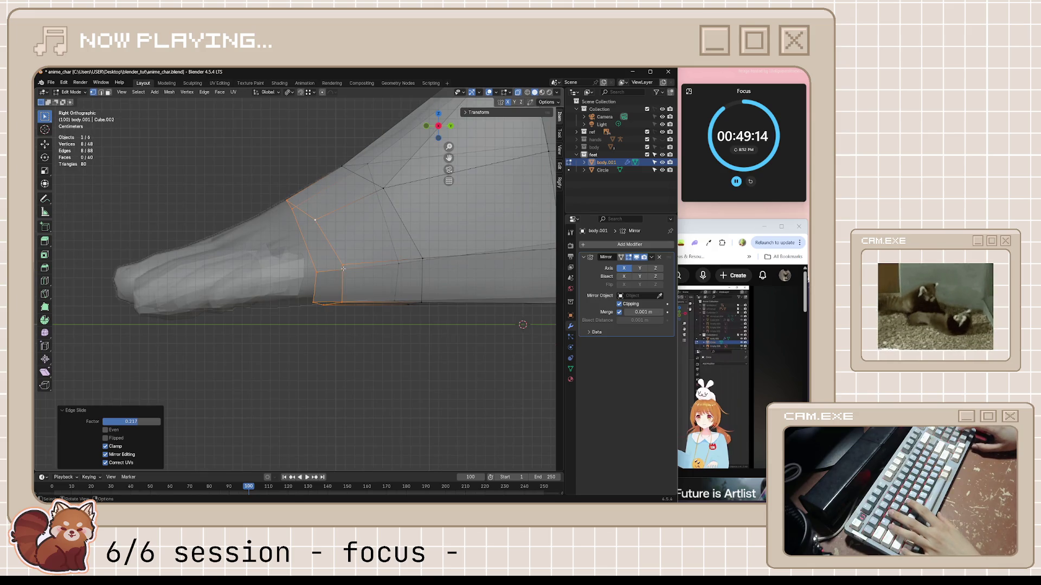
middle_click_drag(344, 269, 347, 317)
key("KP_3")
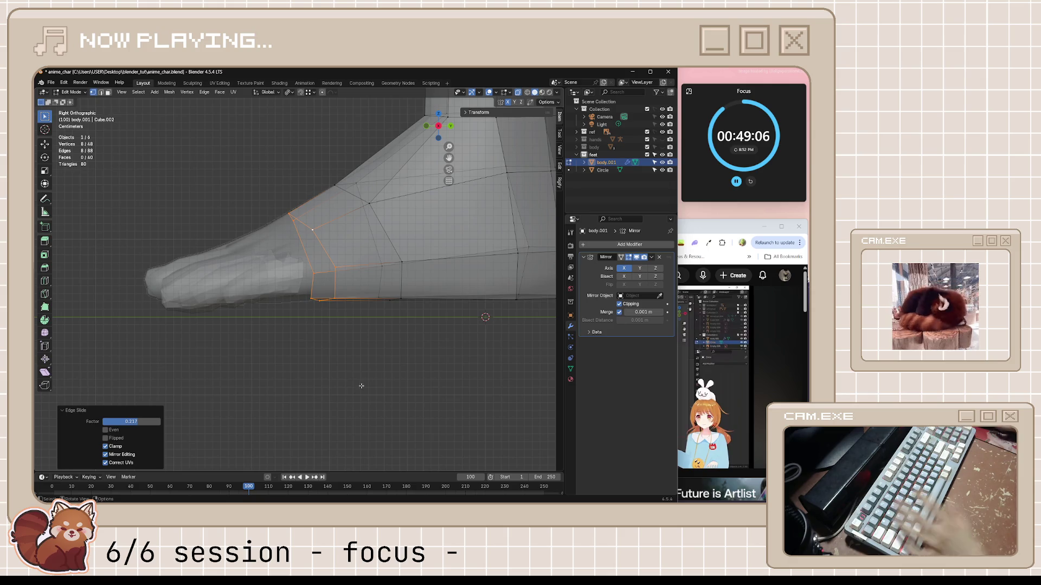
left_click(704, 234)
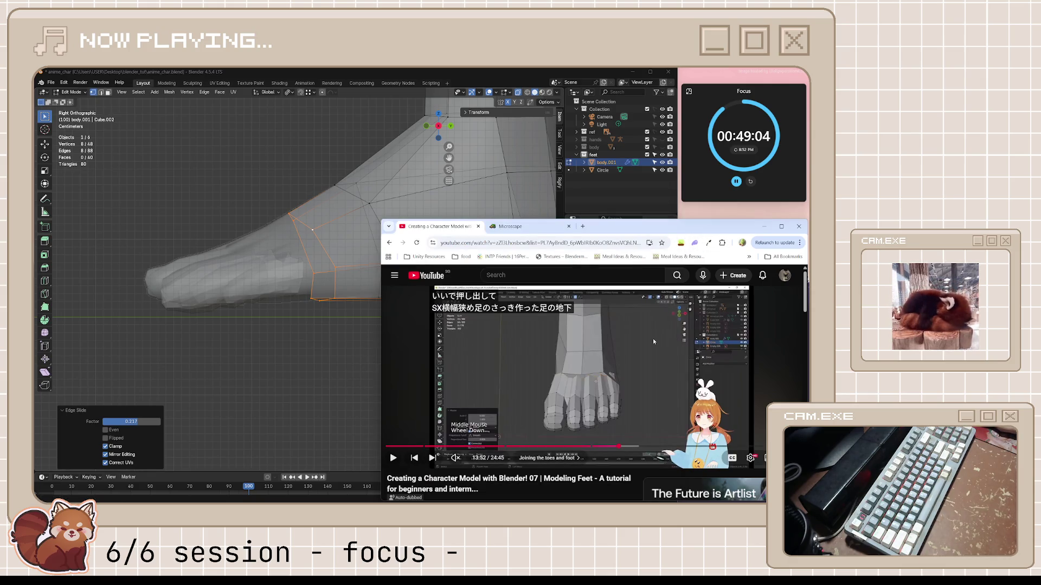
- Replay the last ten seconds of the feet tutorial, pause near 13:45, and return to Blender
left_click(648, 352)
key("j")
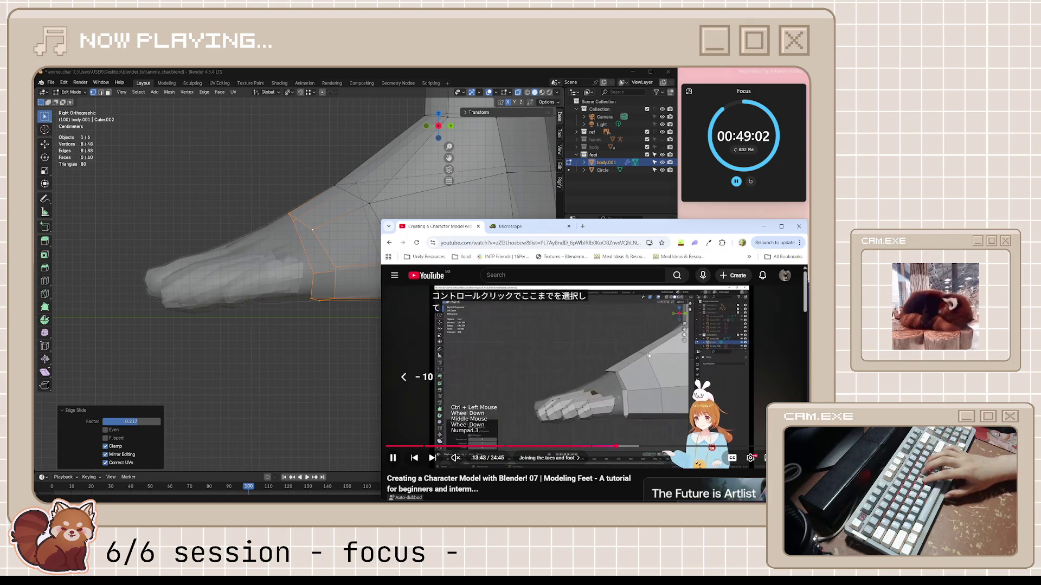
left_click(648, 352)
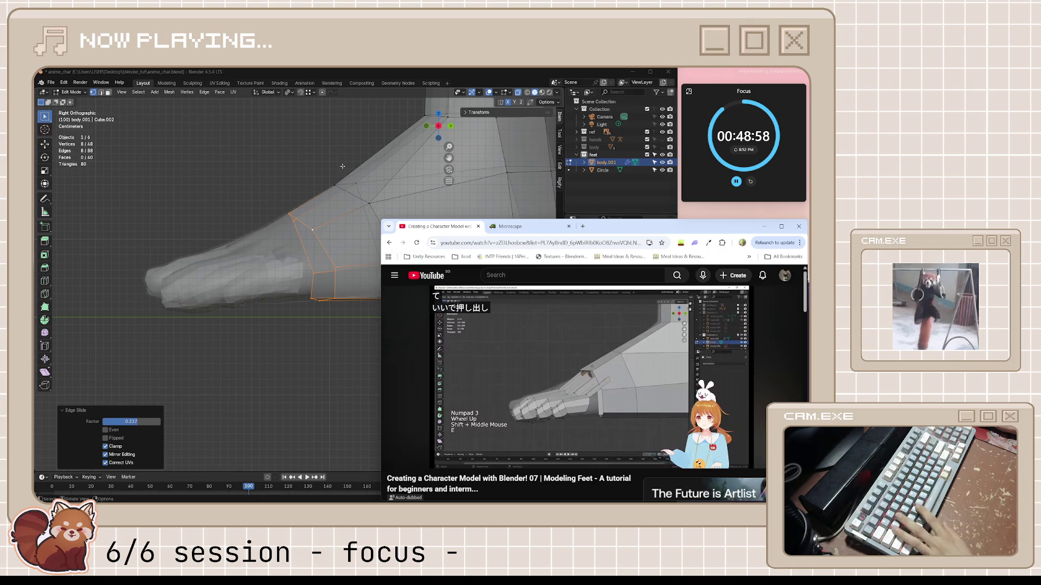
left_click(358, 185)
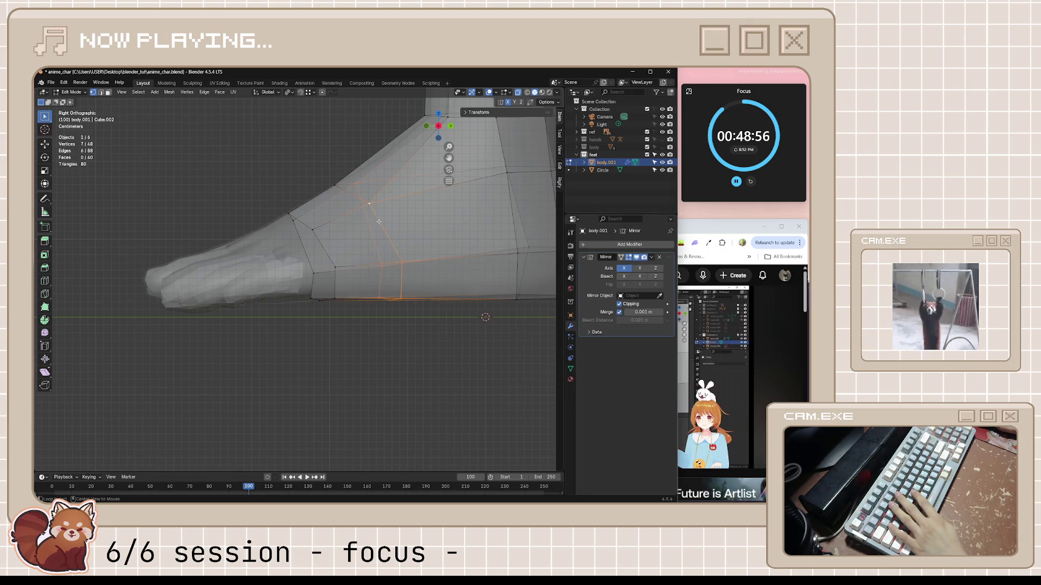
- Select the foot's edge loop, grow the selection around the foot front, and try a vertex slide
left_click(385, 261, "alt")
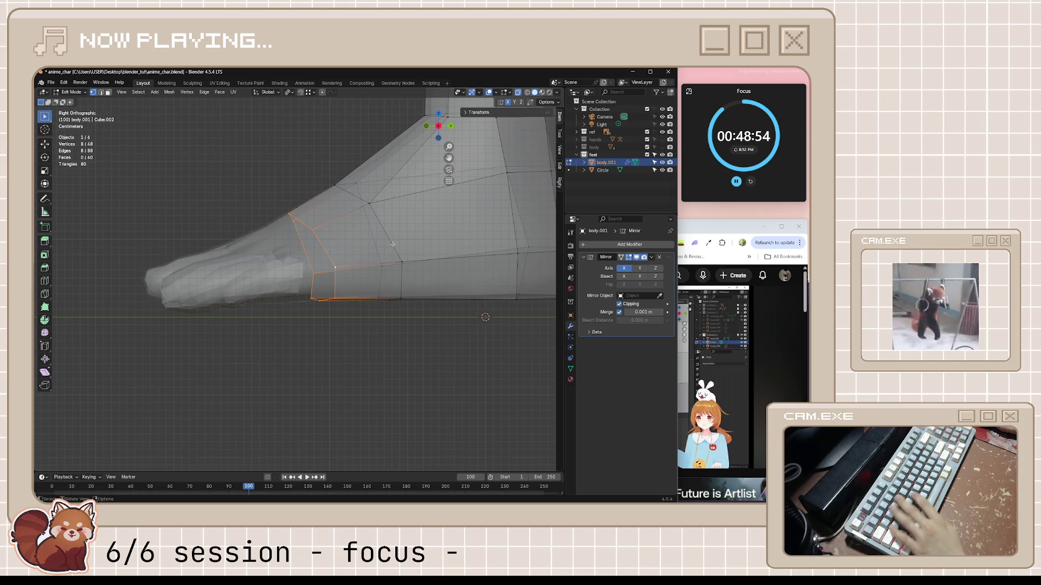
key("ctrl+KP_Add")
mouse_move(393, 245)
middle_mouse_down()
mouse_move(422, 241)
mouse_move(382, 181)
middle_mouse_up()
key("ctrl+KP_Add")
key("shift+v")
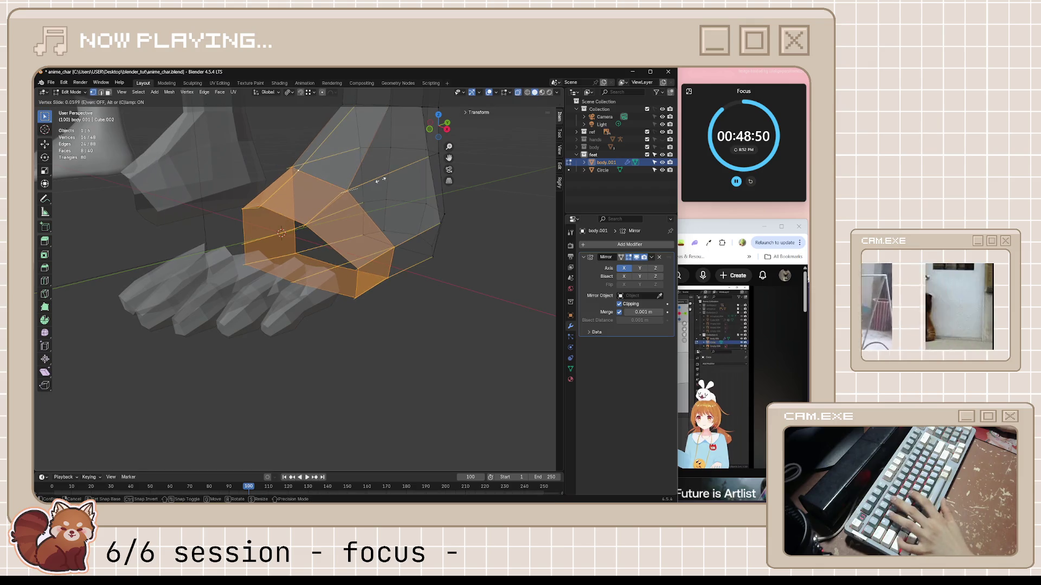
left_click(385, 173)
- Select the front edge loop and edge-slide it to a factor of about 0.309
middle_click_drag(385, 174, 400, 224)
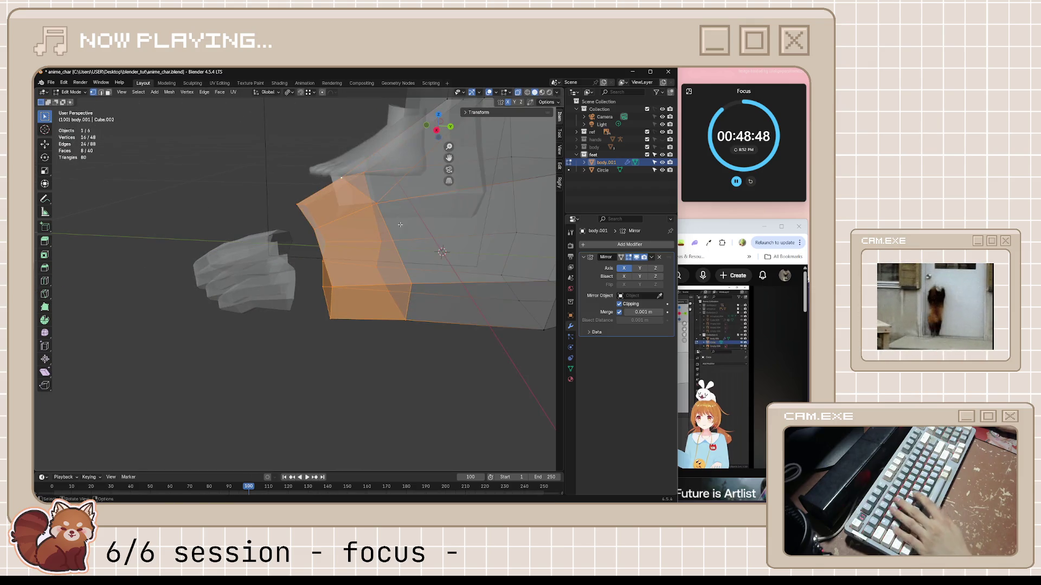
left_click(403, 239, "alt")
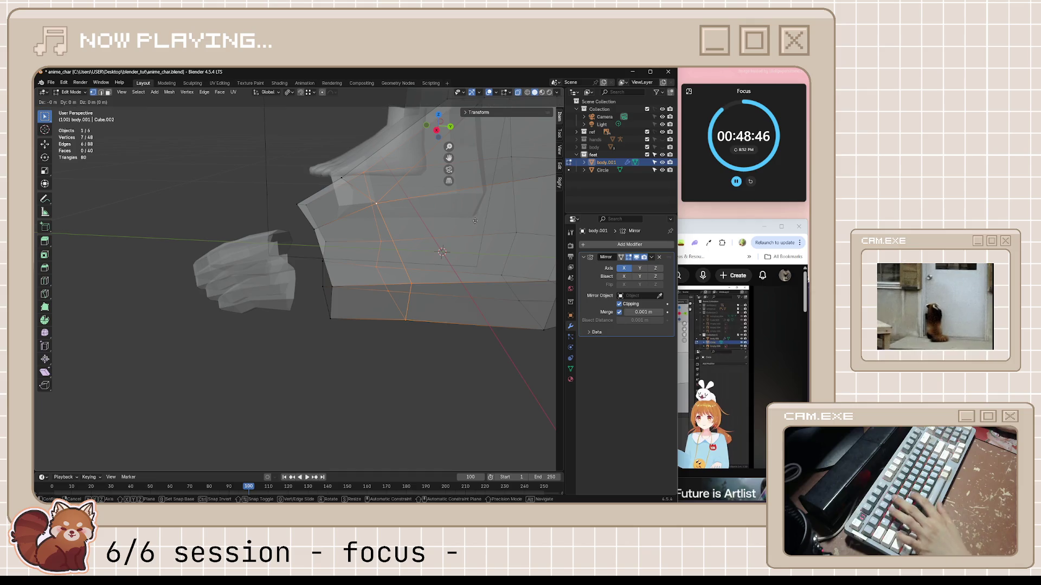
left_click(331, 180, "shift")
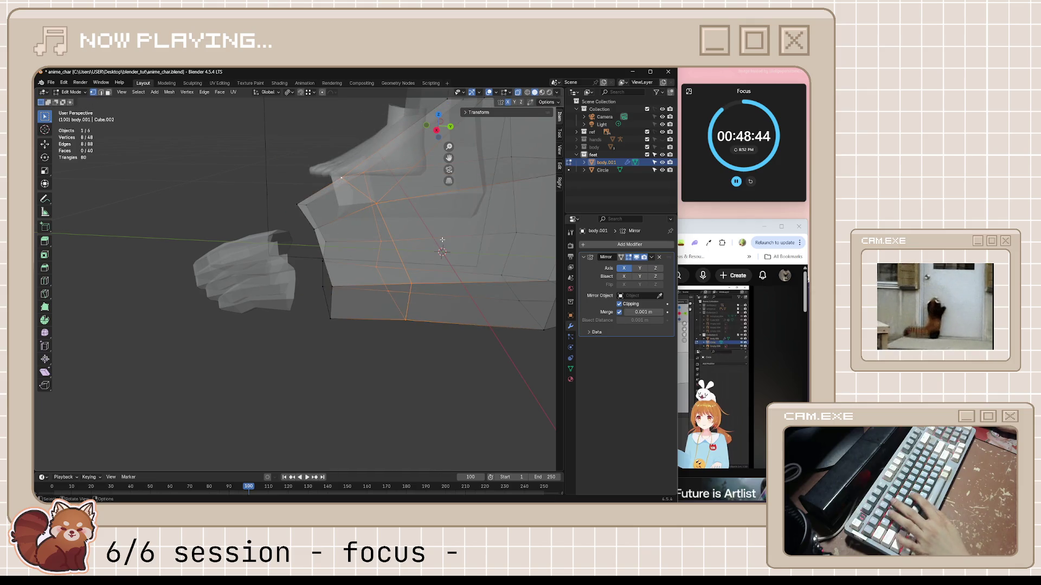
key("g")
key("g")
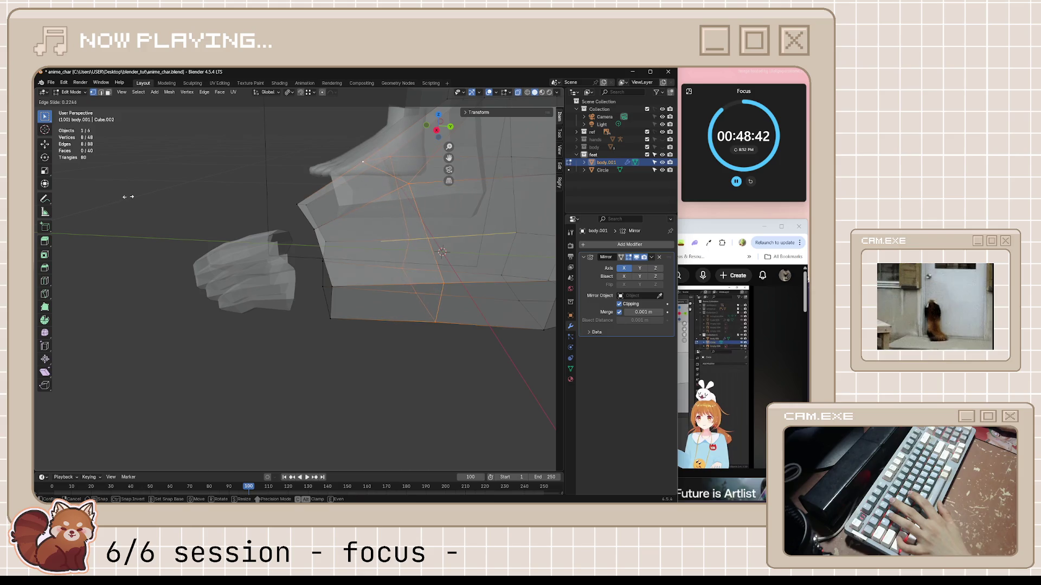
left_click(111, 210)
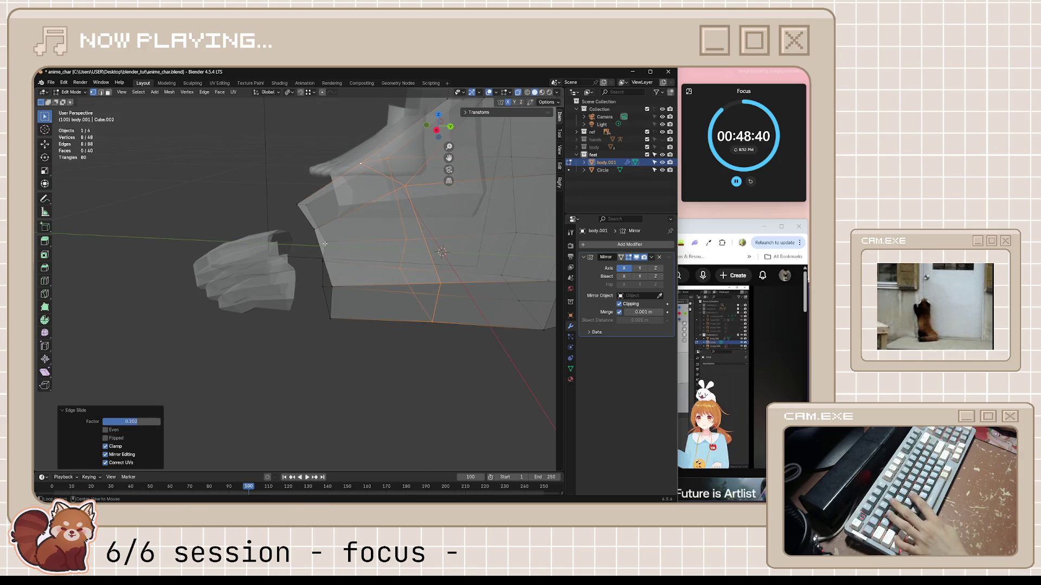
key("ctrl+z")
key("g")
key("g")
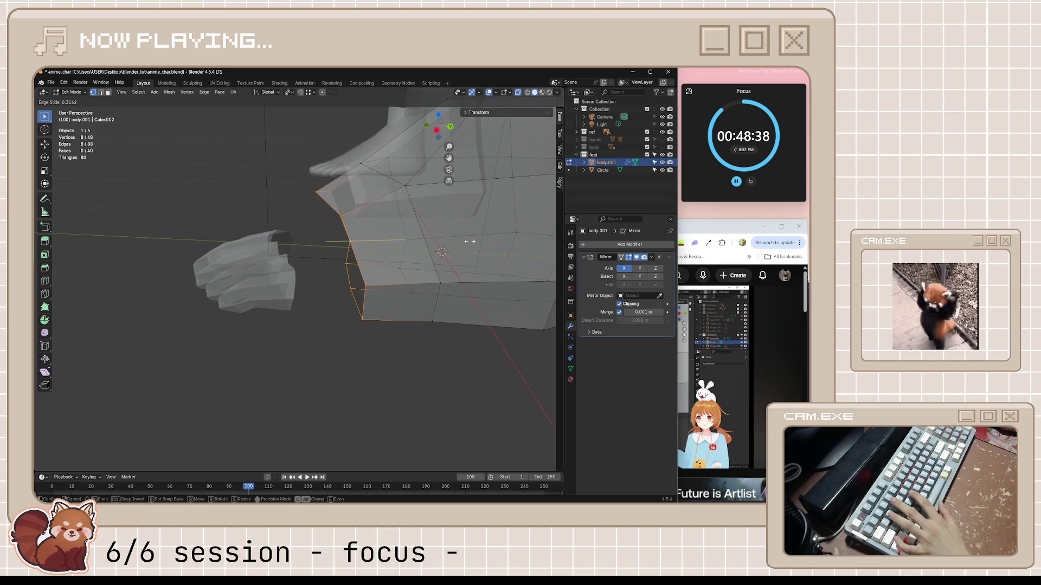
left_click(469, 242)
- Check the foot tip in side view and save anime_char.blend
middle_click_drag(469, 242, 434, 242)
key("KP_3")
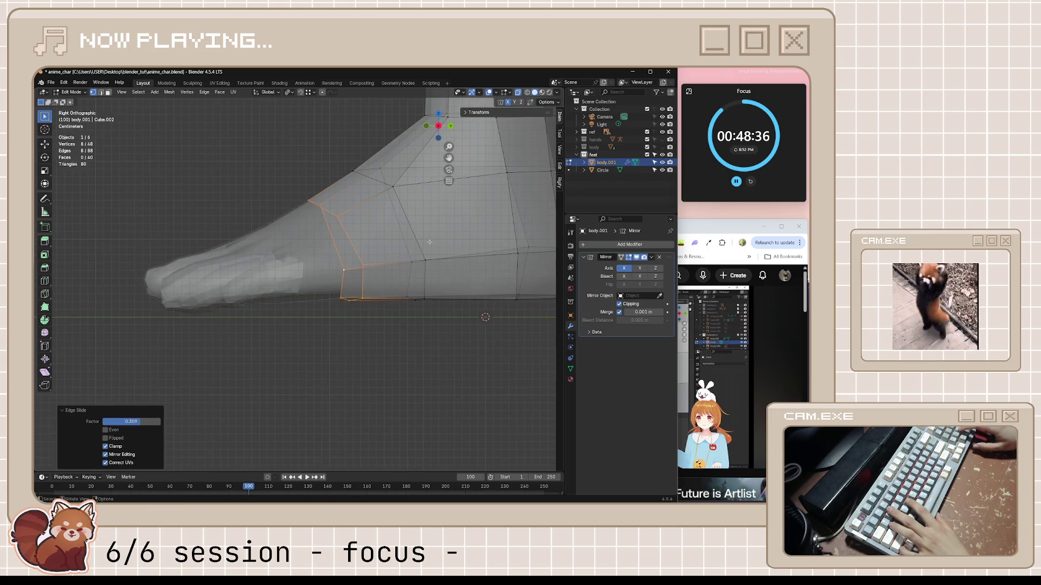
key("ctrl+s")
middle_click_drag(429, 242, 361, 293)
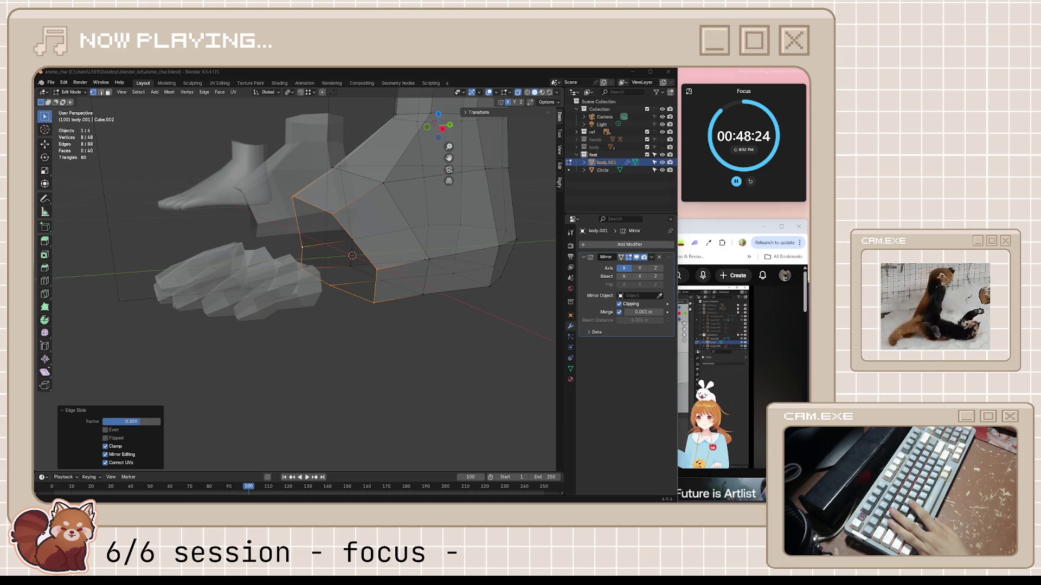
mouse_move(314, 325)
middle_mouse_down()
mouse_move(391, 343)
mouse_move(487, 336)
mouse_move(358, 334)
middle_mouse_up()
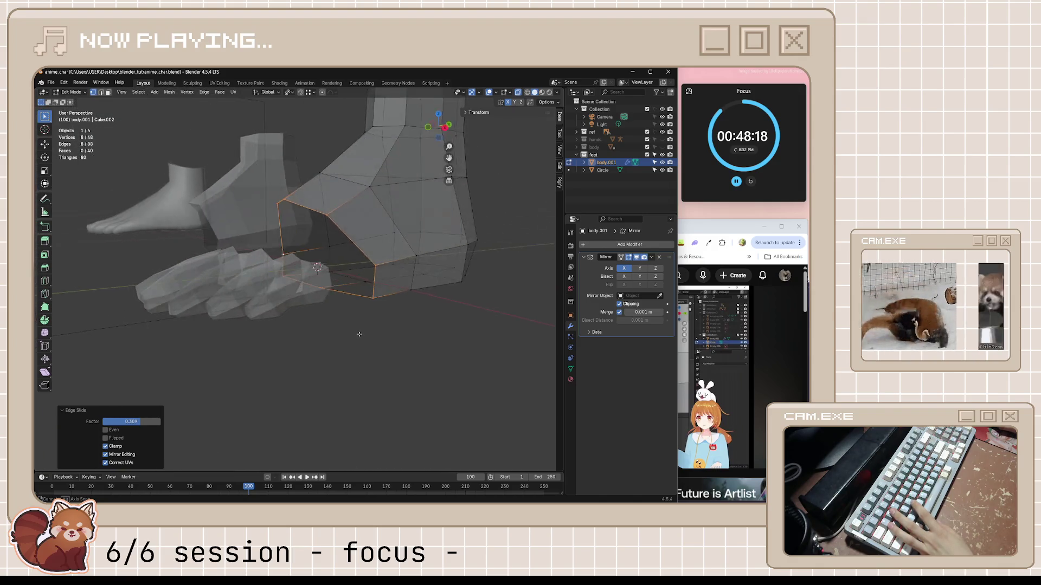
scroll(359, 333, "up", 3)
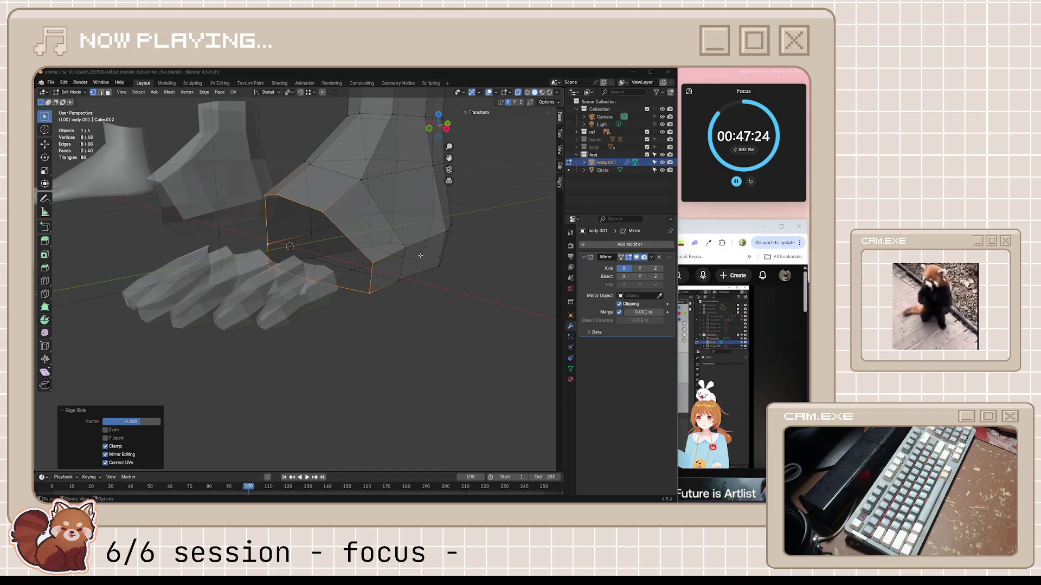
- Inspect the foot, clear the vertex selection, and switch body.001 back to Object Mode
middle_click_drag(420, 255, 408, 264)
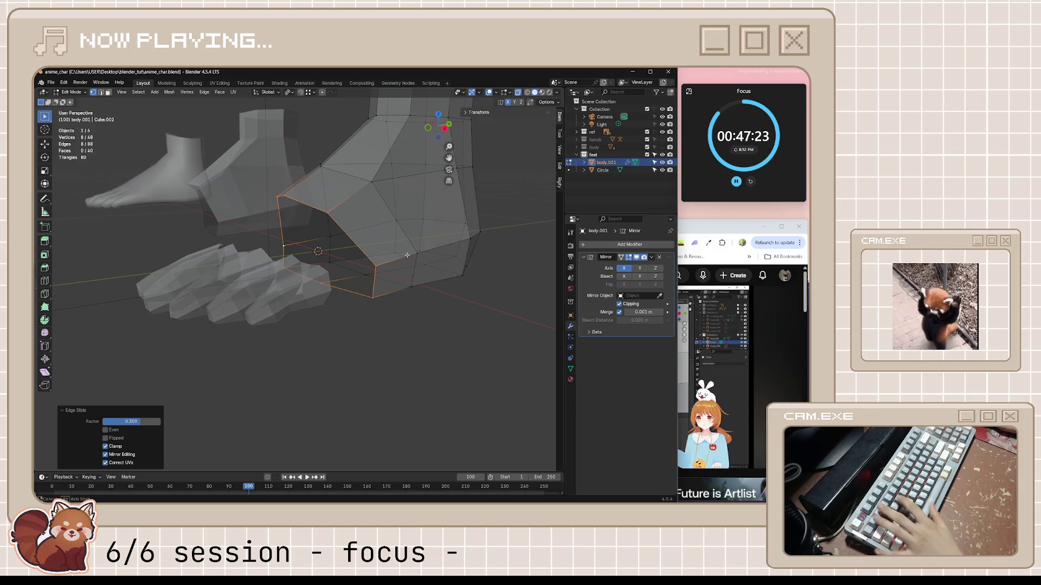
left_click(727, 266)
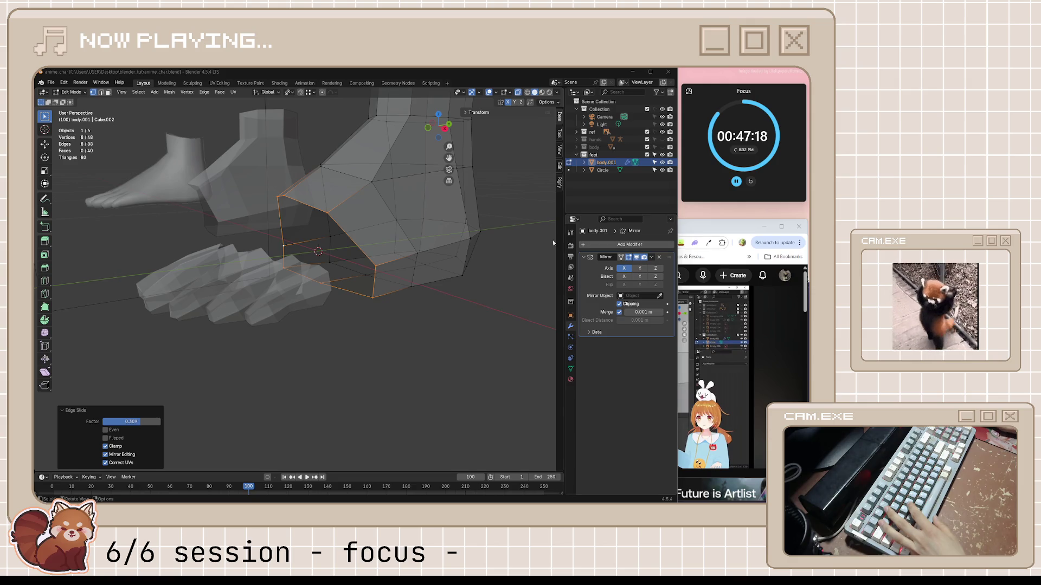
mouse_move(436, 271)
middle_mouse_down()
mouse_move(420, 281)
mouse_move(443, 276)
mouse_move(422, 260)
mouse_move(428, 276)
middle_mouse_up()
left_click(443, 276)
key("ctrl+z")
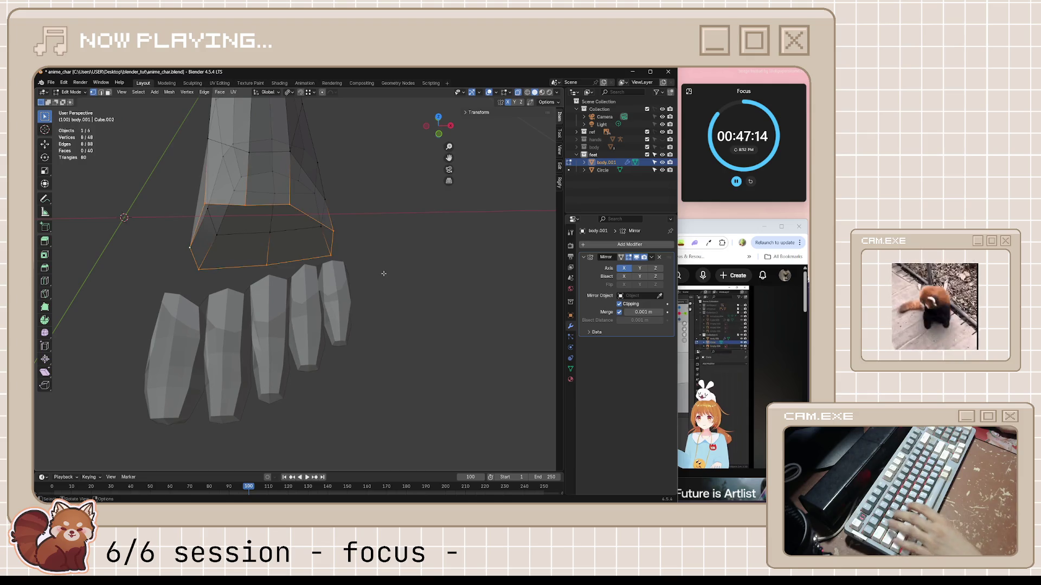
key("ctrl+z")
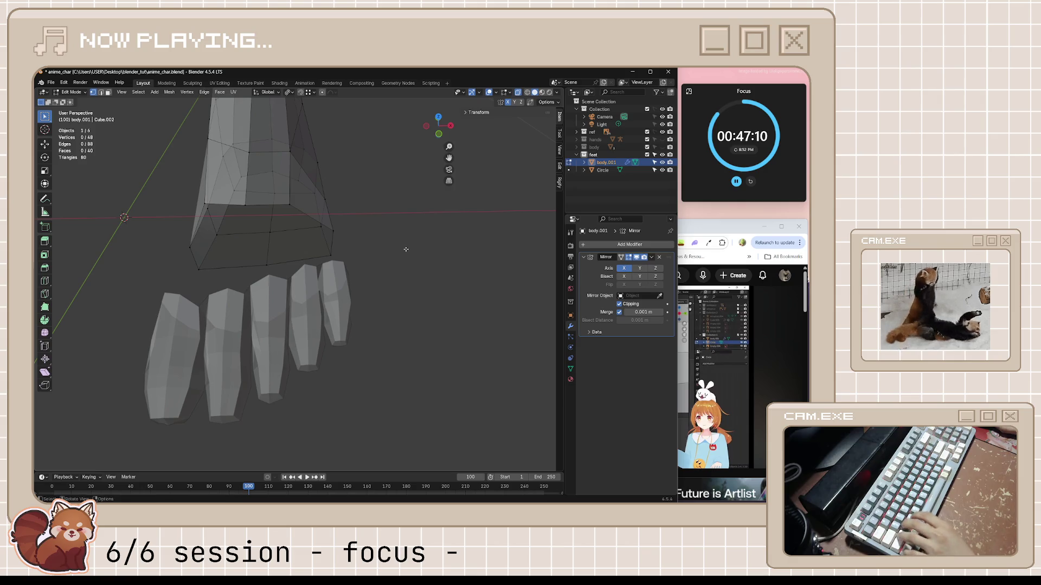
middle_click_drag(406, 249, 404, 260)
key("Tab")
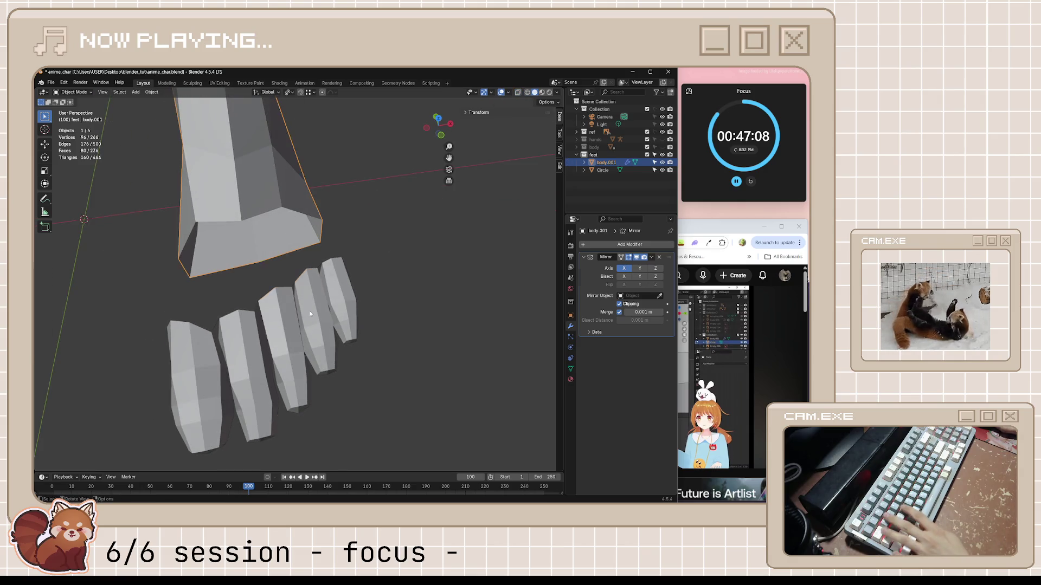
- Select the toes object, enter its Edit Mode, and line up a side view of the foot
left_click(317, 319)
mouse_move(317, 320)
middle_mouse_down()
mouse_move(328, 275)
mouse_move(358, 254)
mouse_move(257, 270)
mouse_move(392, 273)
mouse_move(305, 252)
middle_mouse_up()
key("Tab")
left_click(258, 271, "ctrl")
left_click(686, 226)
key("KP_3")
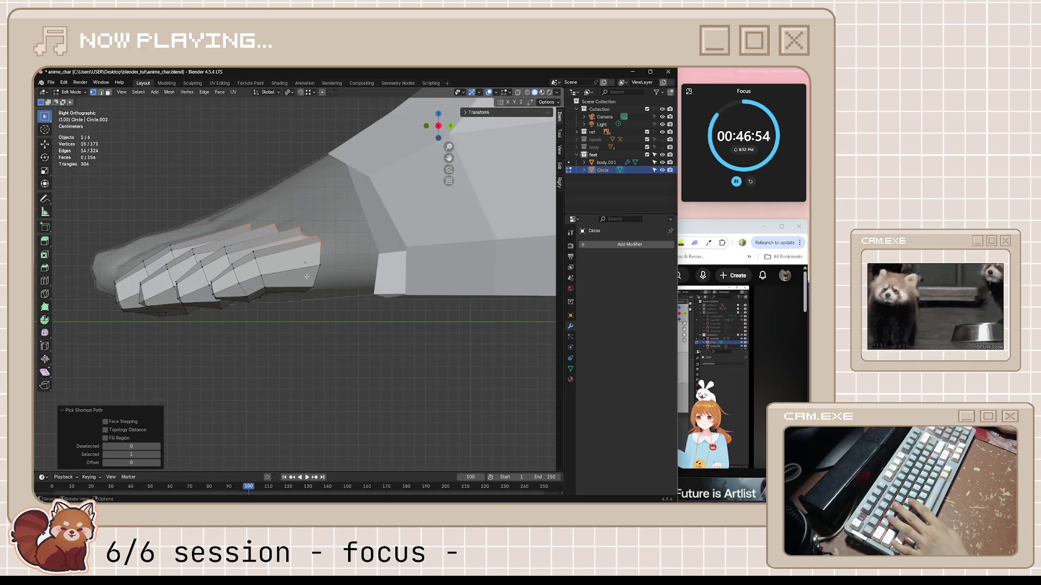
middle_click_drag(307, 276, 330, 285)
key("KP_3")
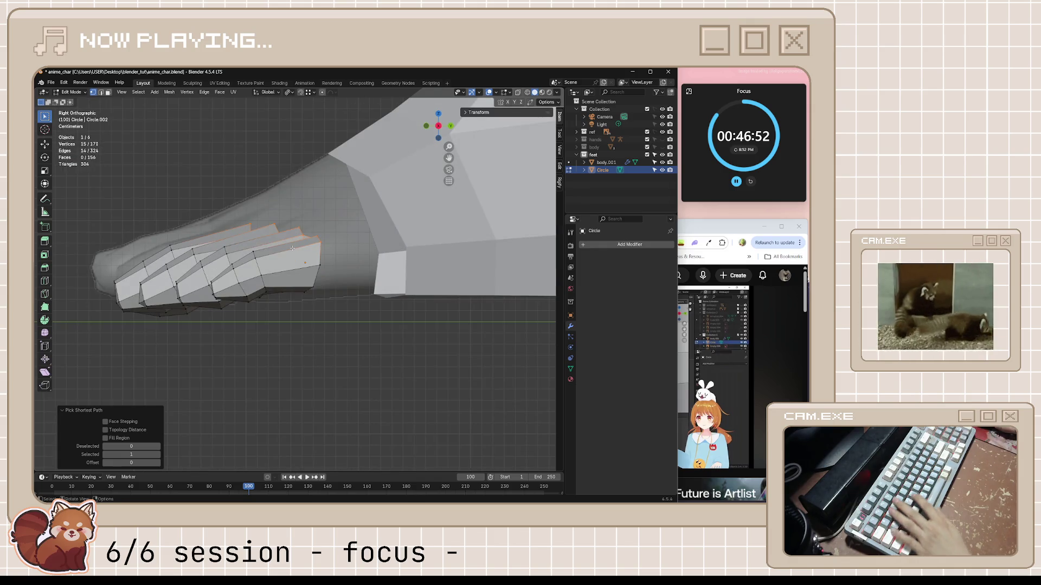
- Move the whole toes mesh down to meet the foot and tilt it slightly
key("a")
key("g")
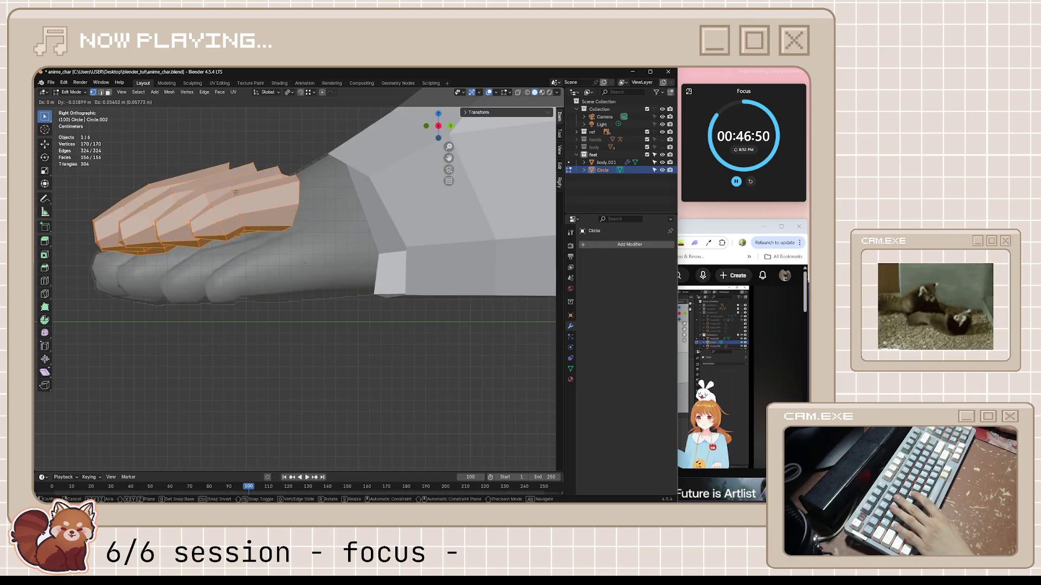
left_click(239, 239)
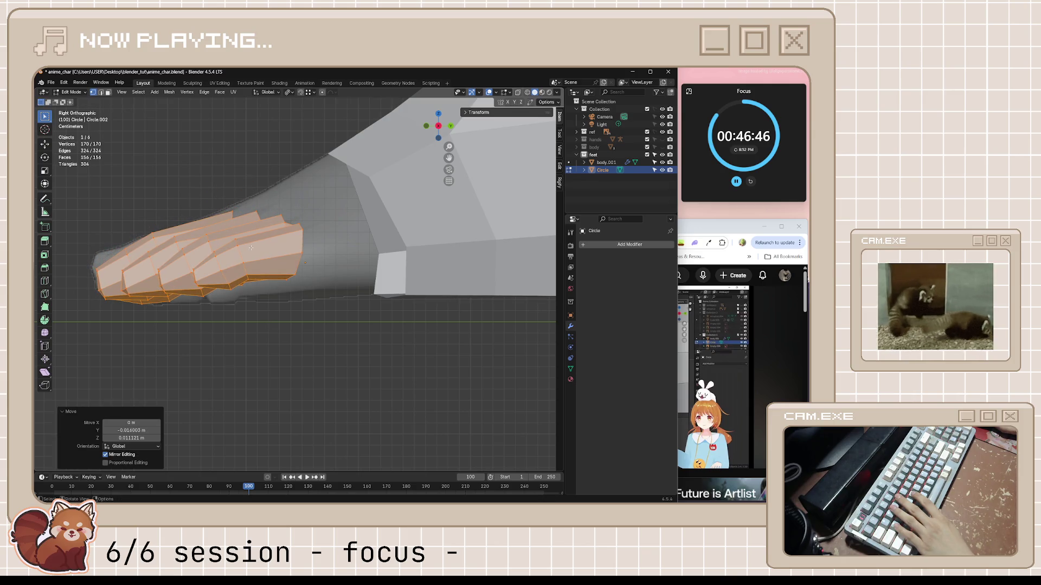
middle_click_drag(252, 248, 268, 262)
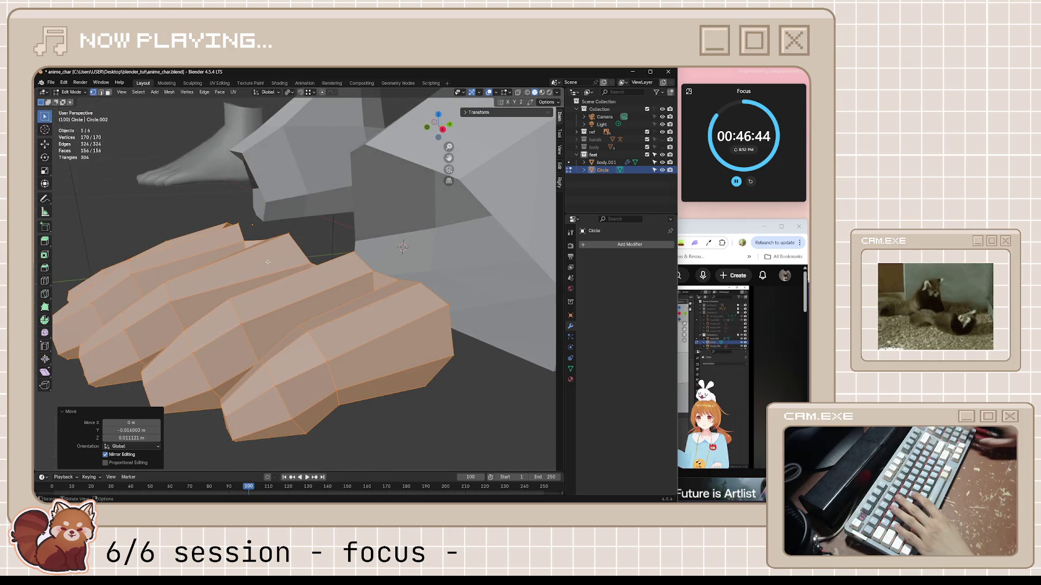
key("KP_3")
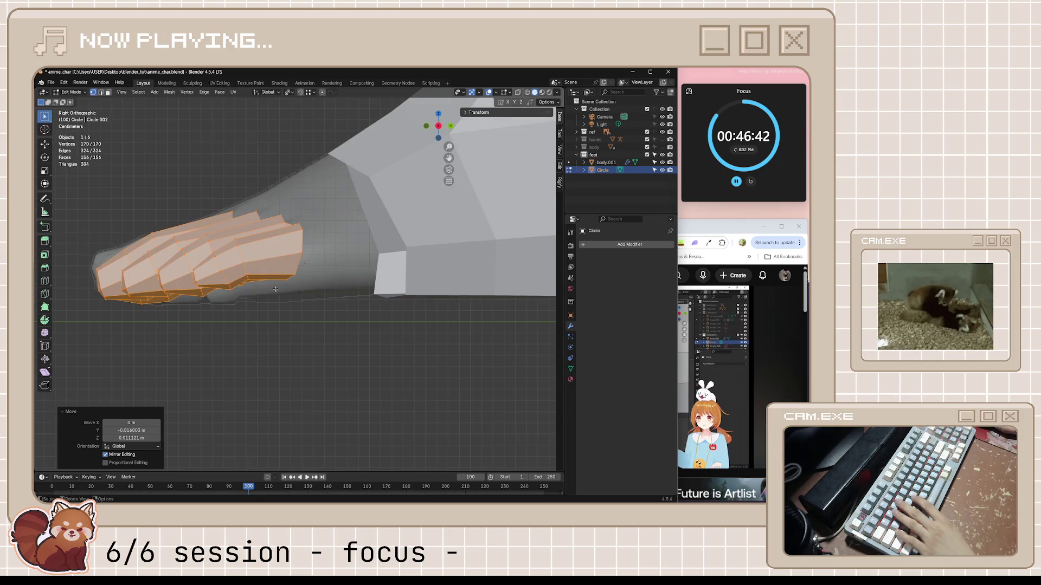
key("r")
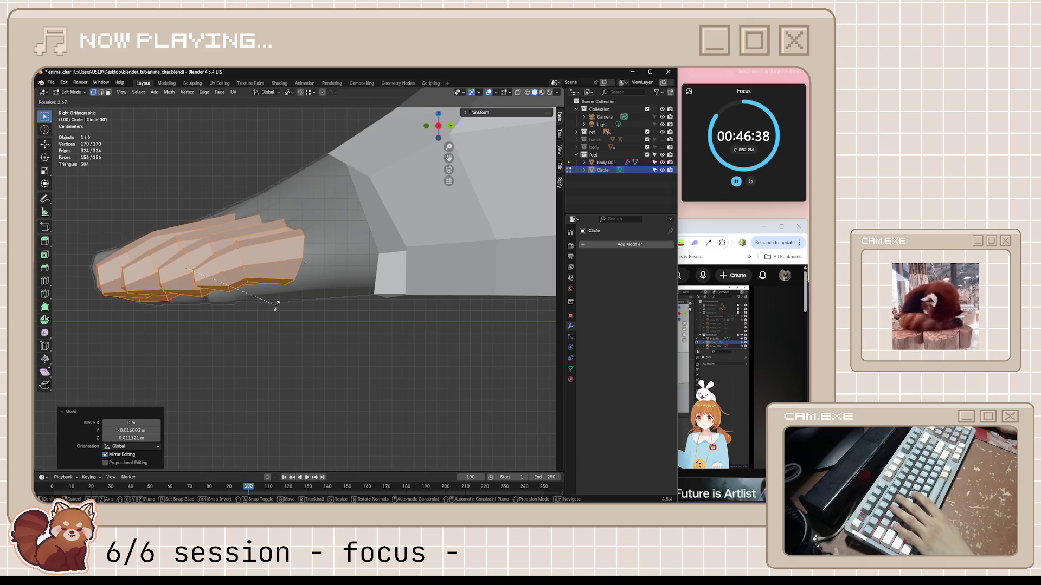
left_click(271, 311)
key("g")
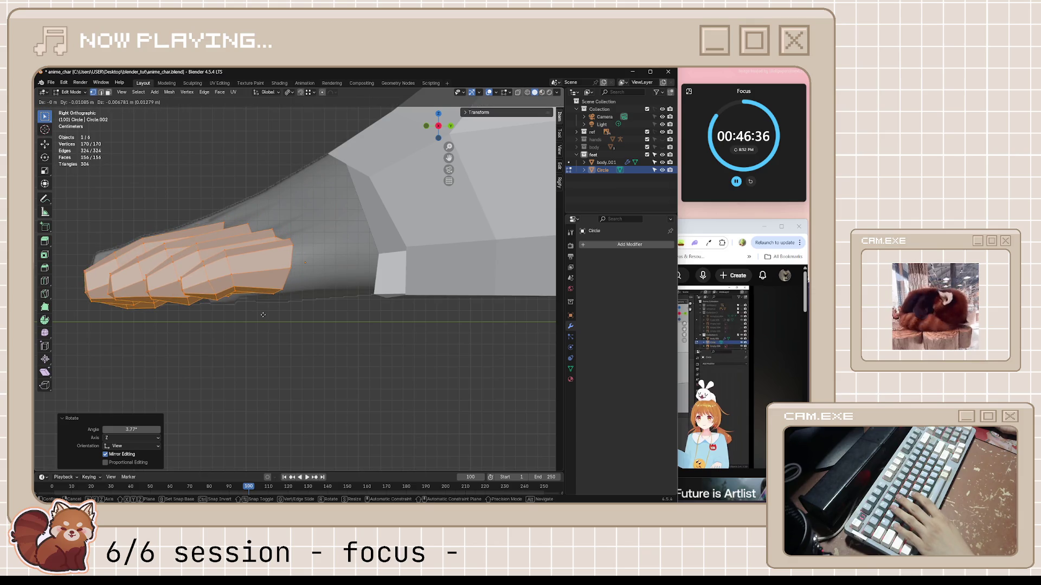
right_click(263, 314)
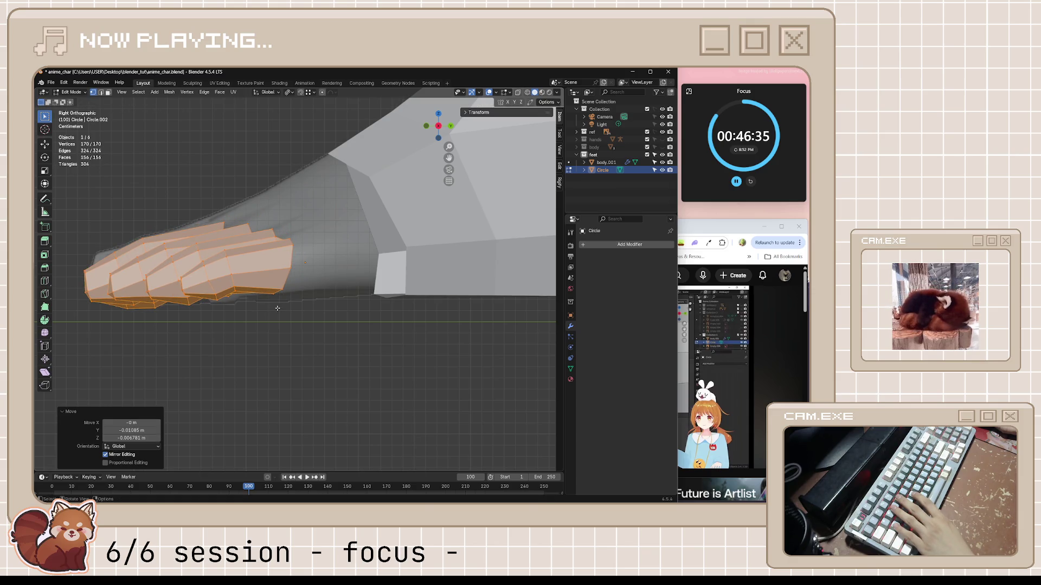
- Select the edge path across the toe tops and extrude it toward the foot body
left_click(300, 247)
mouse_move(300, 248)
middle_mouse_down()
mouse_move(238, 299)
mouse_move(390, 173)
middle_mouse_up()
left_click(240, 294, "ctrl")
key("e")
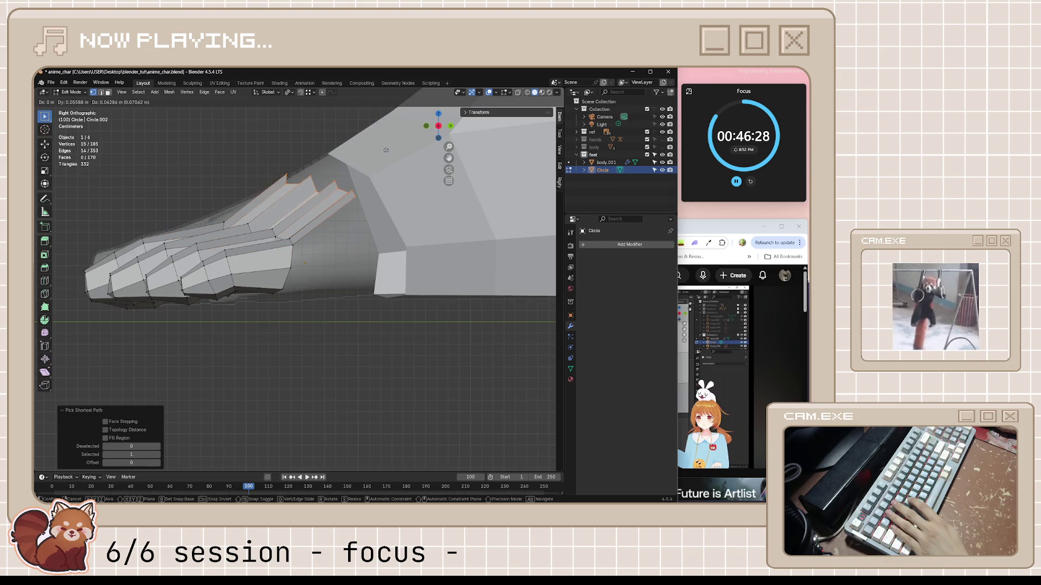
- Place the extruded toe-base edge loop and scale it down to 0.696
left_click(432, 130)
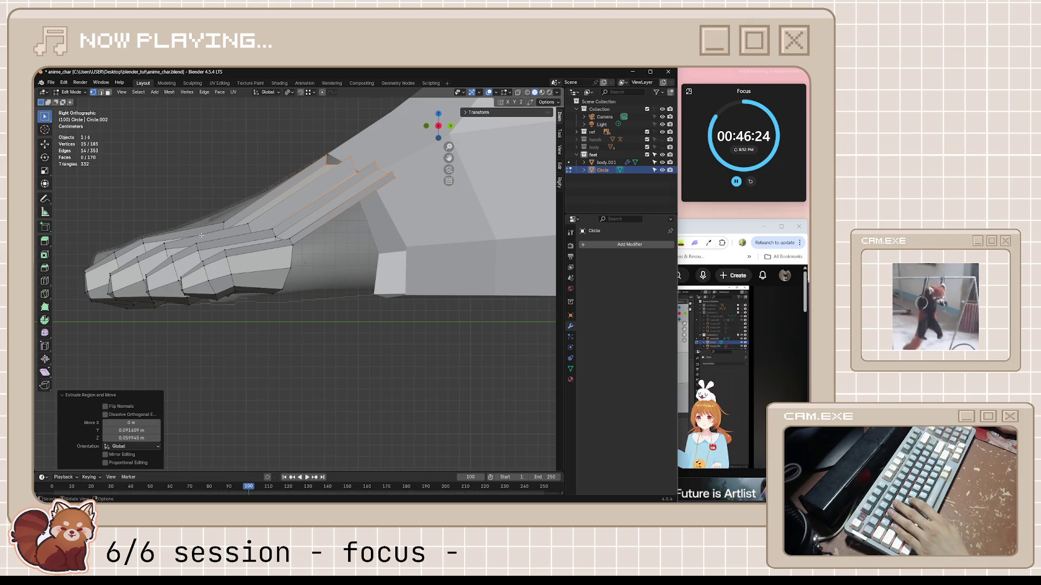
mouse_move(189, 215)
middle_mouse_down()
mouse_move(300, 276)
mouse_move(379, 255)
mouse_move(394, 226)
mouse_move(361, 207)
mouse_move(437, 284)
middle_mouse_up()
key("s")
left_click(428, 245)
- Move the whole connected toes mesh about 0.0215 m along Y, then deselect it
key("ctrl+KP_7")
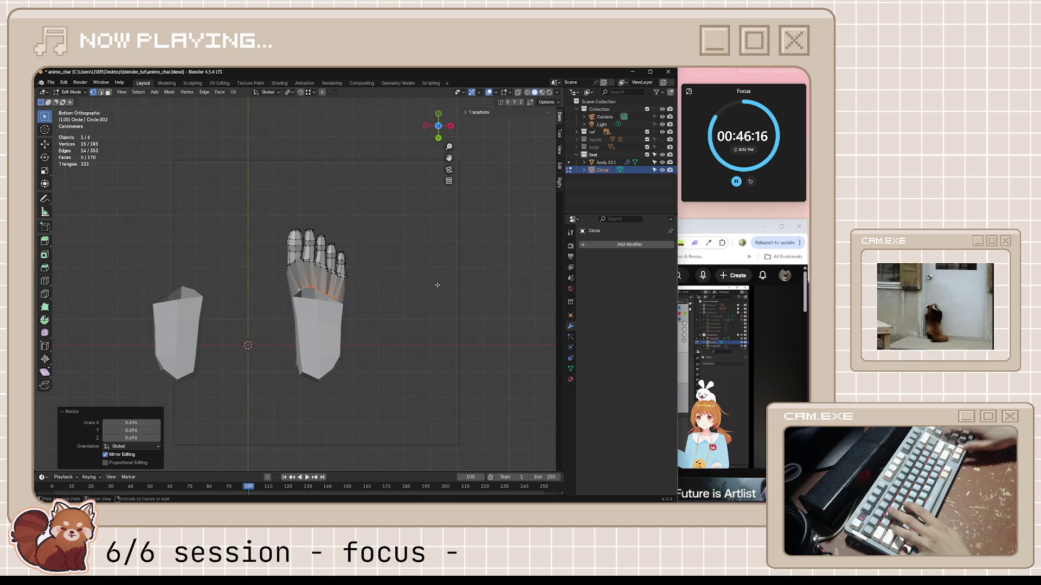
scroll(423, 281, "up", 2)
scroll(414, 283, "up", 2)
scroll(415, 282, "up", 1)
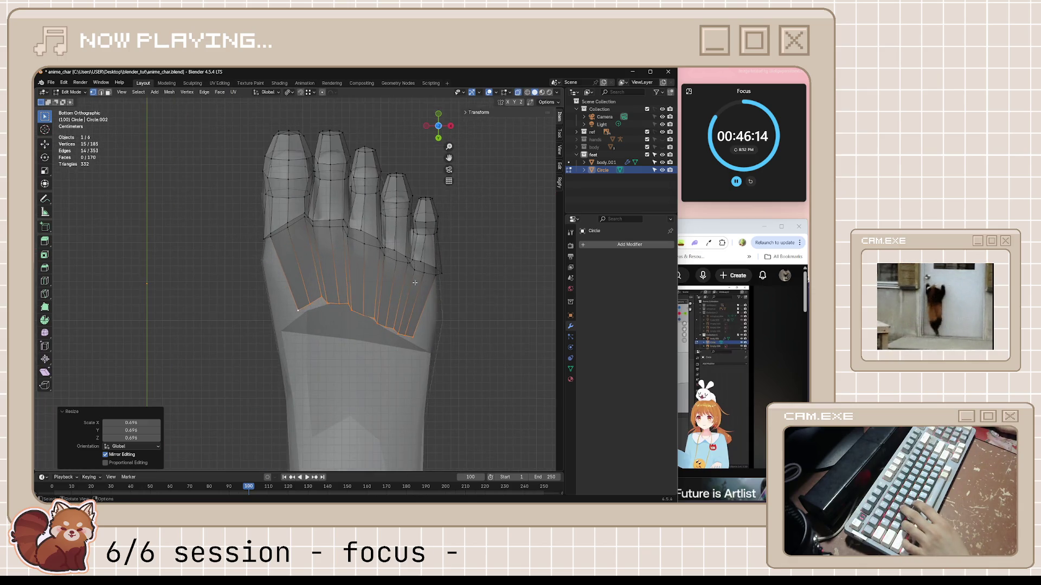
scroll(414, 282, "down", 1)
scroll(415, 283, "up", 1)
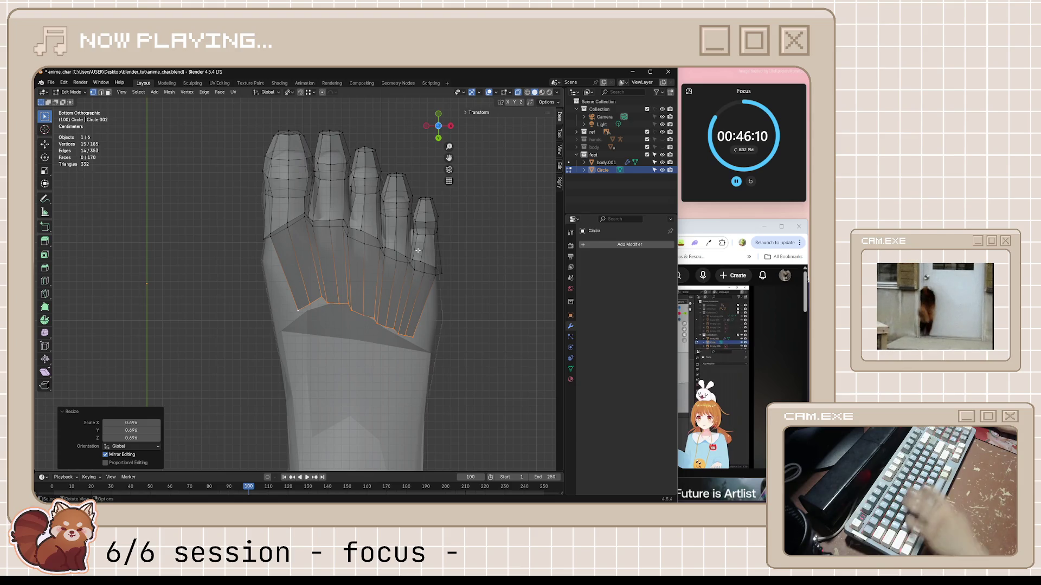
key("ctrl+l")
key("g")
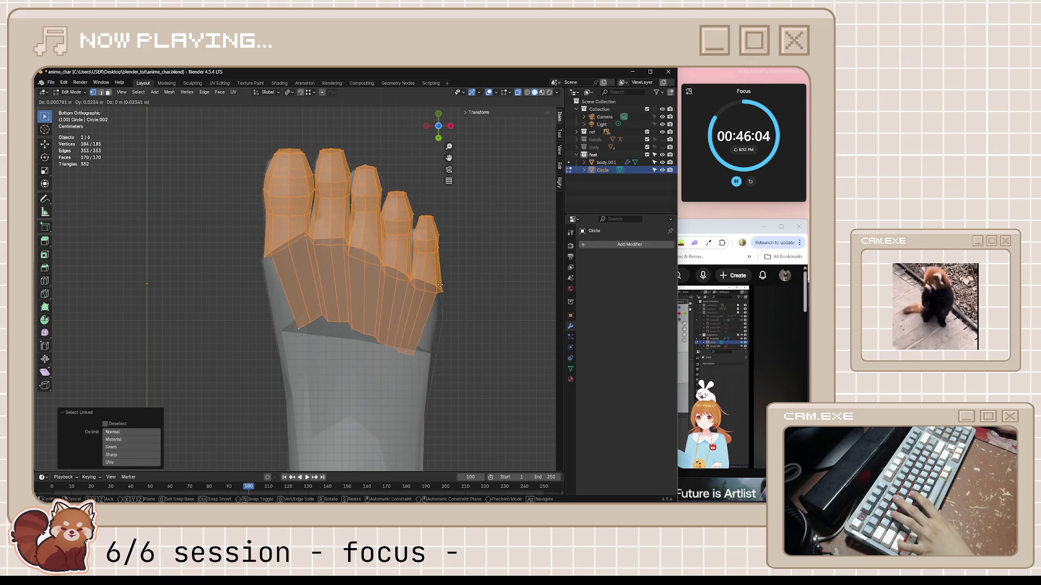
left_click(418, 271)
mouse_move(418, 271)
middle_mouse_down()
mouse_move(490, 273)
mouse_move(406, 369)
middle_mouse_up()
key("alt+a")
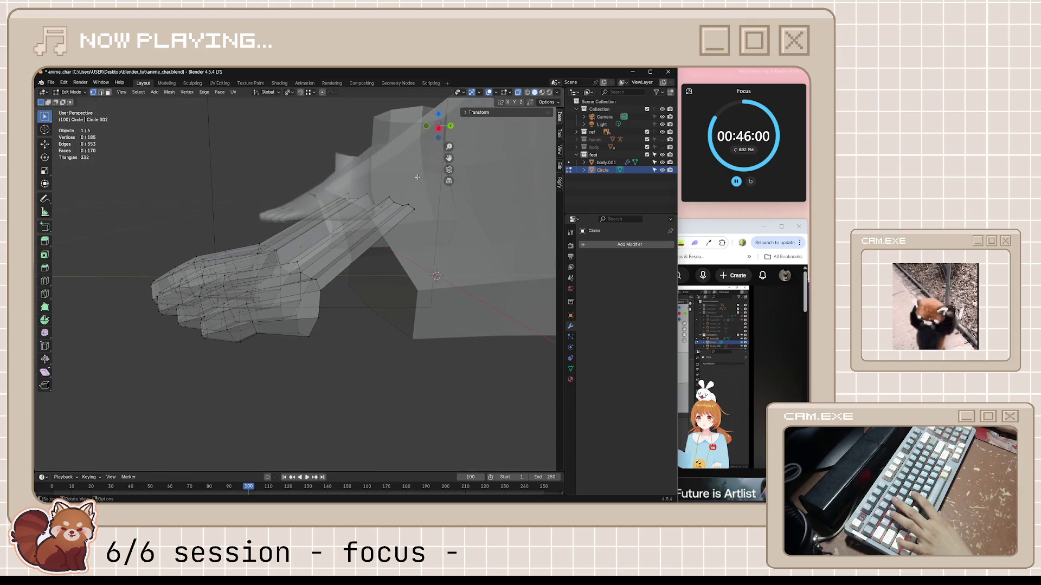
- Deselect the toes, save anime_char.blend, and resume the feet tutorial in Chrome
scroll(385, 242, "down", 5)
scroll(385, 270, "up", 5)
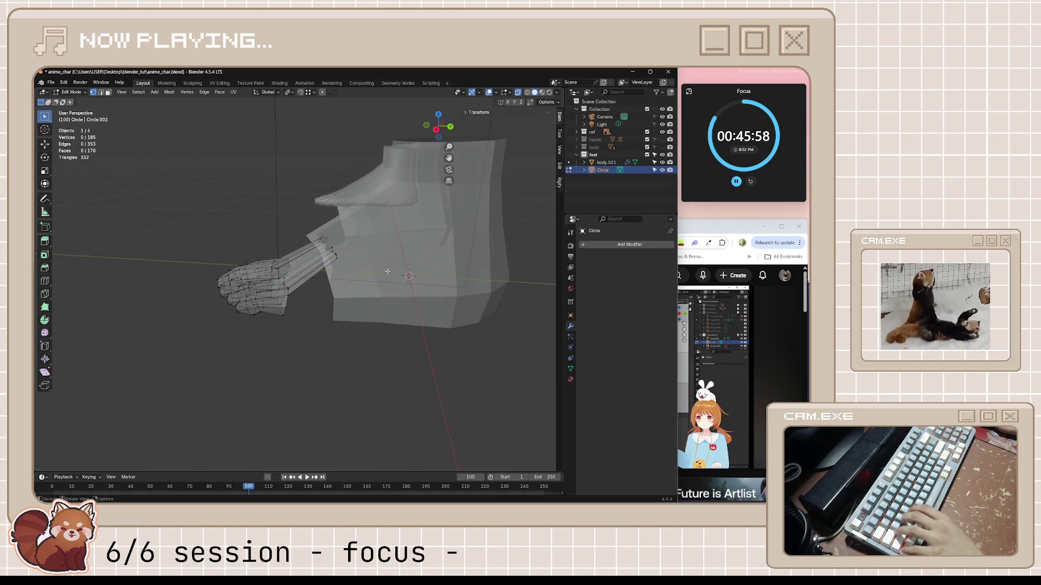
key("ctrl+z")
key("alt+a")
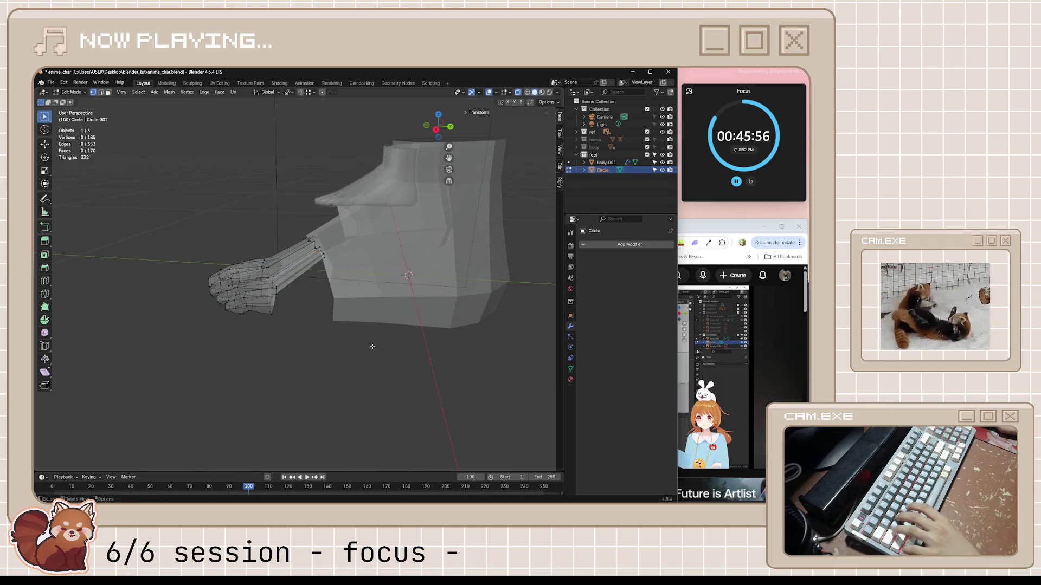
middle_click_drag(387, 271, 352, 270)
key("ctrl+s")
key("alt+Tab")
key("space")
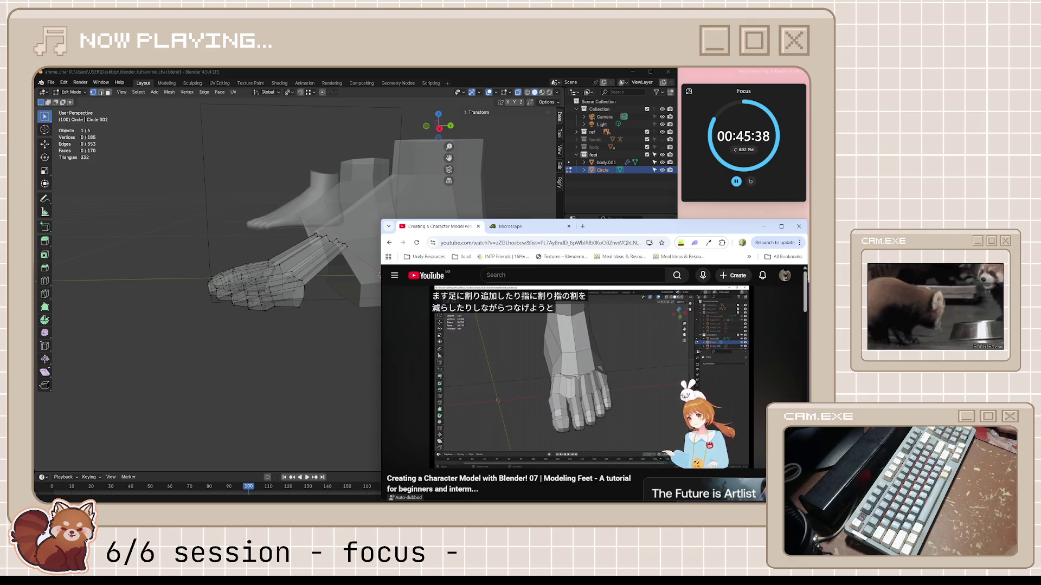
- Pause the feet tutorial around 14:11 and orbit Blender's view to look down on the foot
mouse_move(628, 362)
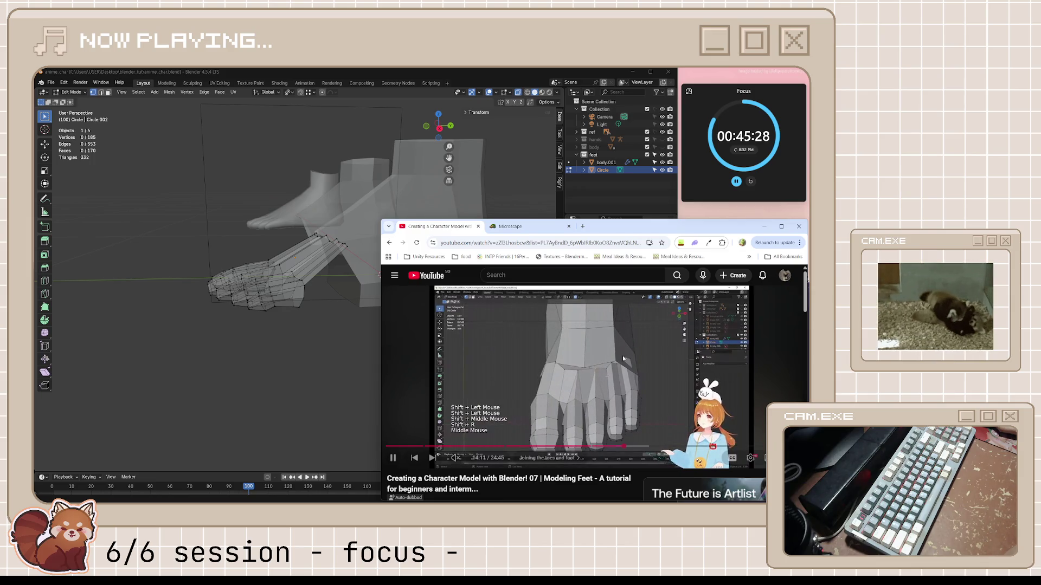
left_click(613, 345)
middle_click_drag(346, 255, 318, 240)
scroll(317, 238, "up", 2)
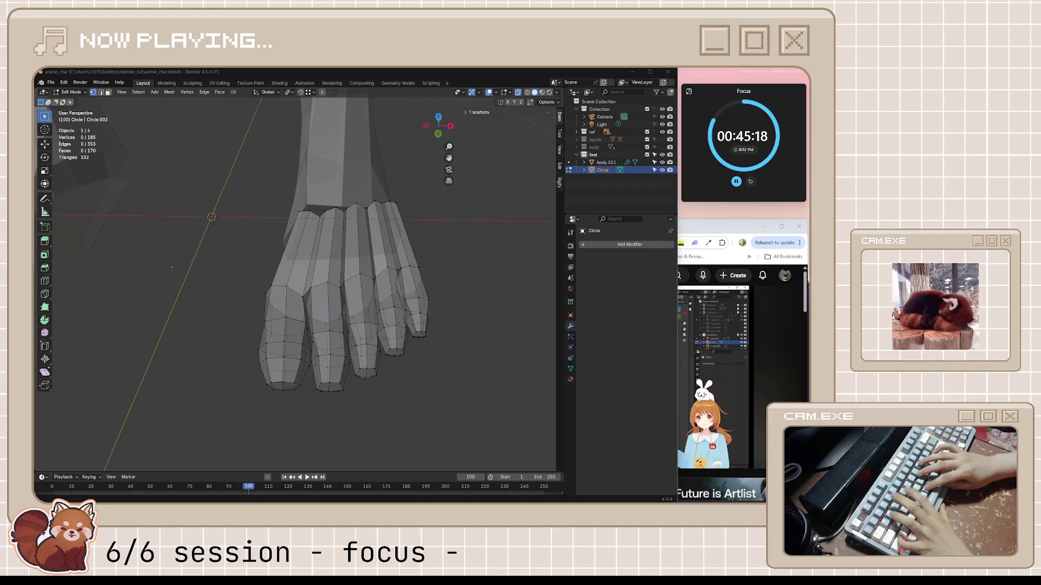
- Move the big toe's three top vertices against the foot body in Top view, checking the tutorial
mouse_move(379, 222)
middle_mouse_down()
mouse_move(409, 216)
mouse_move(320, 192)
mouse_move(323, 212)
middle_mouse_up()
scroll(321, 192, "up", 3)
scroll(321, 192, "down", 2)
left_click_drag(289, 198, 323, 217)
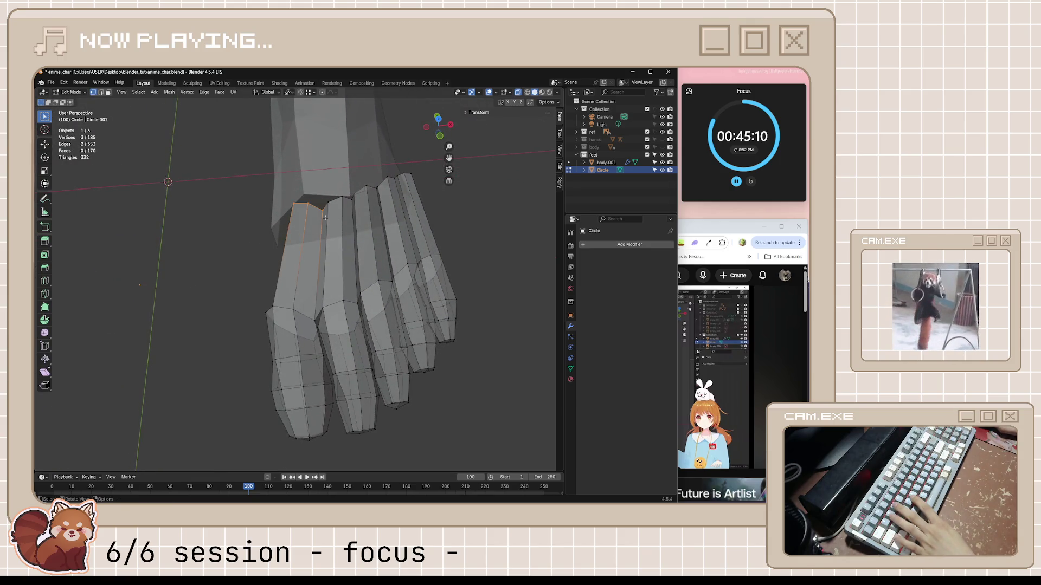
key("KP_7")
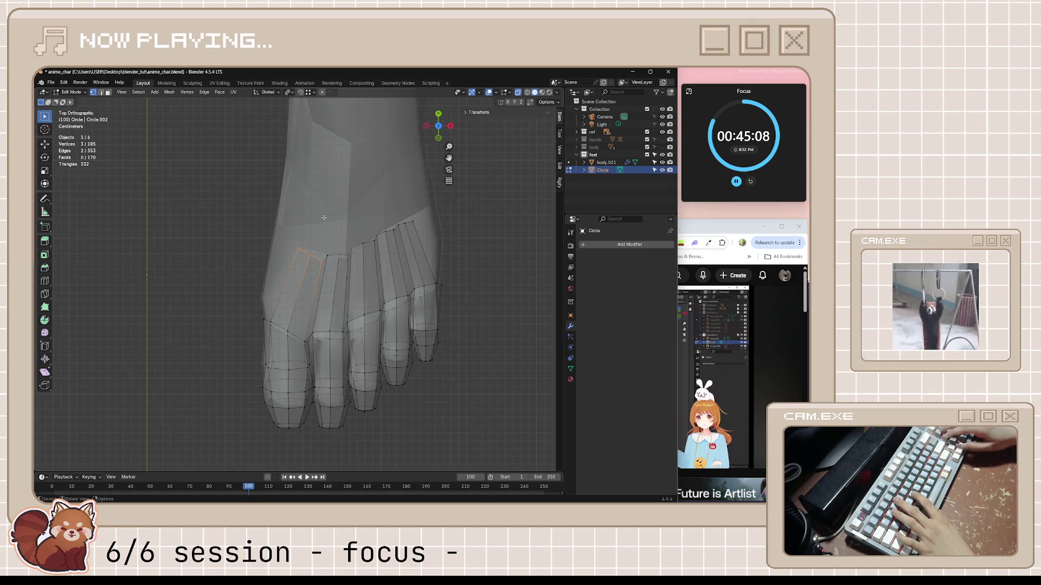
key("g")
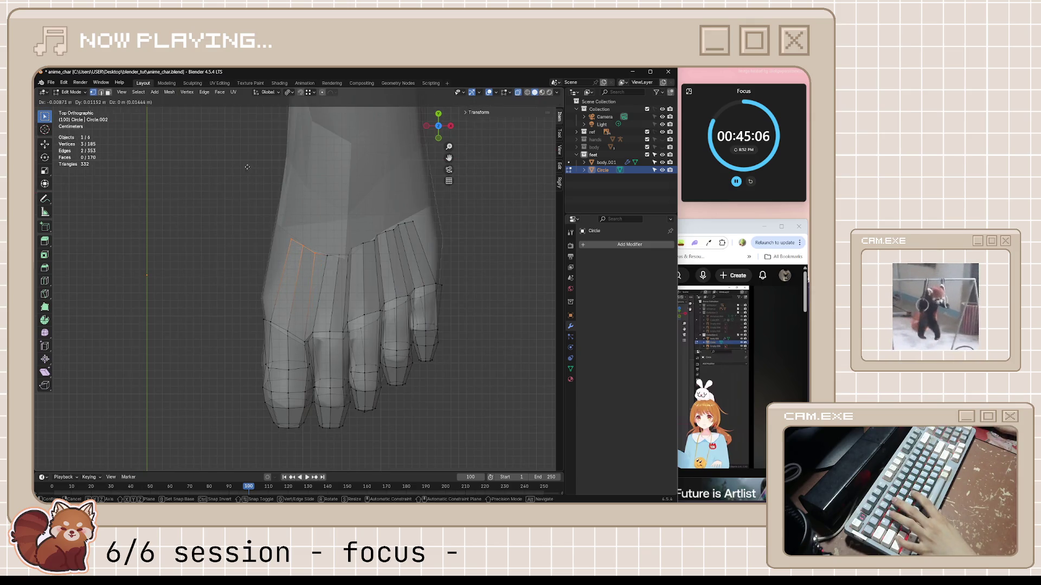
left_click(247, 167)
mouse_move(248, 167)
middle_mouse_down()
mouse_move(314, 241)
mouse_move(372, 269)
mouse_move(420, 235)
mouse_move(319, 240)
middle_mouse_up()
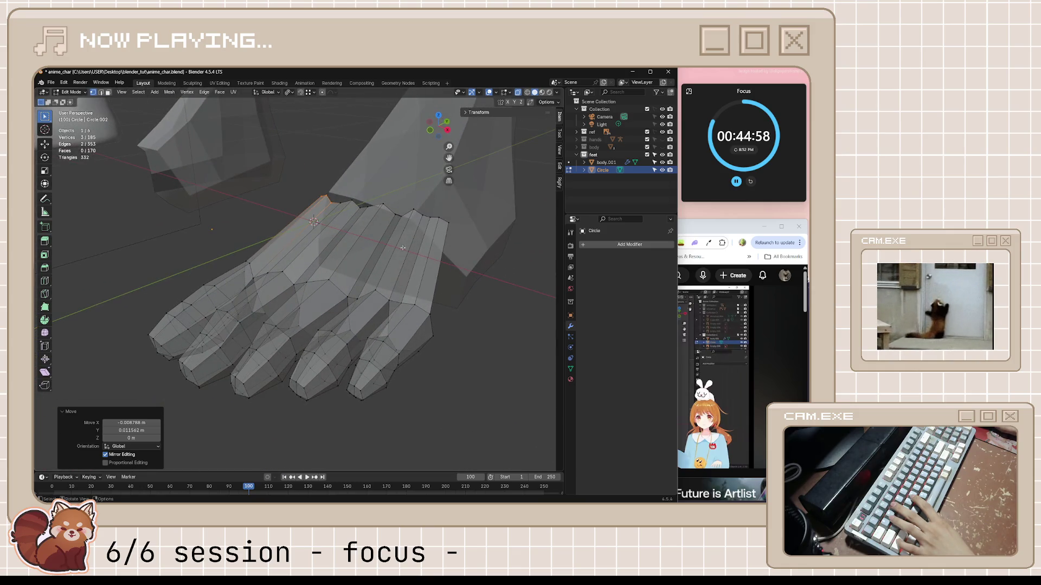
middle_click_drag(403, 248, 374, 246)
left_click(689, 404)
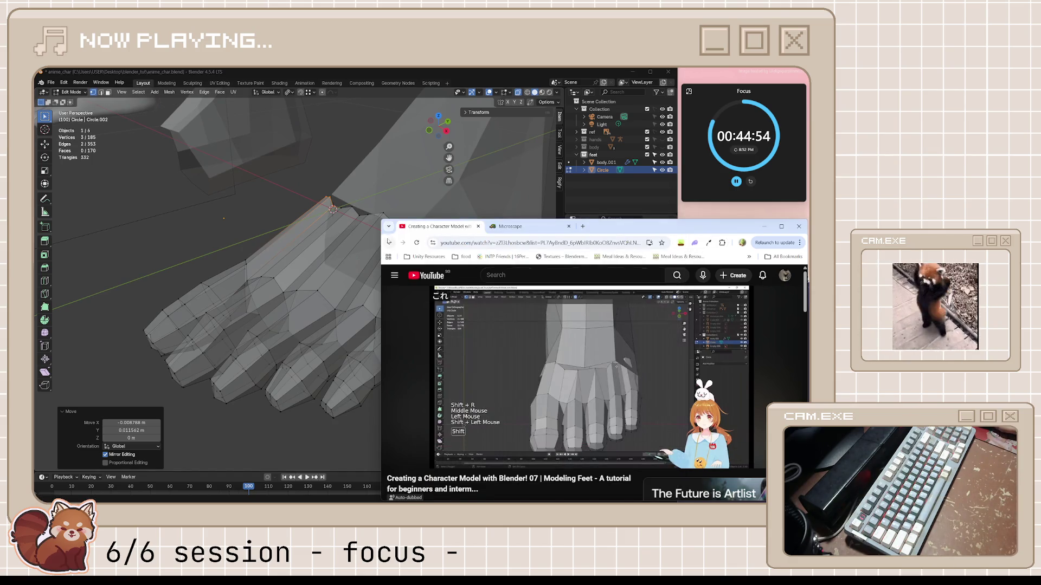
middle_click_drag(358, 238, 413, 265)
- Try a Merge at Center on the webbing vertices, undo it, and replay the tutorial's last seconds
key("m")
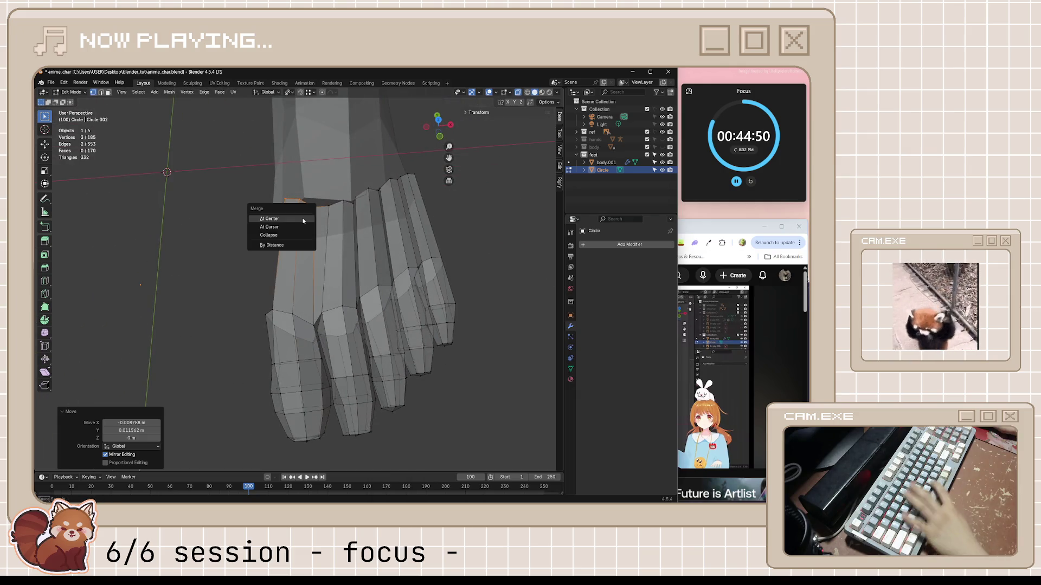
left_click(298, 221)
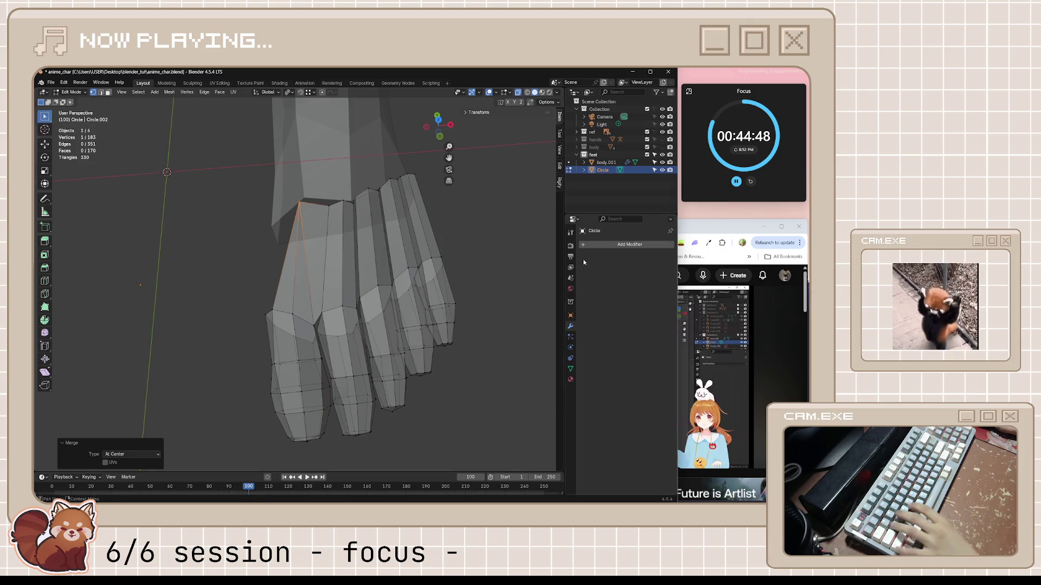
key("ctrl+z")
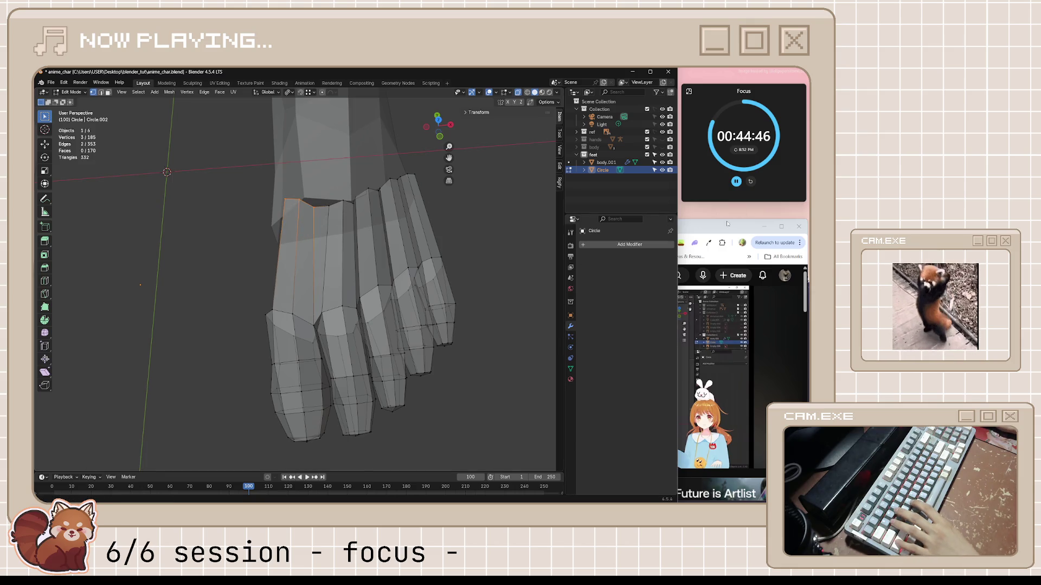
left_click(727, 224)
left_click(619, 391)
key("Left")
key("Left")
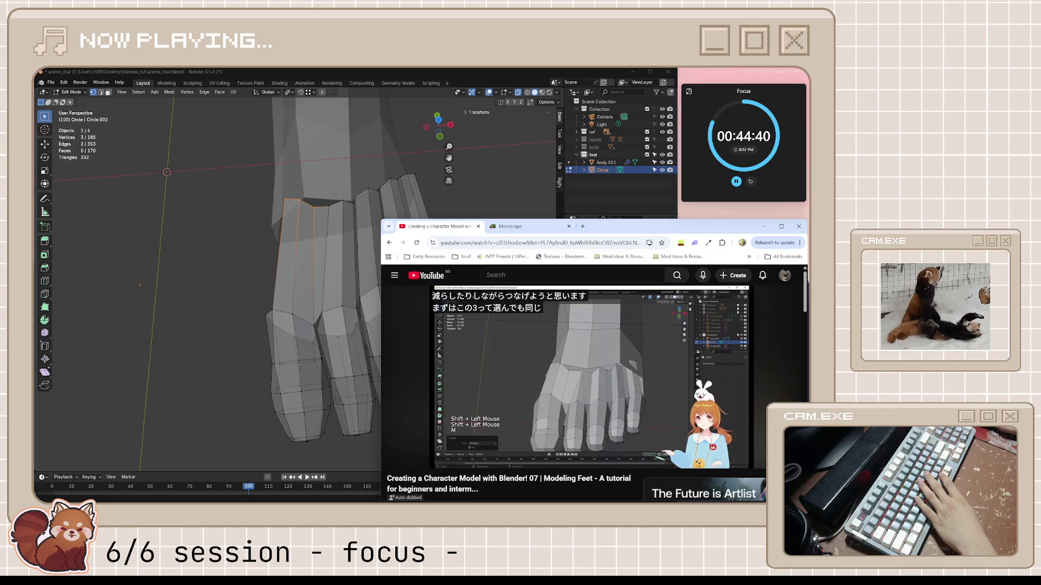
left_click(619, 391)
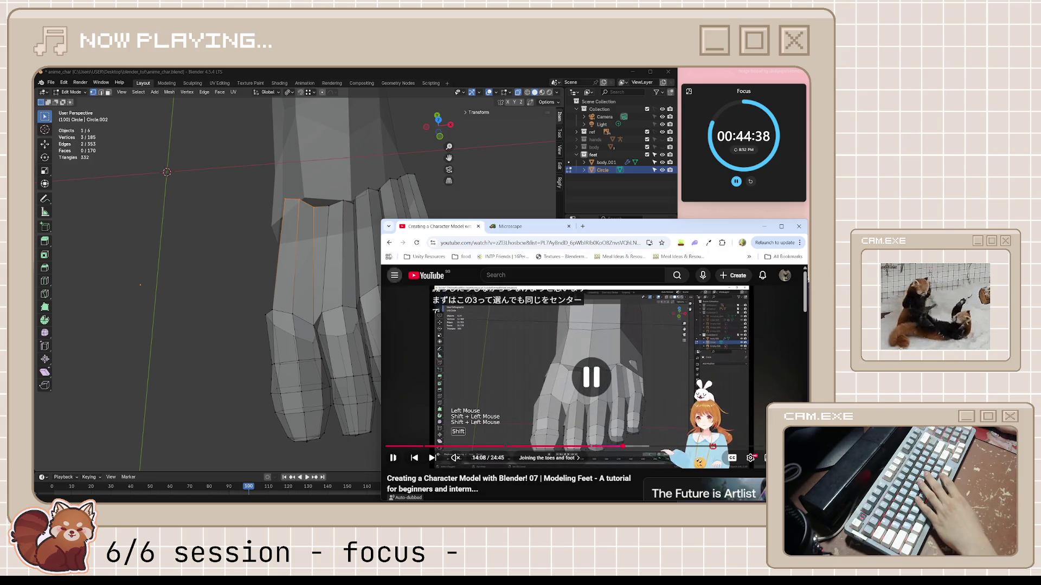
left_click(344, 200)
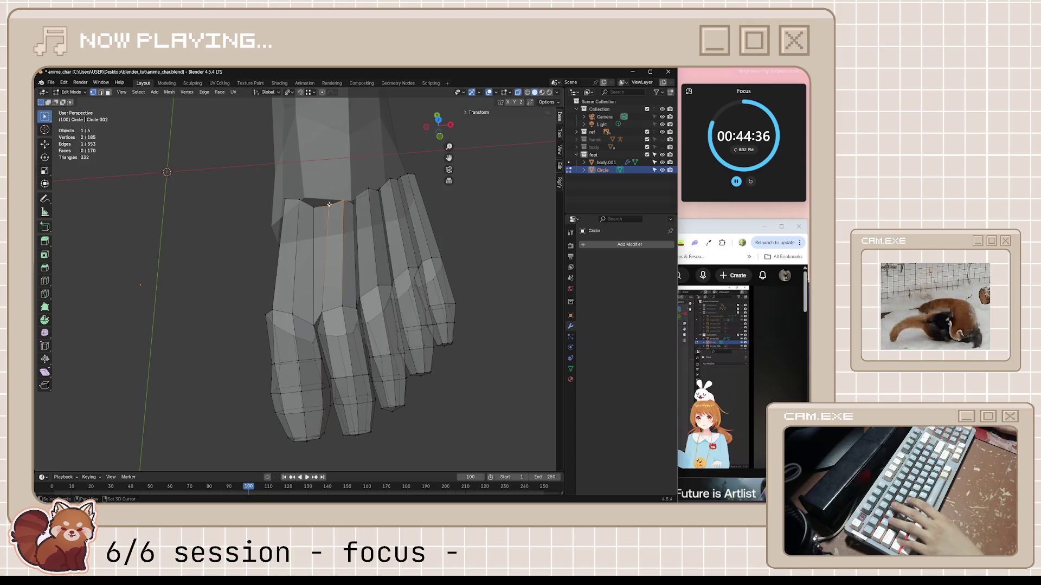
- Merge the three big-toe webbing vertices at center, leaving the toes mesh at 183 vertices
middle_click_drag(381, 213, 373, 210)
key("m")
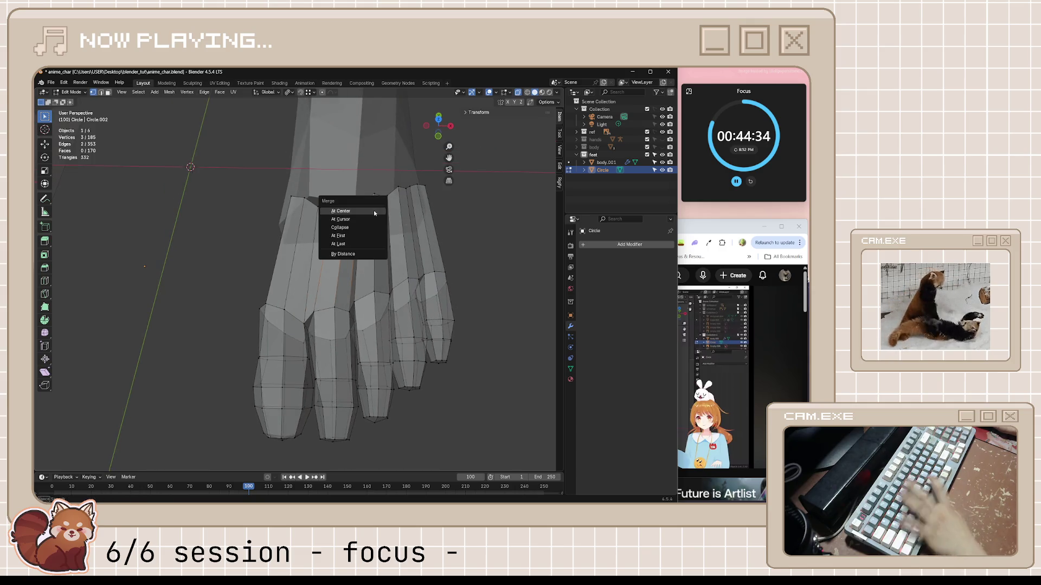
left_click(373, 210)
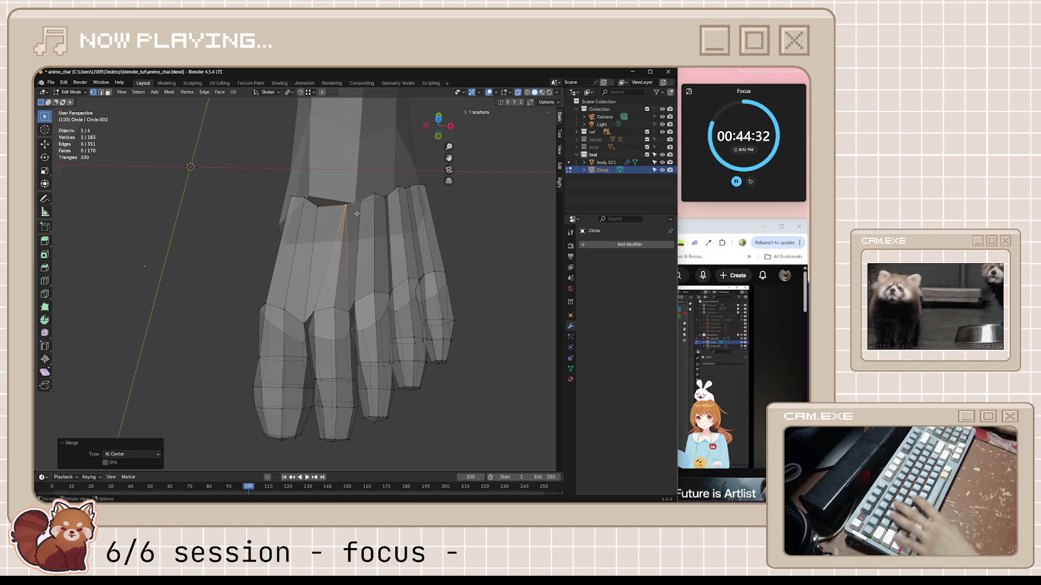
key("KP_7")
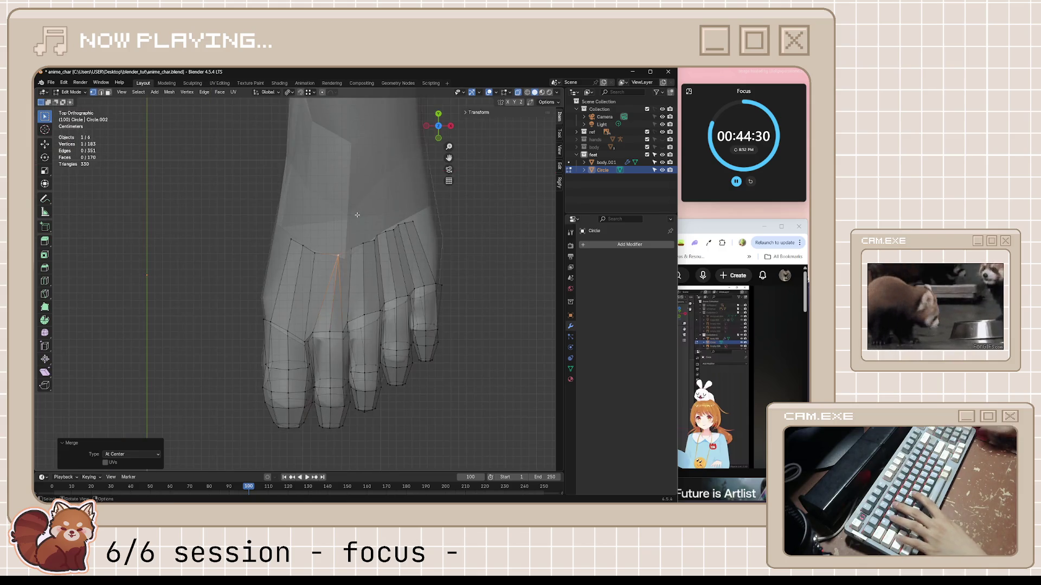
- Place the merged vertex at the toe junction and merge the second-to-third toe webbing at center
key("g")
left_click(360, 244)
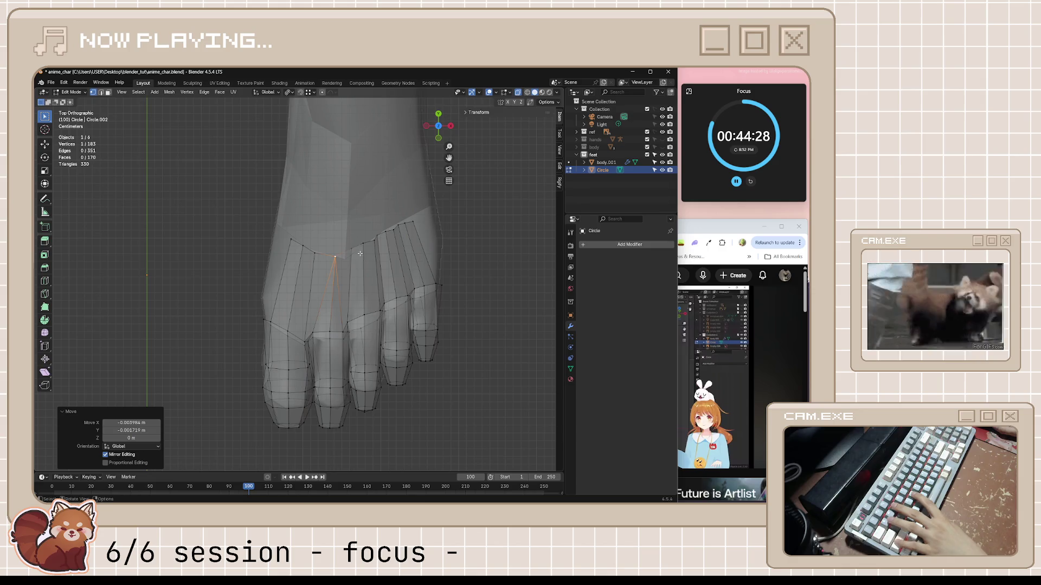
key("m")
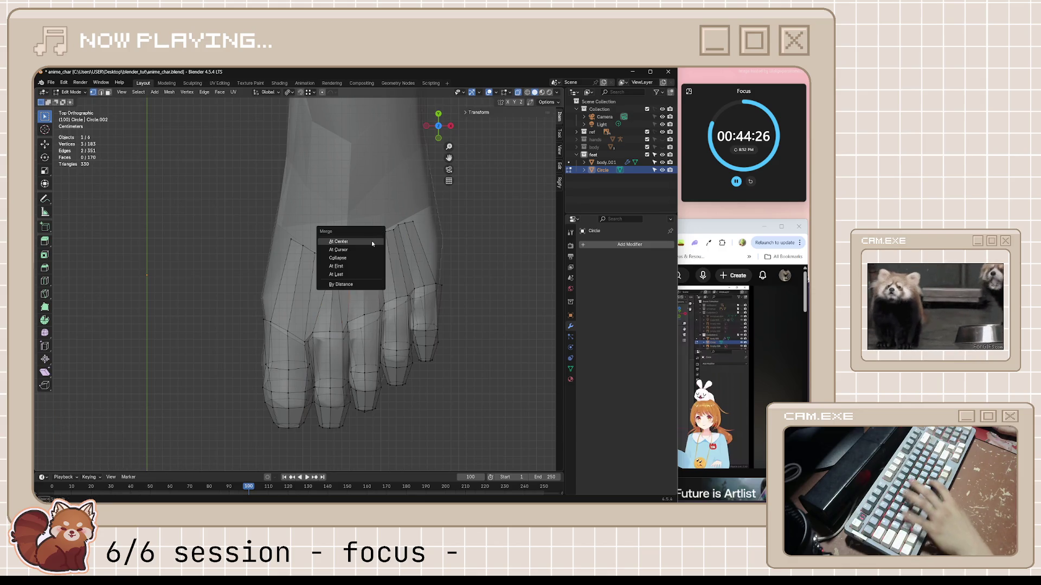
left_click(368, 241)
- Nudge the new merged vertex into place, save the 181-vertex model, and show the tutorial
key("g")
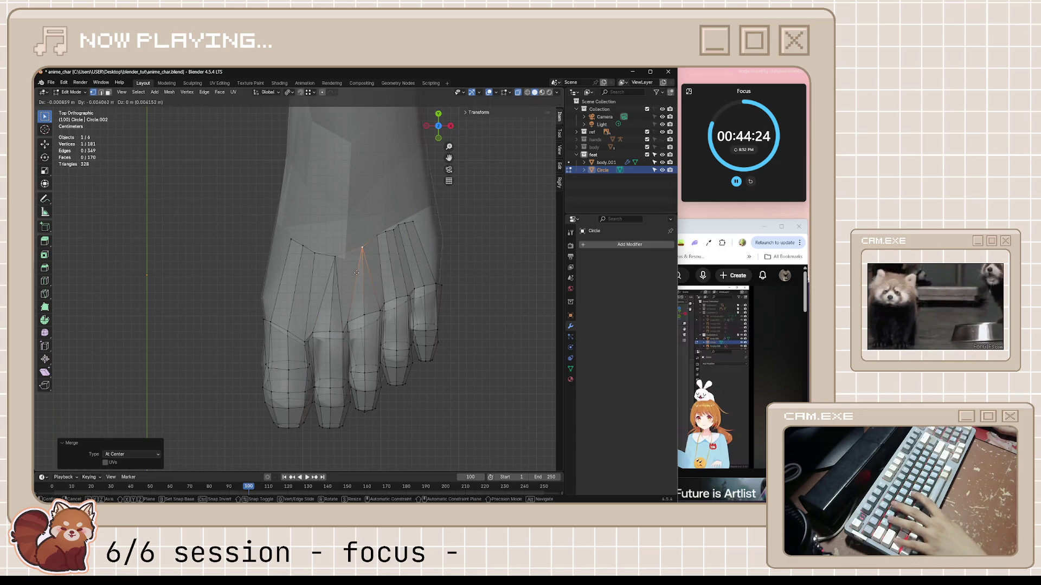
left_click(357, 282)
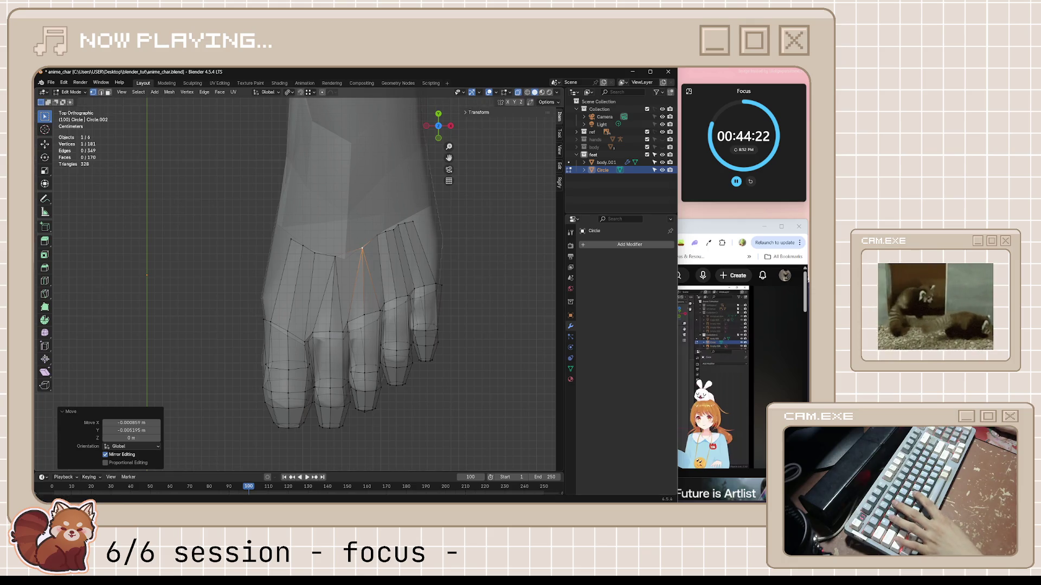
key("ctrl+s")
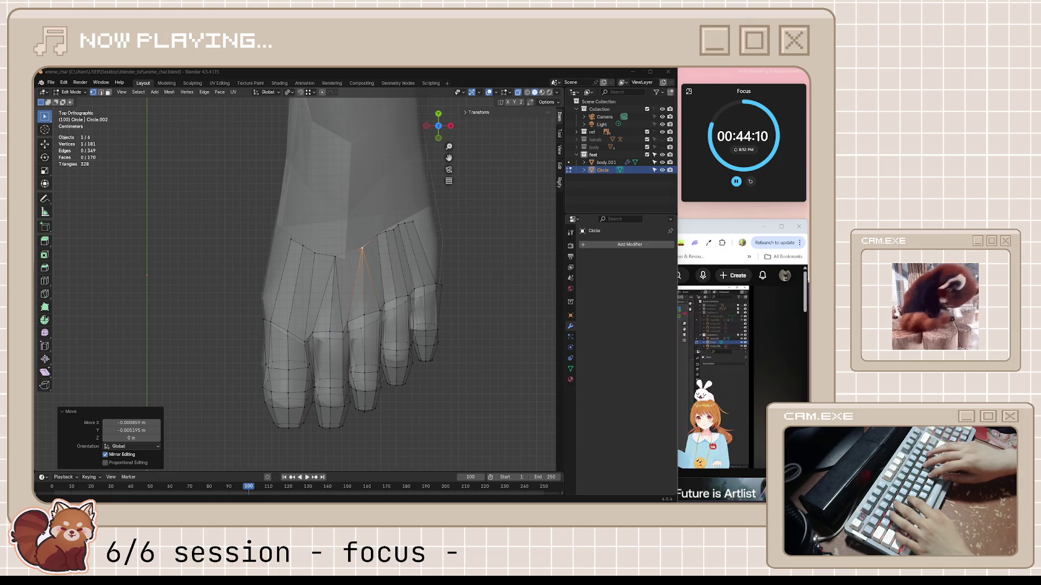
left_click(688, 227)
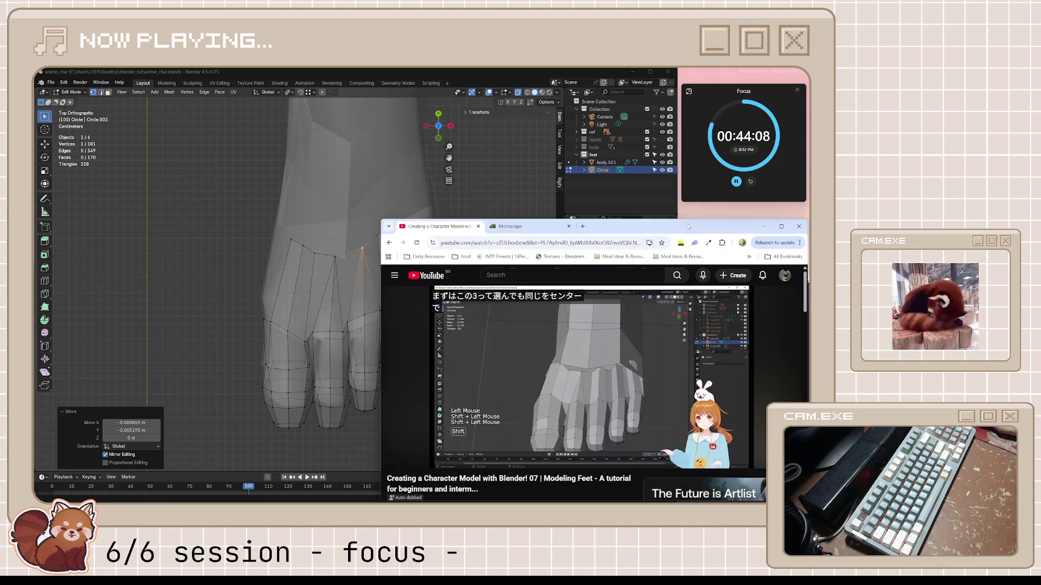
- Check Microscape's Energy and Activity & Loot panels, then switch to the feet-modelling tutorial tab
left_click(510, 227)
scroll(429, 364, "down", 3)
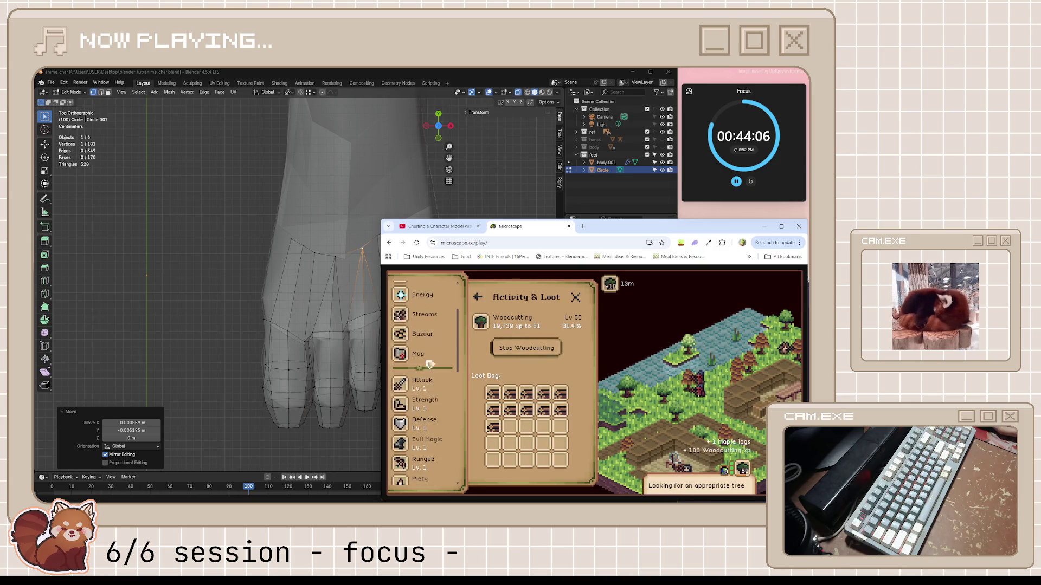
scroll(430, 365, "up", 2)
left_click(420, 332)
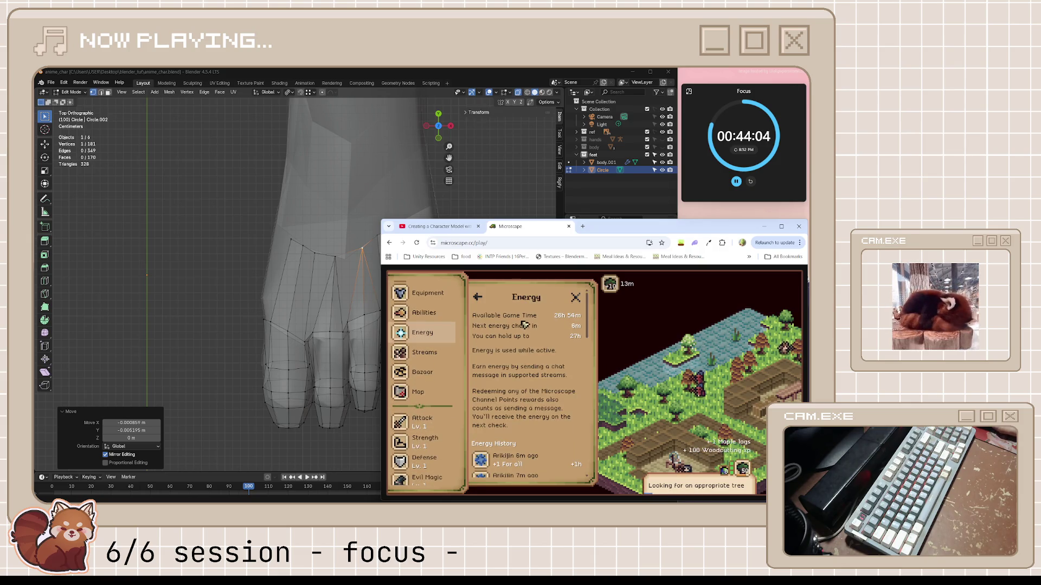
scroll(441, 319, "up", 2)
left_click(440, 319)
scroll(441, 331, "down", 5)
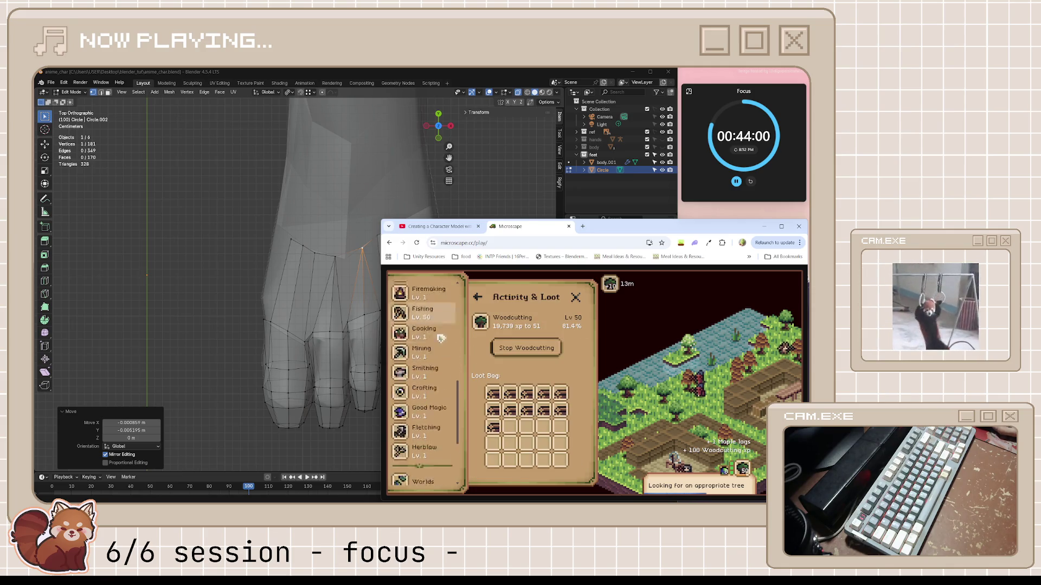
scroll(441, 338, "up", 5)
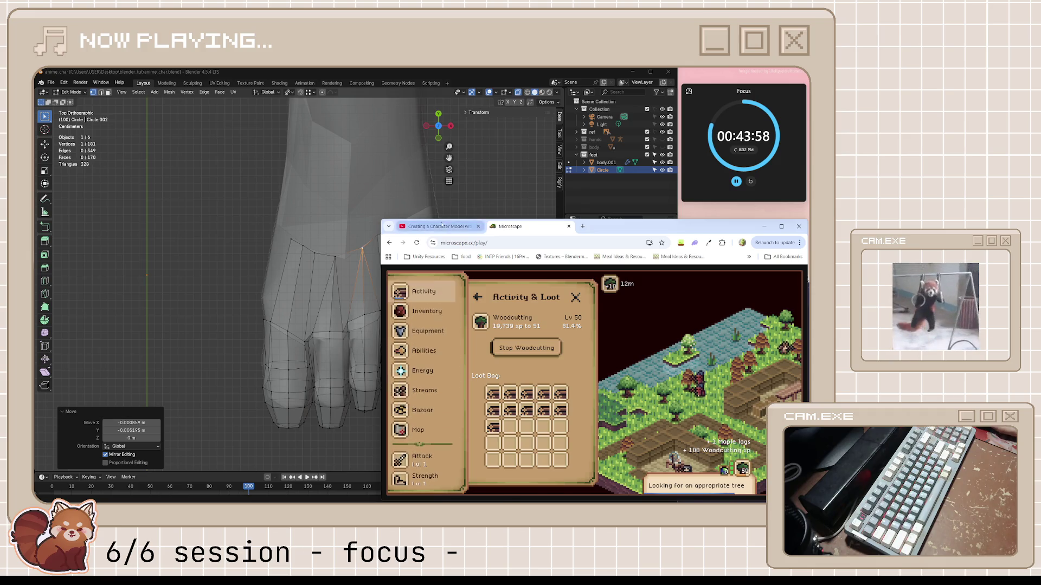
key("ctrl+shift+Tab")
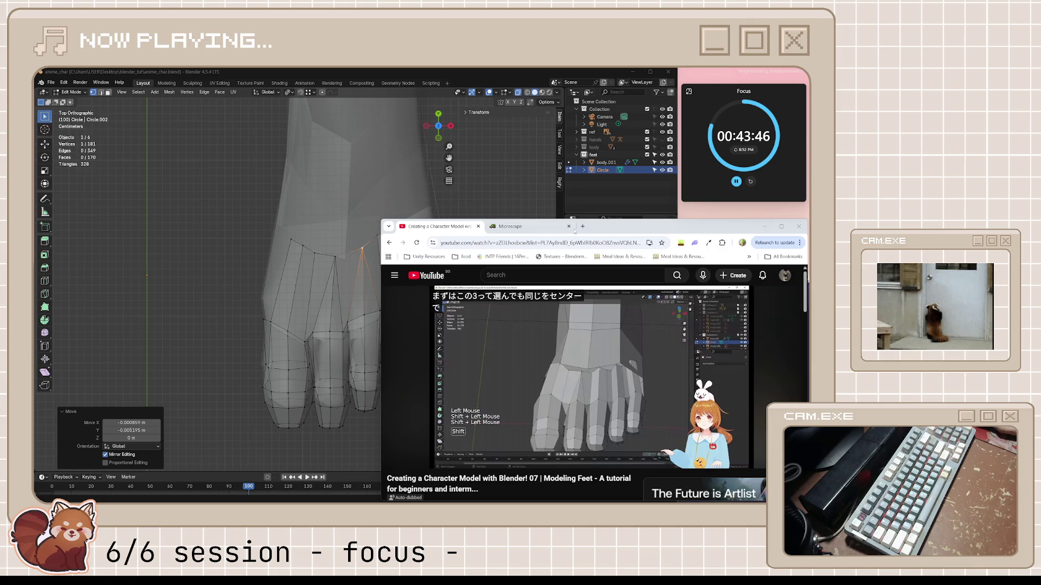
- Merge neighbouring webbing vertices at the toe base at their centre, undoing one three-vertex merge
left_click(518, 94)
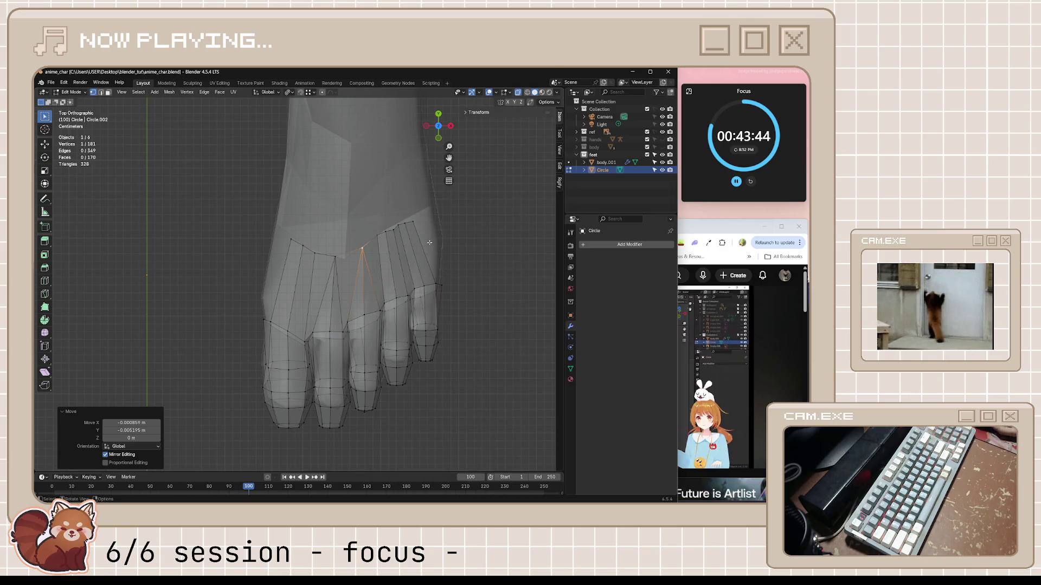
left_click(386, 234, "shift")
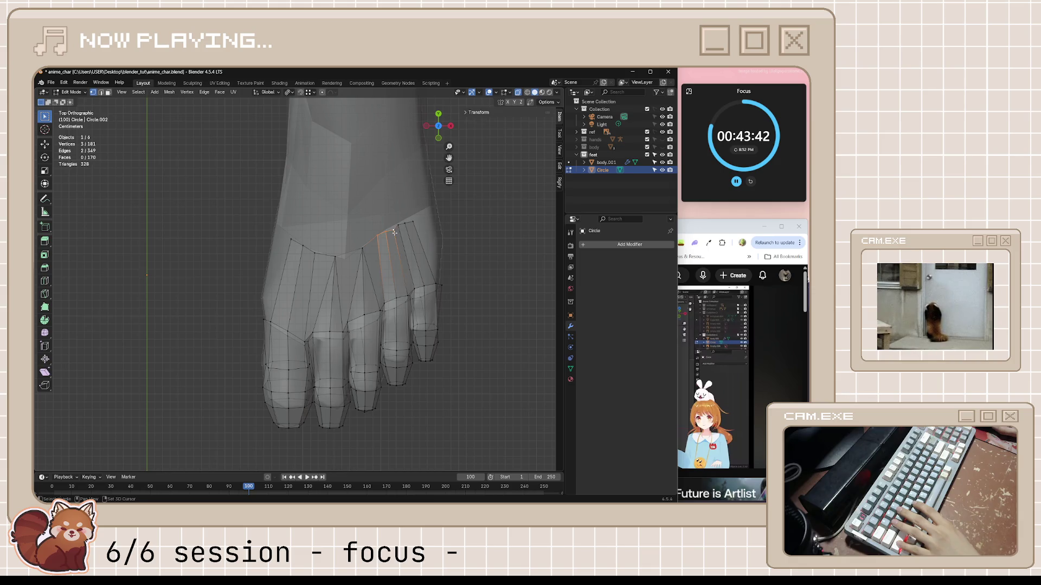
key("m")
left_click(395, 232)
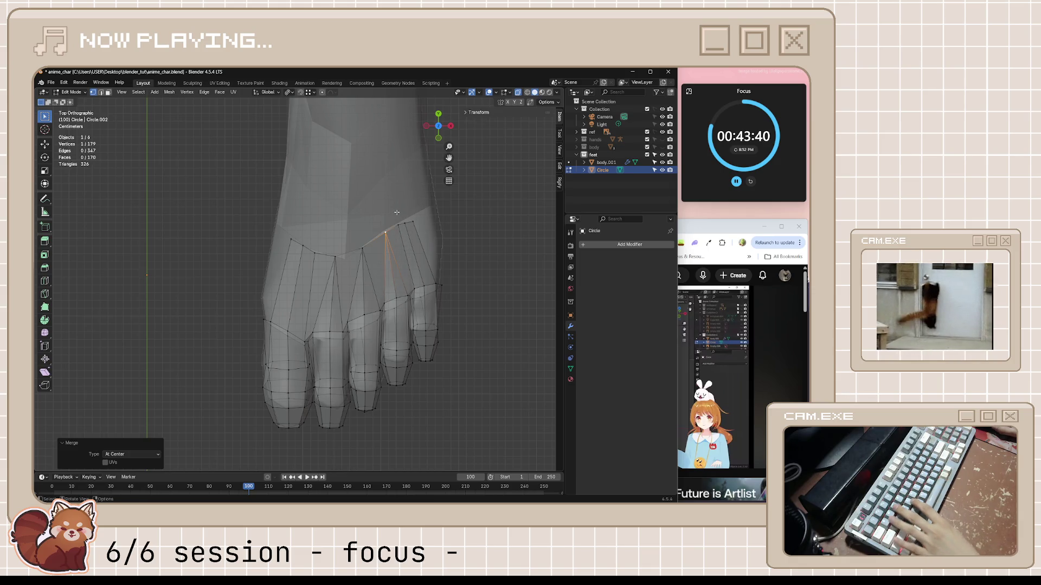
left_click(398, 212)
left_click(412, 222, "shift")
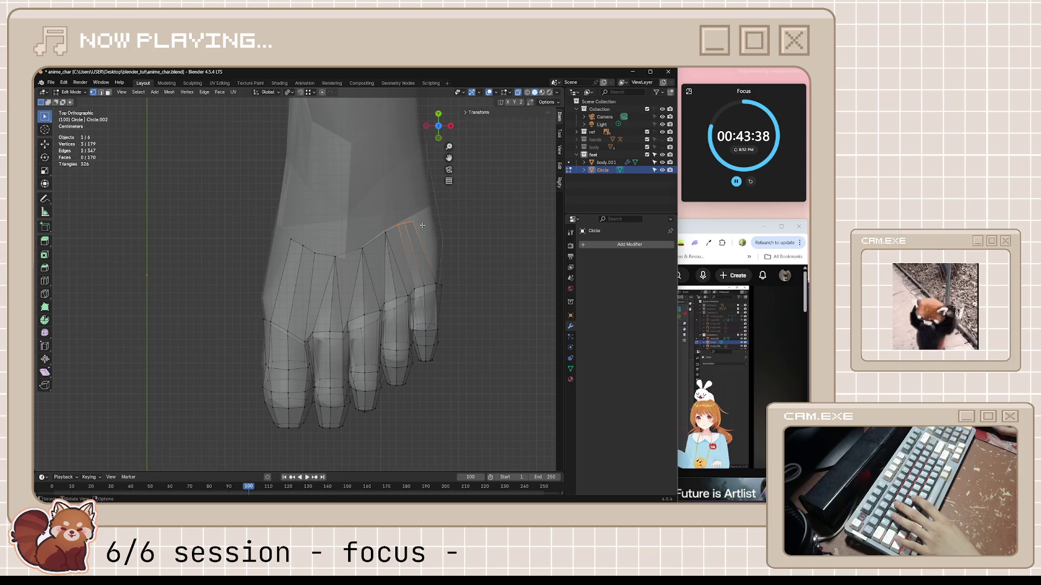
key("m")
left_click(422, 225)
key("ctrl+z")
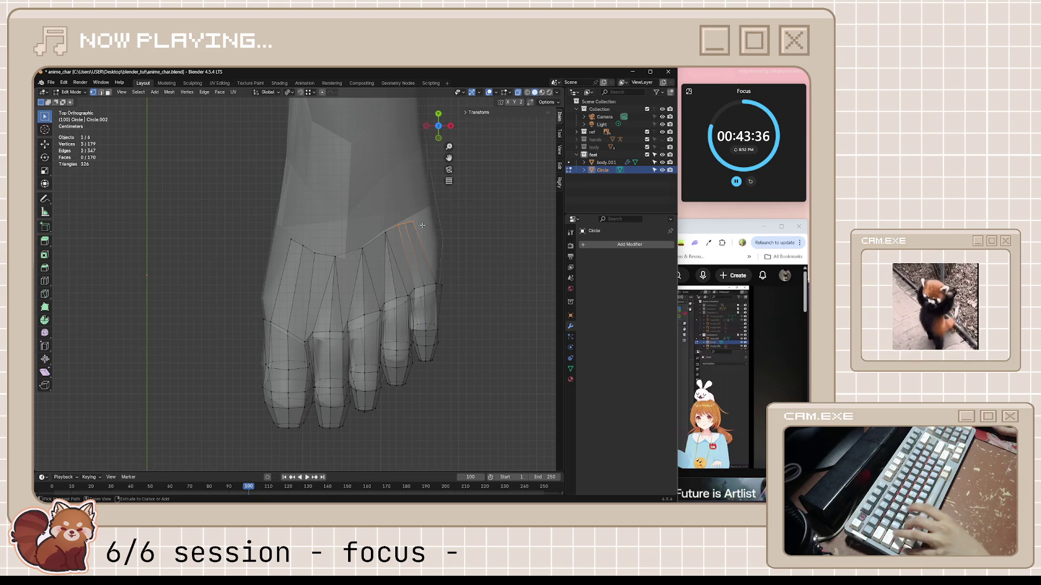
- Scale the selected webbing edges larger and reposition the webbing vertices along the toe base
key("s")
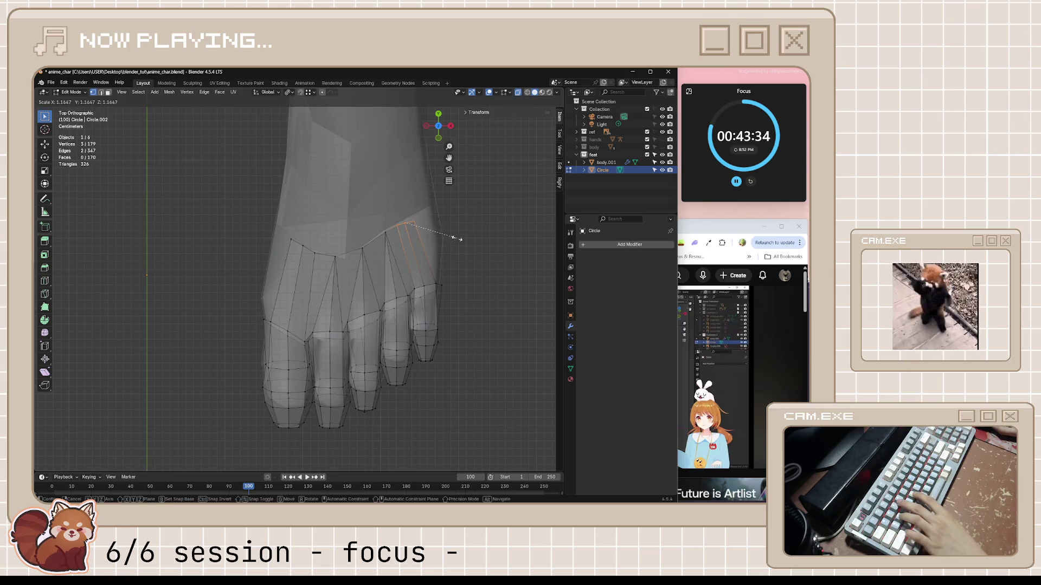
left_click(459, 237)
key("g")
left_click(450, 230)
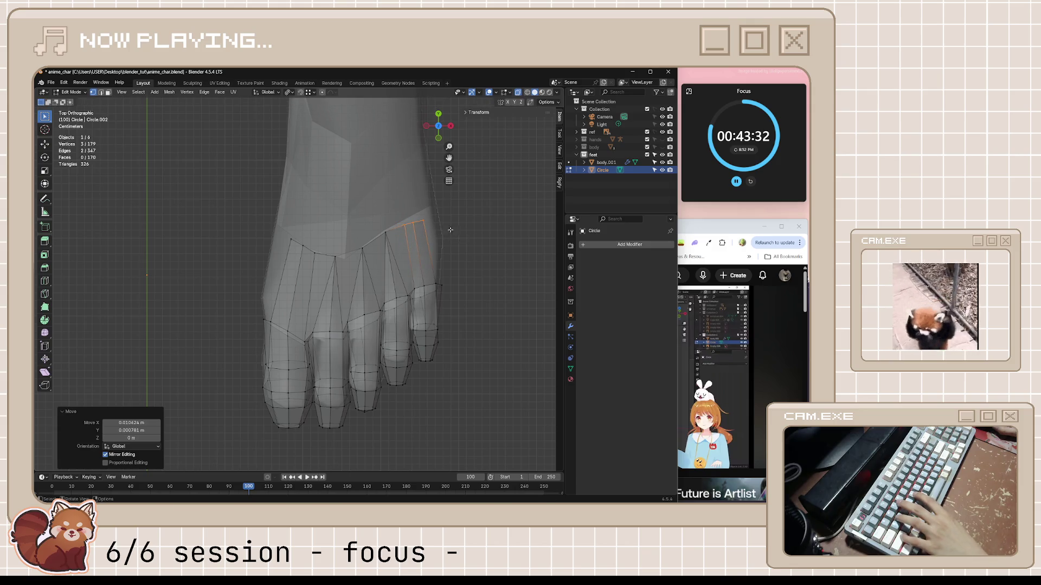
left_click(421, 218)
key("g")
left_click(436, 218)
key("g")
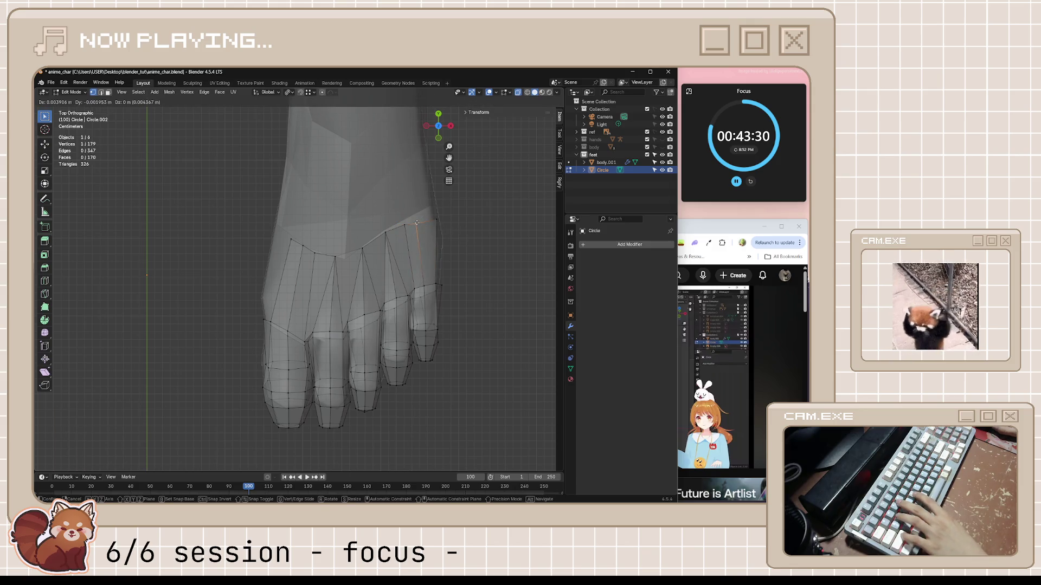
left_click(420, 221)
- Reposition two vertices on the foot's left edge, then save anime_char and return to the tutorial
left_click(291, 240)
key("g")
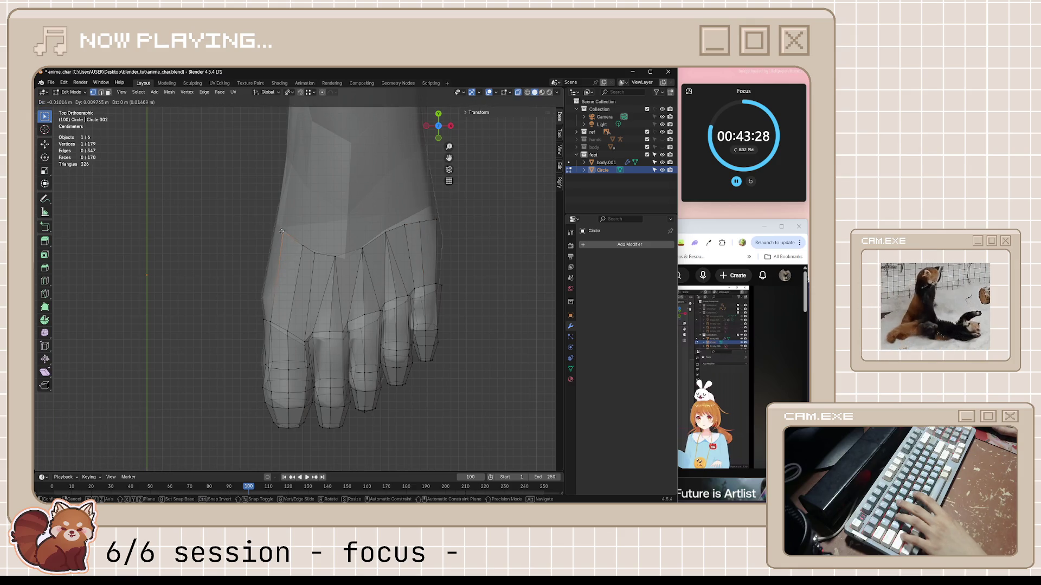
left_click(281, 231)
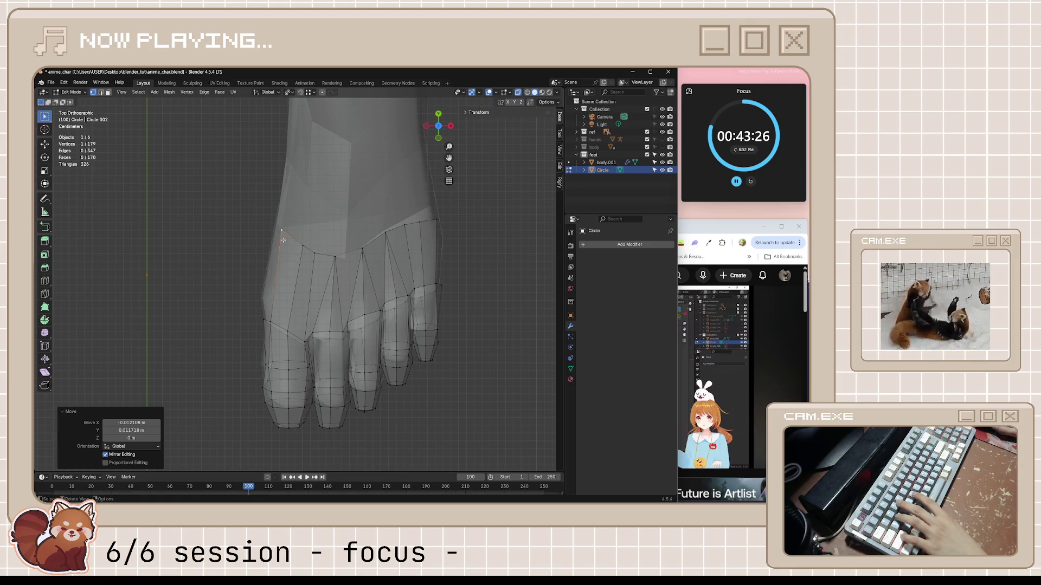
key("g")
left_click(288, 244)
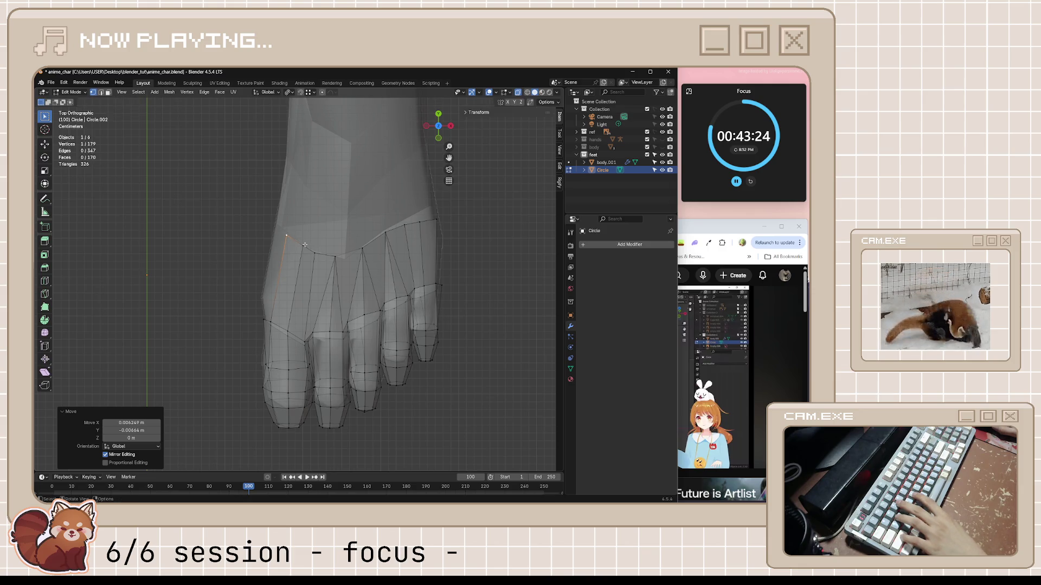
left_click(304, 245)
key("g")
left_click(300, 247)
key("ctrl+s")
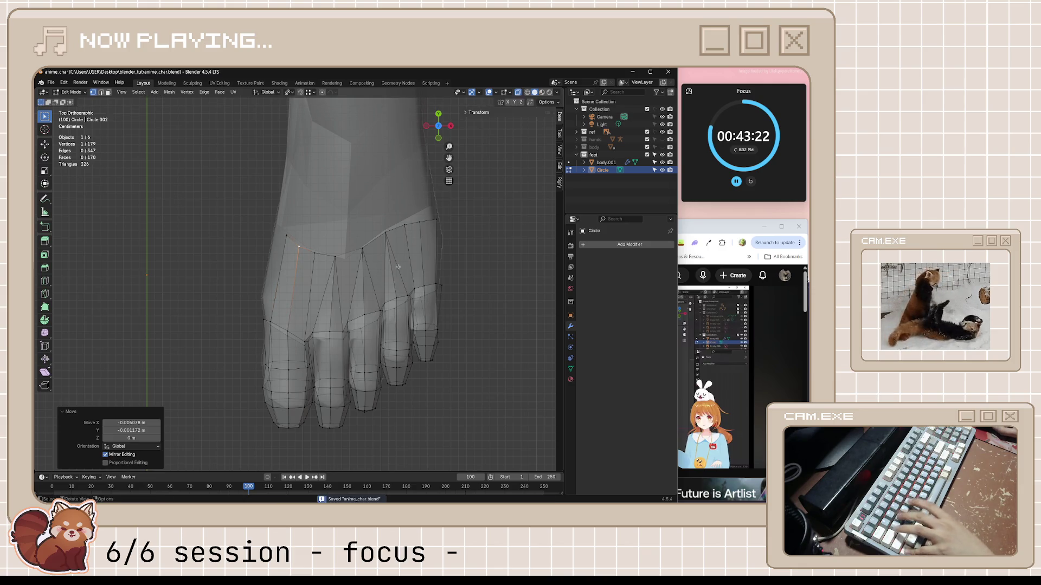
left_click(727, 226)
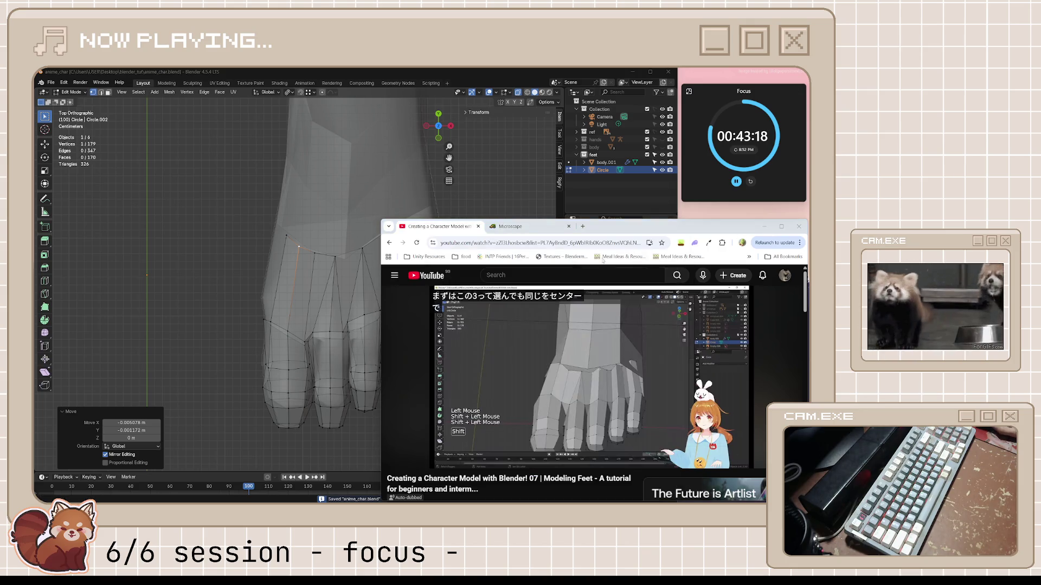
- Watch the toe-joining tutorial to 14:20, then to about 14:25, and select Blender's left toe-base edge
left_click(575, 362)
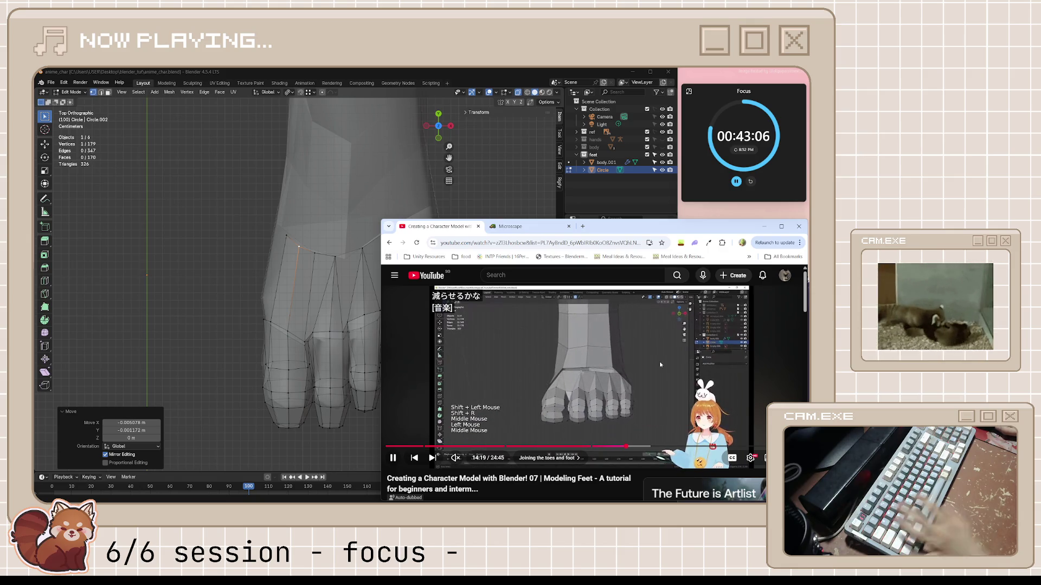
left_click(679, 368)
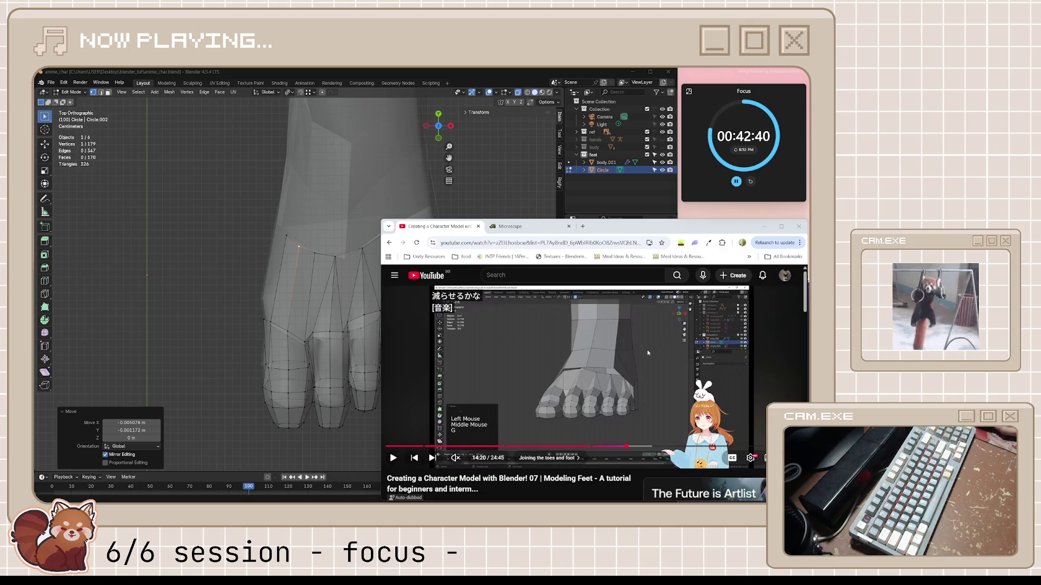
left_click(634, 372)
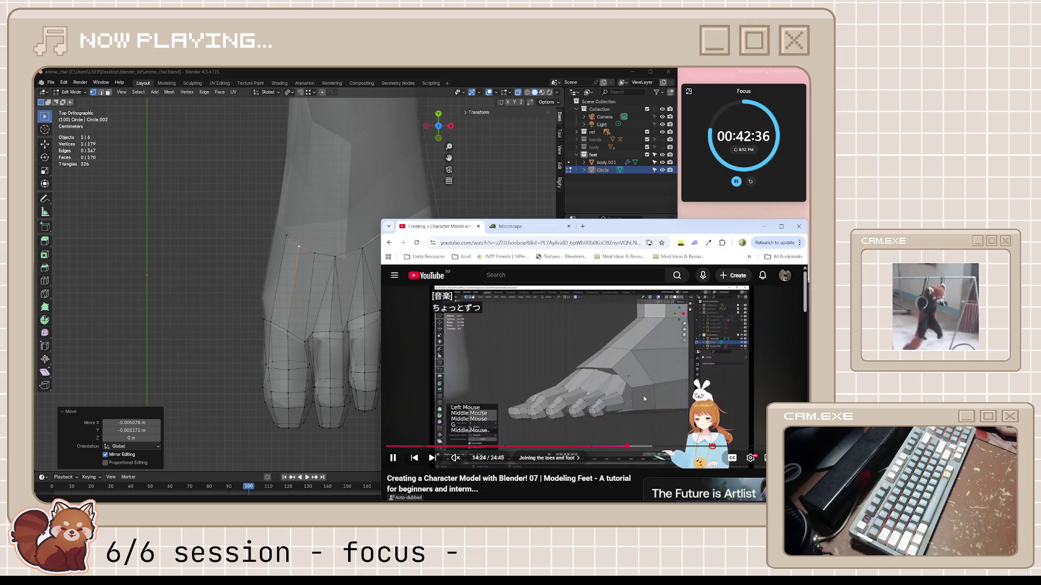
left_click(644, 399)
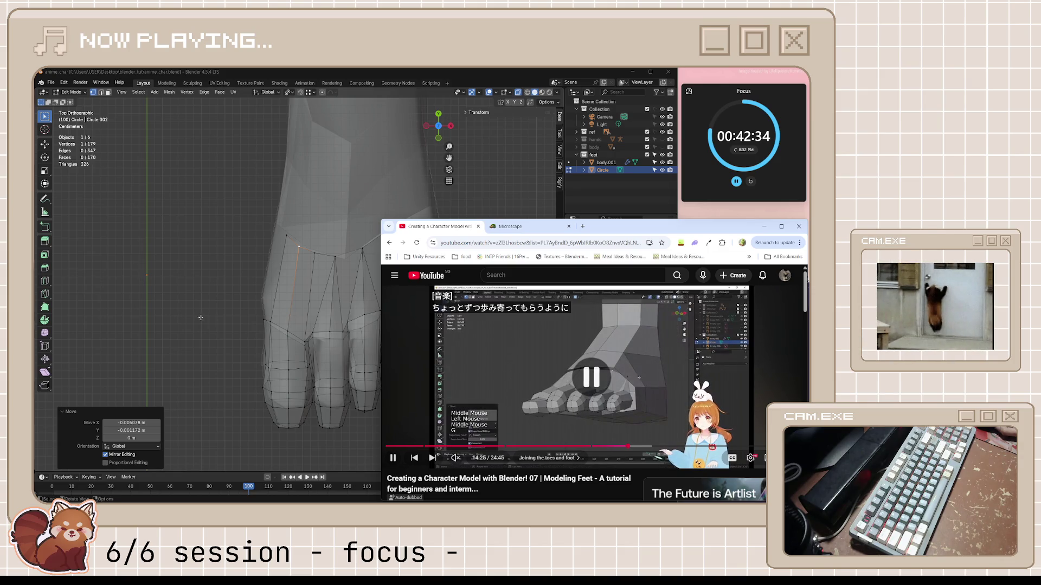
left_click(294, 248)
left_click(300, 245, "shift")
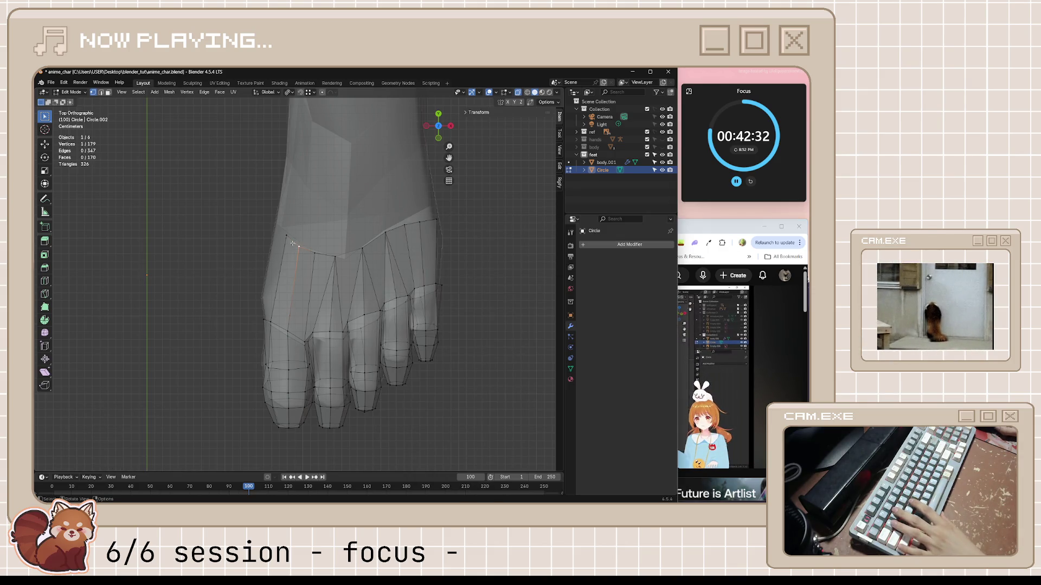
- Merge the left toe-base vertices at center, nudge the merged vertex, save anime_char, and orbit to inspect
key("m")
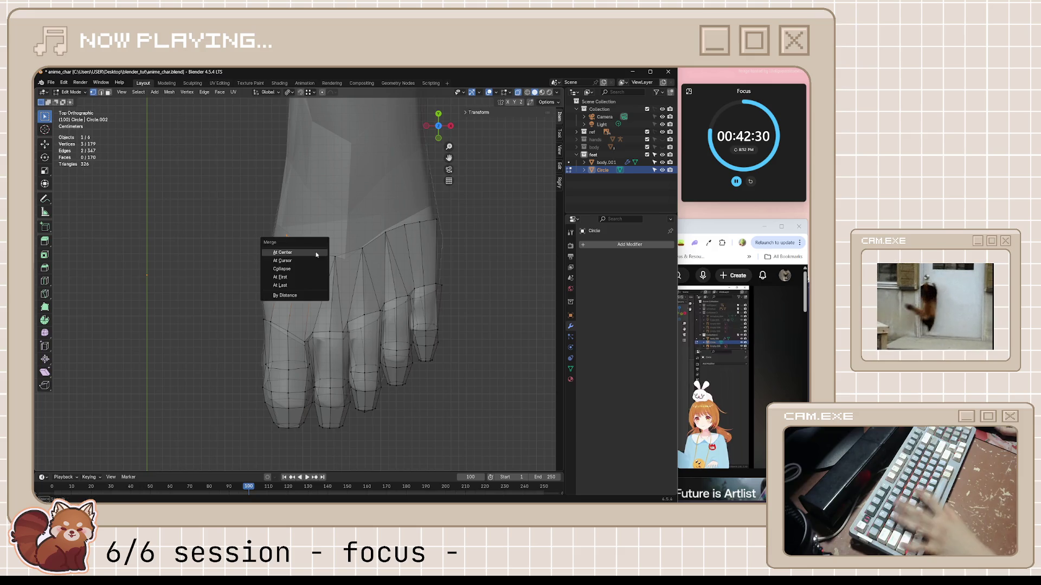
left_click(308, 252)
key("g")
left_click(304, 251)
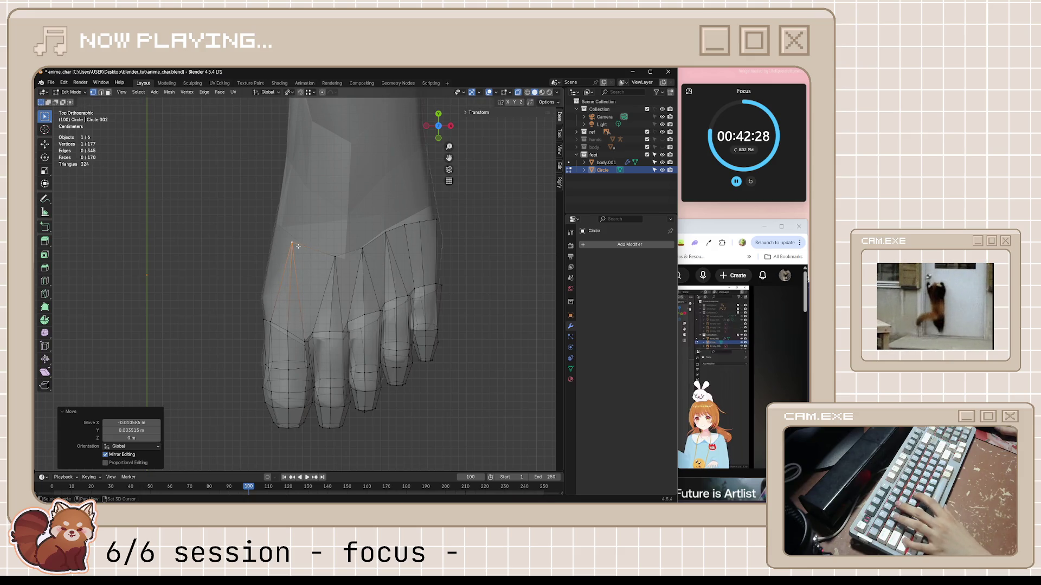
middle_click_drag(304, 251, 374, 261)
key("ctrl+s")
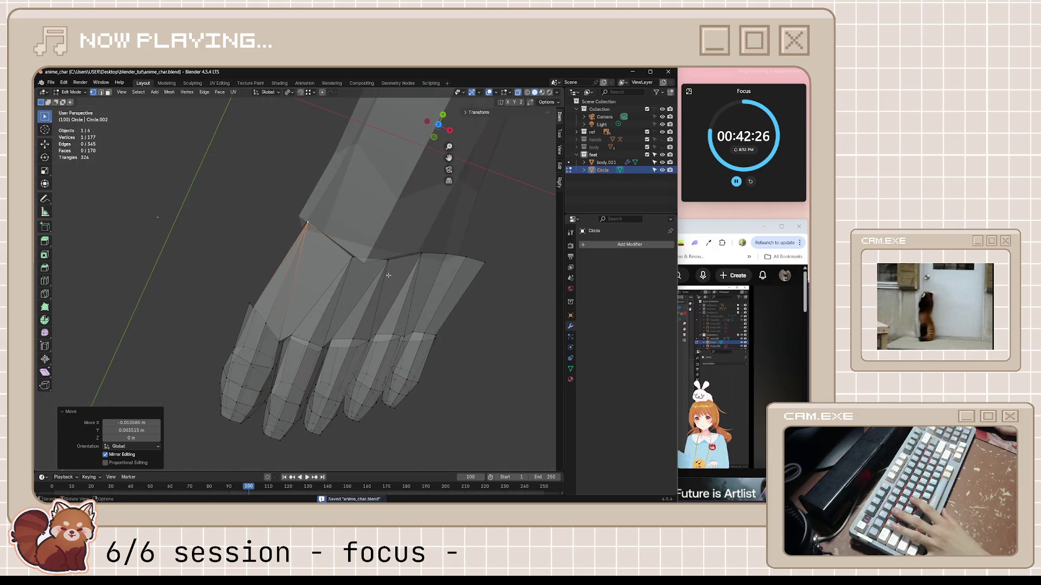
middle_click_drag(364, 257, 341, 239)
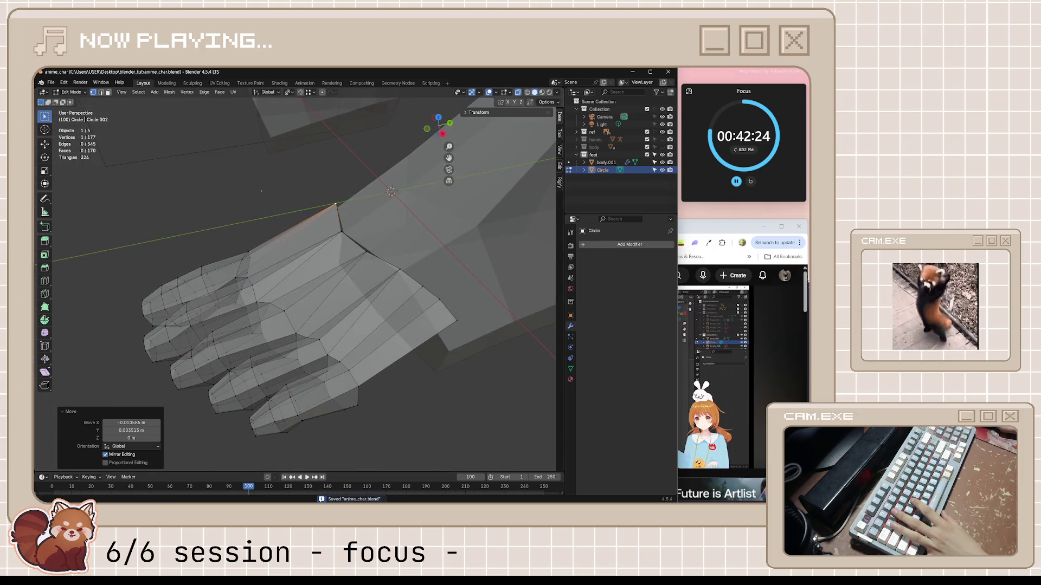
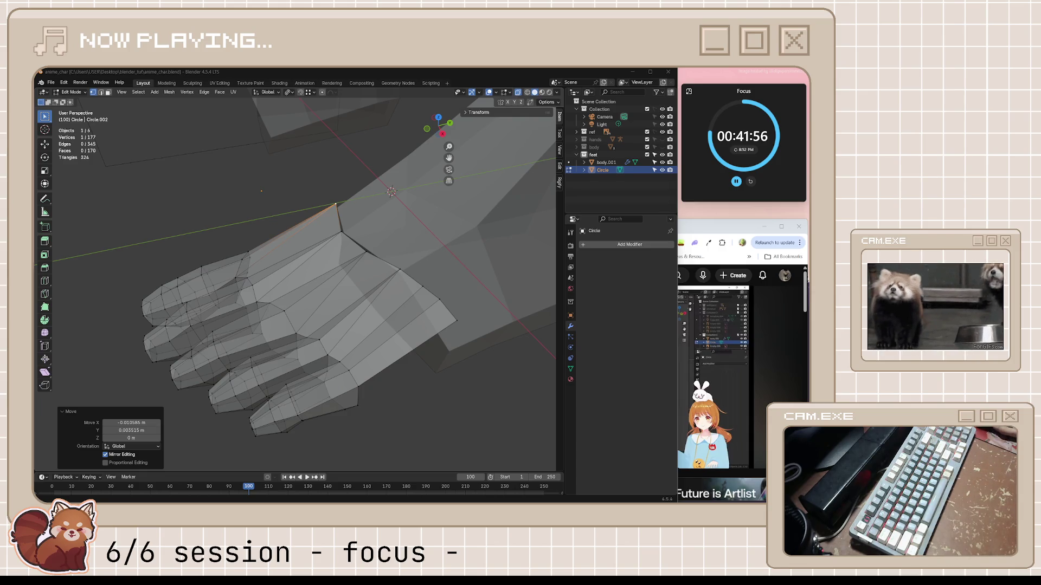
- Lower the selected toe-base vertex straight down along Z
key("alt+a")
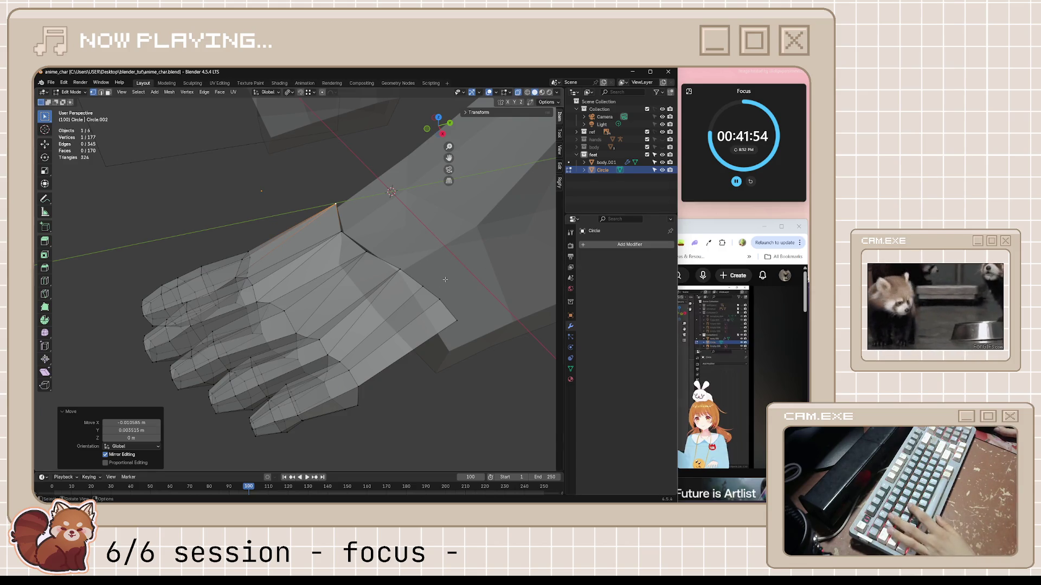
mouse_move(440, 280)
middle_mouse_down()
mouse_move(478, 235)
mouse_move(437, 224)
middle_mouse_up()
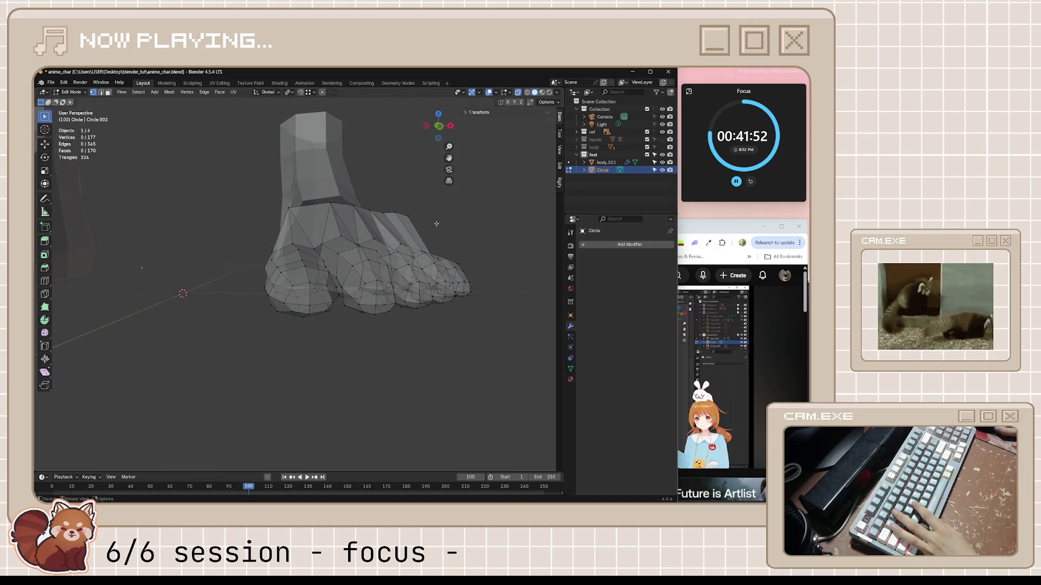
middle_click_drag(353, 204, 326, 216)
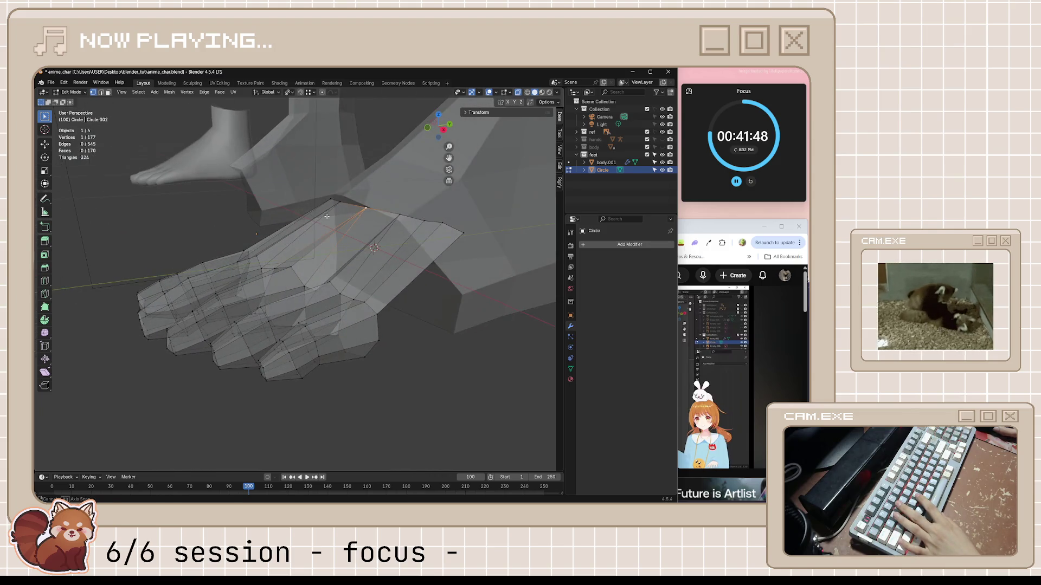
key("g")
key("z")
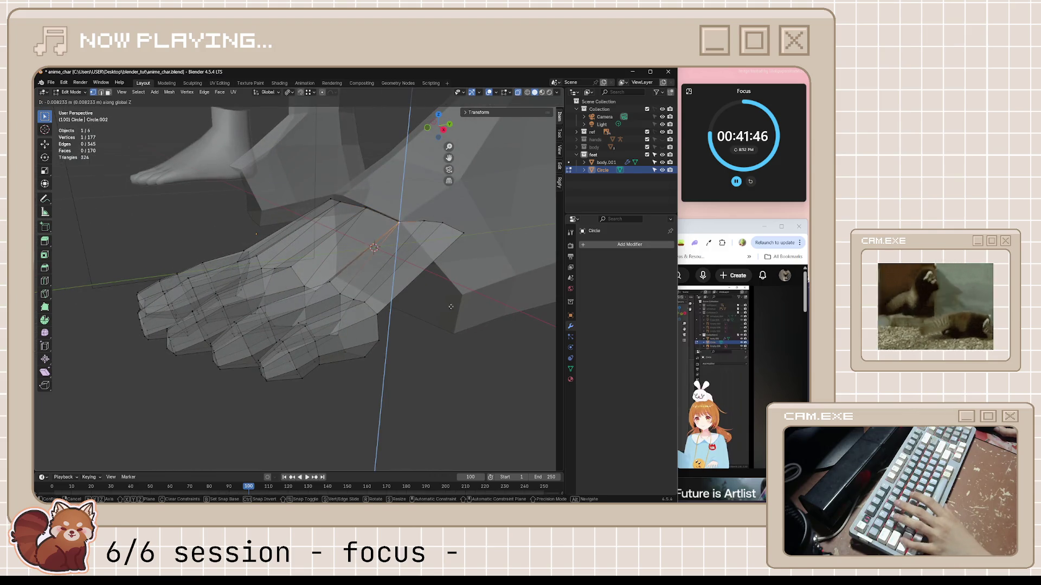
left_click(452, 349)
- Box-select three vertices on the foot's top edge and lower them along Z
left_click_drag(424, 209, 469, 252)
key("g")
key("z")
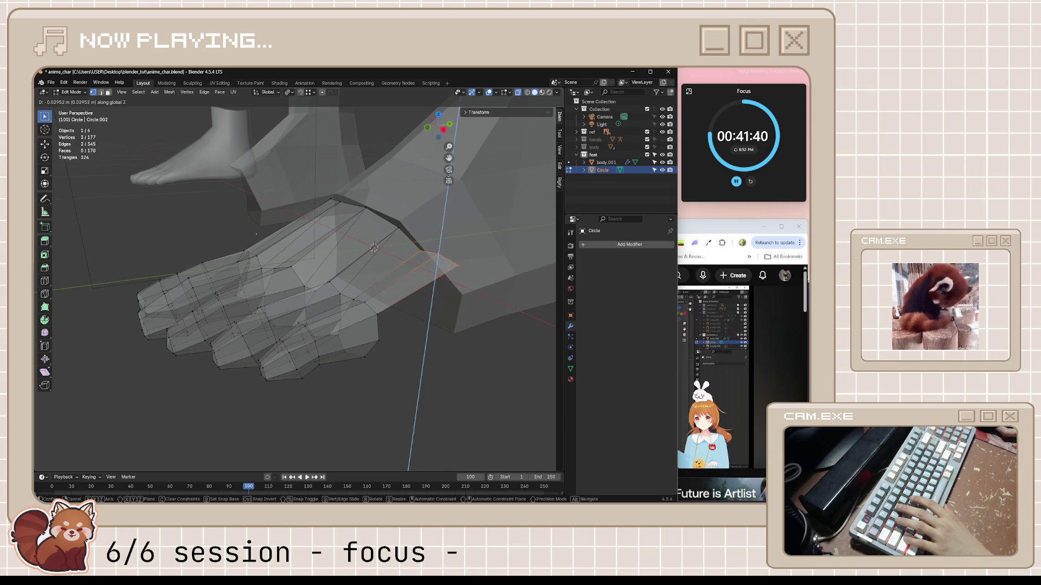
left_click(457, 194)
middle_click_drag(457, 194, 490, 192)
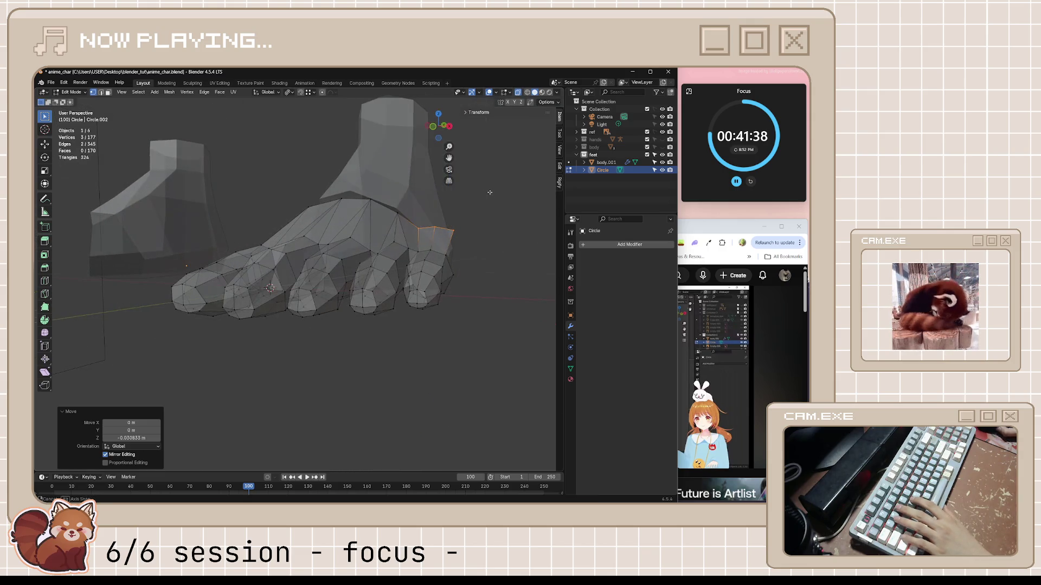
- Lower the remaining two top-edge vertices along Z, then the last one further
left_click(435, 217, "shift")
middle_click_drag(435, 217, 443, 230)
key("g")
key("z")
left_click(443, 229)
left_click(446, 228, "shift")
key("g")
key("z")
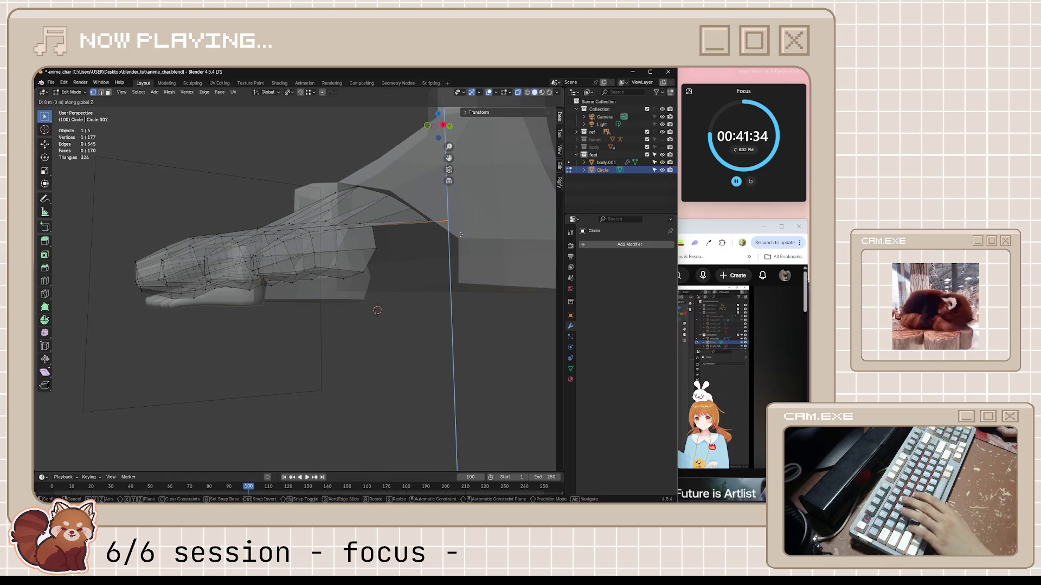
left_click(464, 250)
- Reposition the foot's top-left vertex and save the blend file
middle_click_drag(464, 249, 385, 228)
left_click(280, 190)
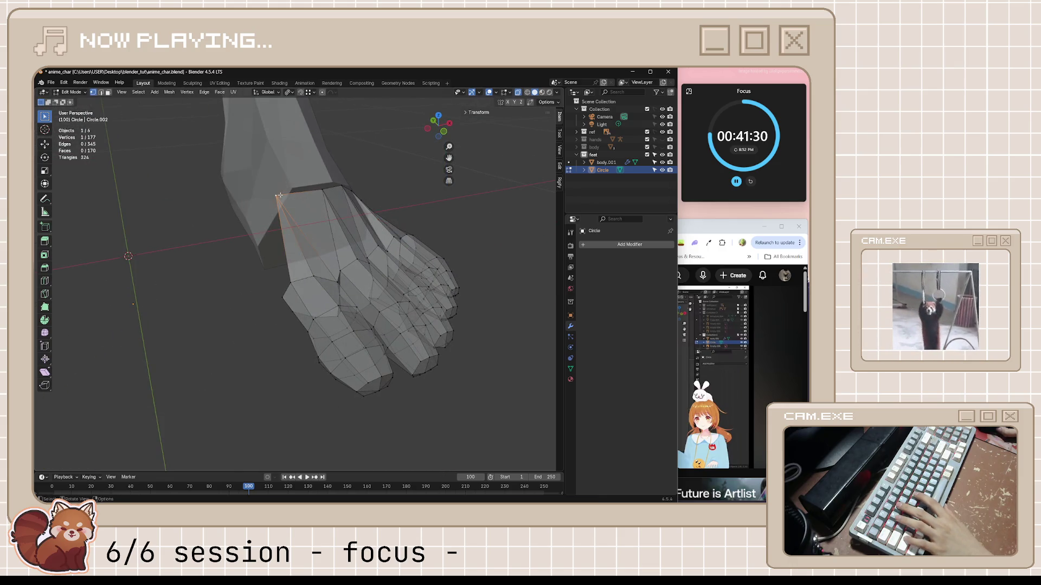
middle_click_drag(280, 190, 277, 203)
key("g")
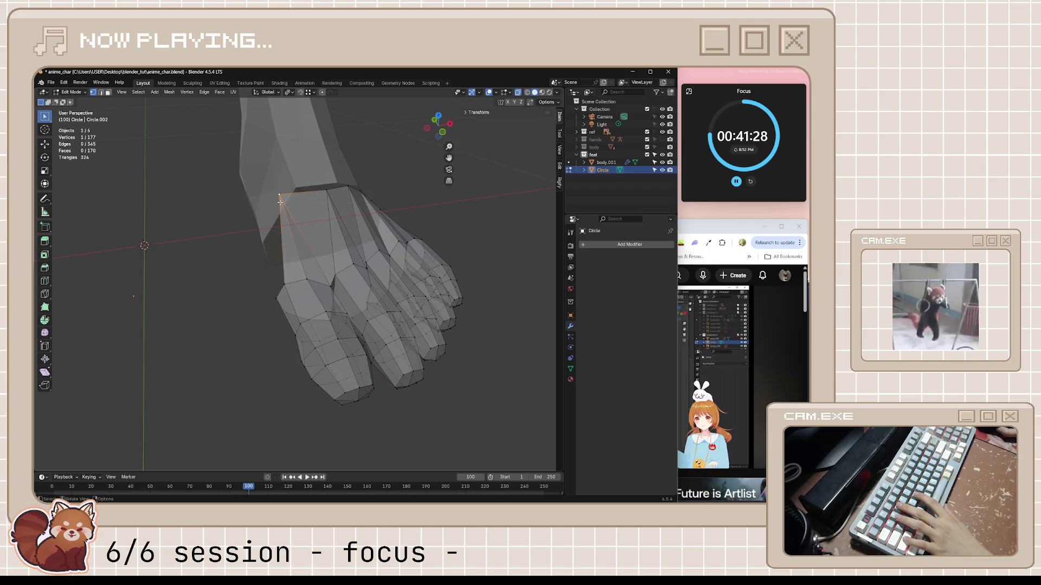
key("g")
left_click(296, 198)
mouse_move(295, 199)
middle_mouse_down()
mouse_move(276, 193)
mouse_move(361, 231)
middle_mouse_up()
key("ctrl+s")
scroll(310, 207, "down", 5)
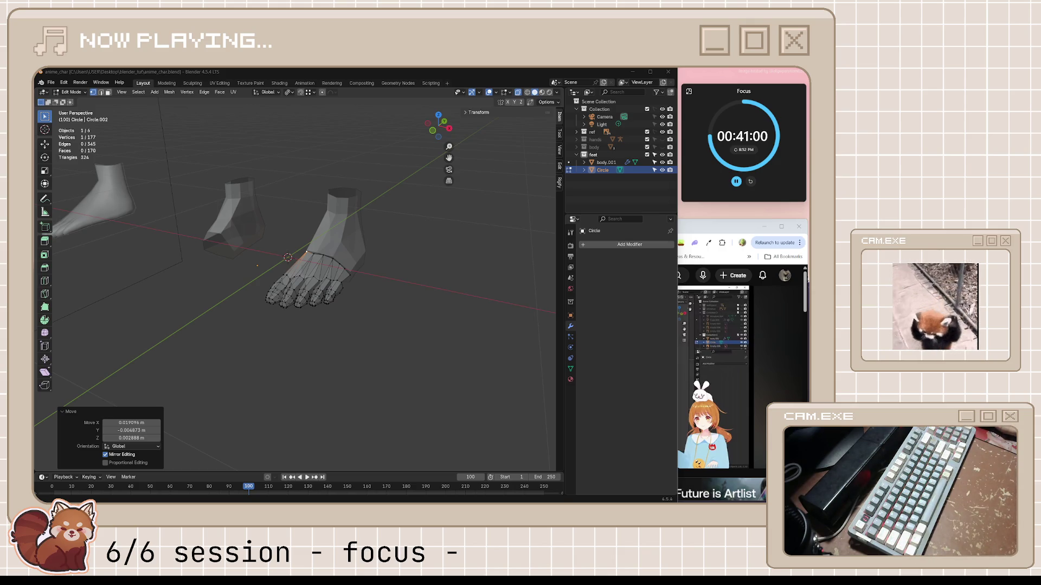
- Nudge the toe-base vertex along the foot and save anime_char.blend
mouse_move(463, 302)
middle_mouse_down()
mouse_move(329, 265)
mouse_move(413, 312)
mouse_move(327, 238)
mouse_move(282, 221)
middle_mouse_up()
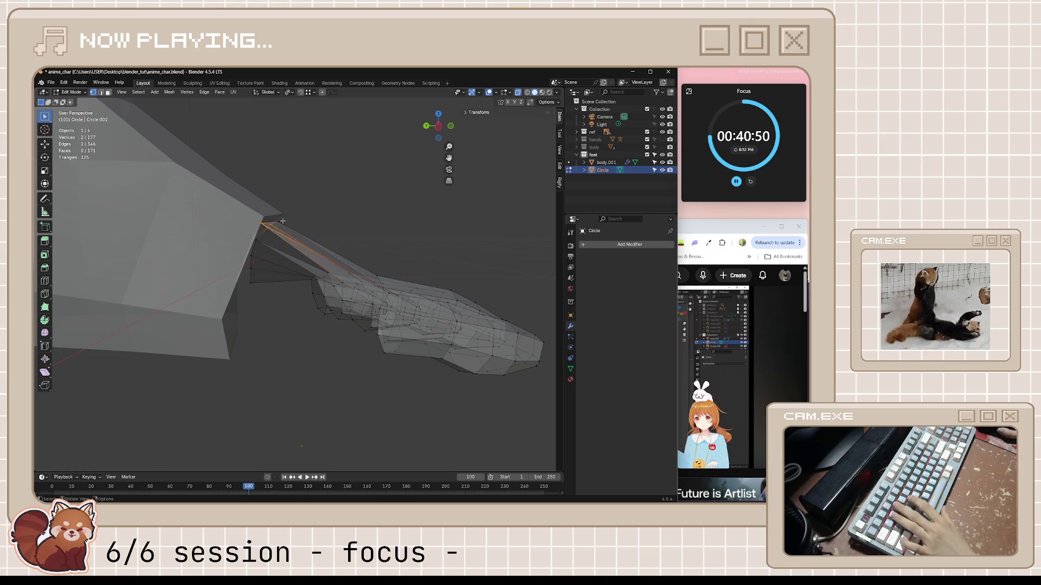
key("g")
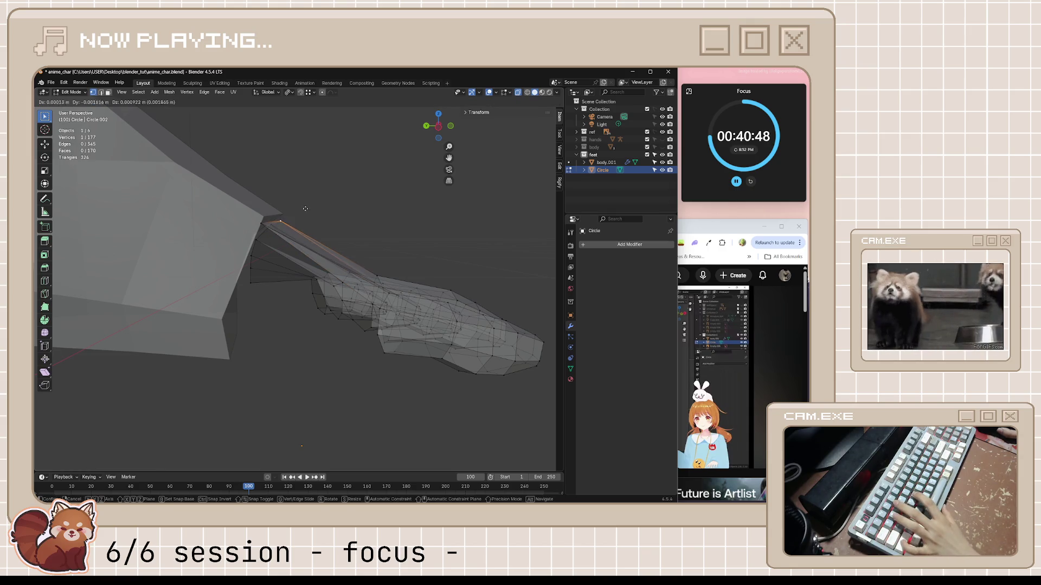
left_click(261, 223)
key("g")
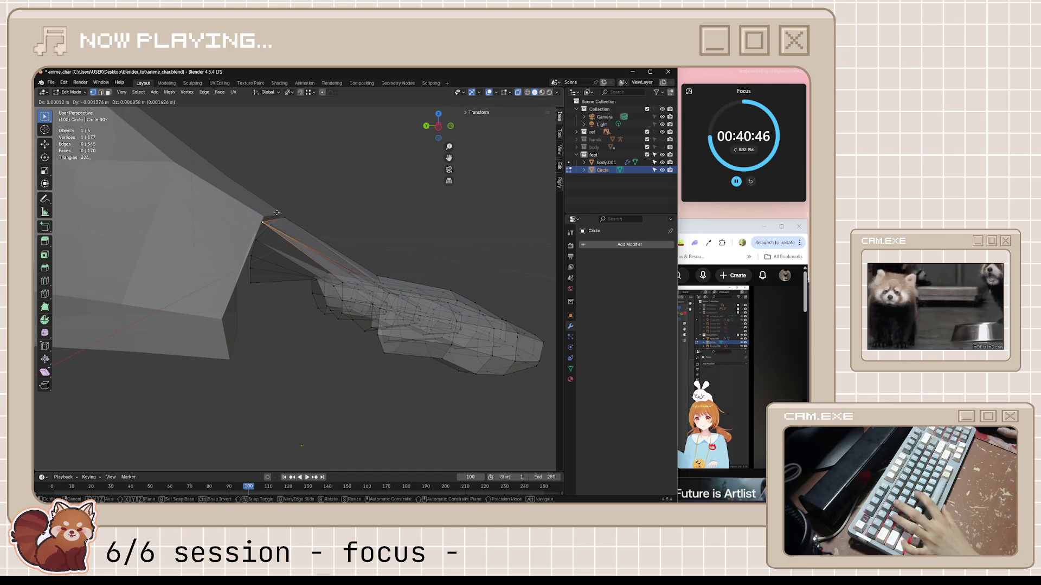
left_click(318, 193)
mouse_move(318, 193)
middle_mouse_down()
mouse_move(218, 192)
mouse_move(242, 186)
mouse_move(226, 216)
mouse_move(213, 209)
middle_mouse_up()
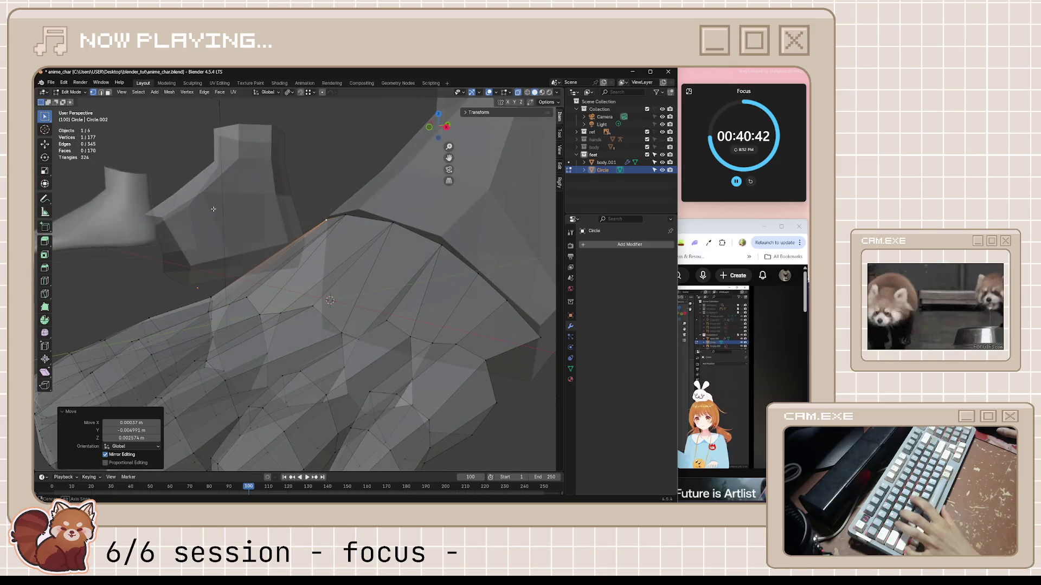
key("ctrl+s")
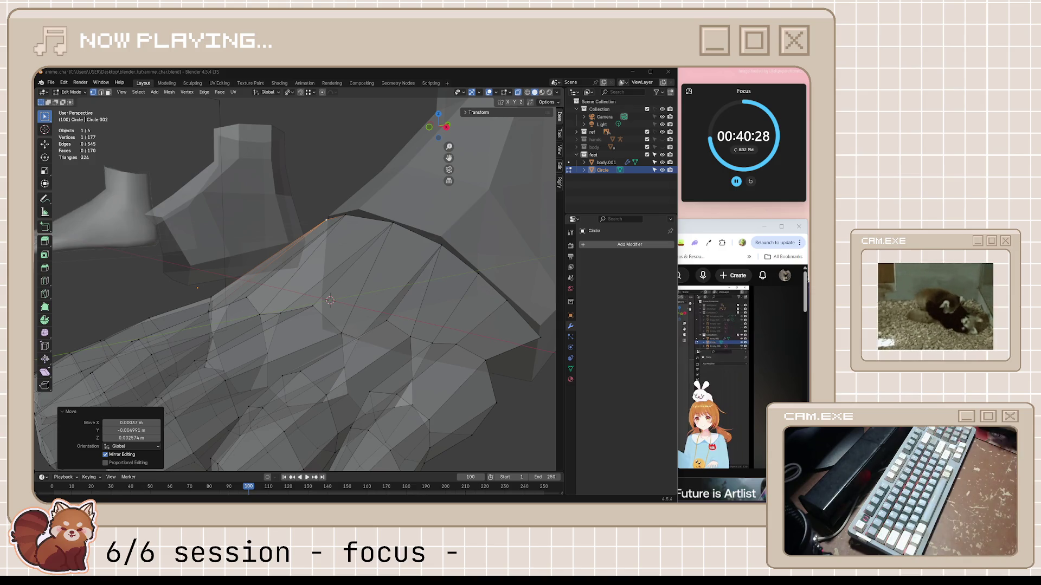
- Resume the feet-modelling tutorial video in Chrome
middle_click_drag(295, 282, 358, 276)
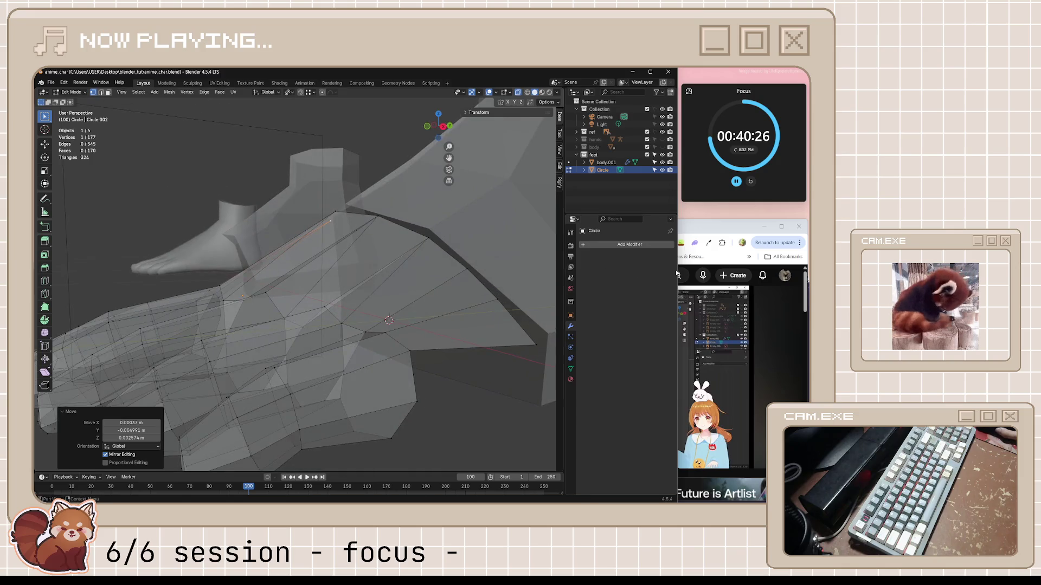
key("alt+Tab")
key("space")
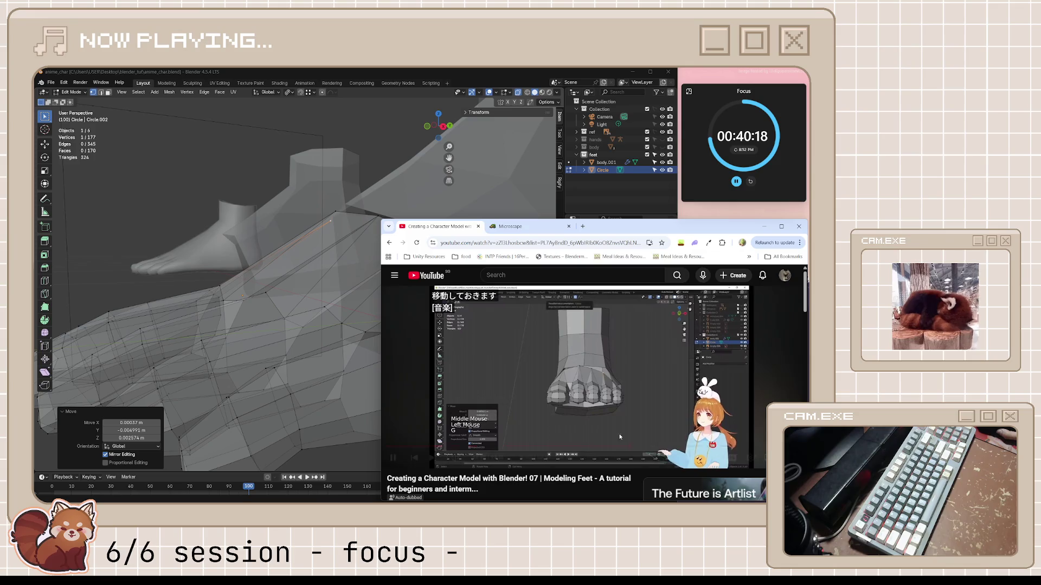
- Watch the 'Joining the toes and foot' chapter with a few pauses, then return to Blender
left_click(627, 414)
middle_click_drag(380, 326, 306, 330)
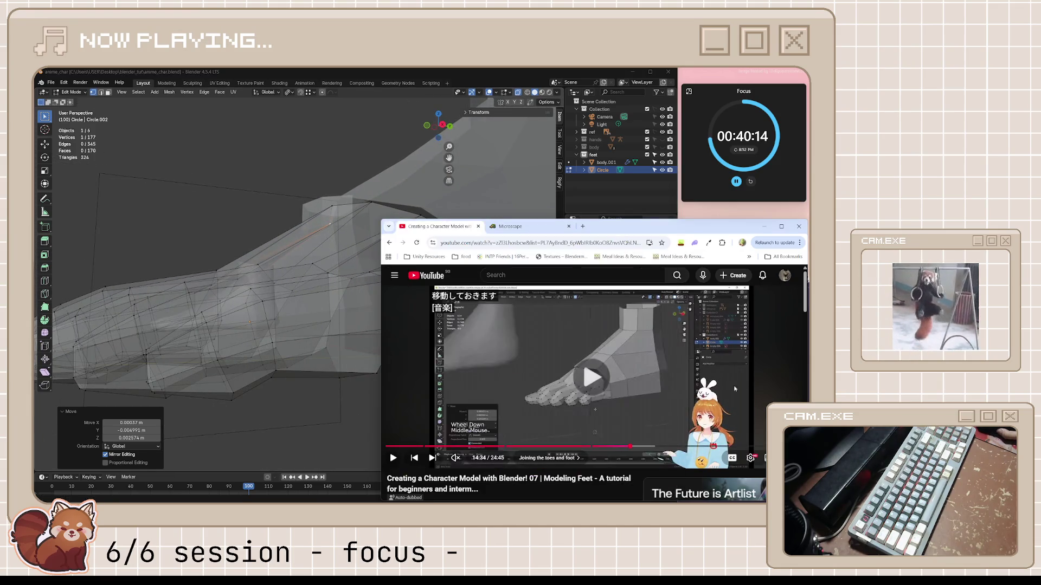
left_click(663, 416)
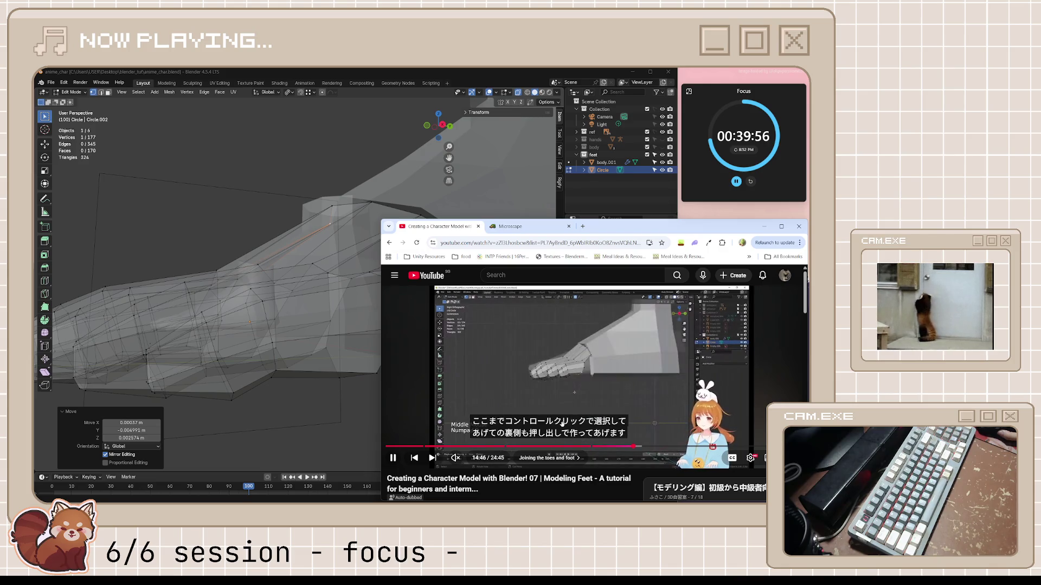
left_click(563, 424)
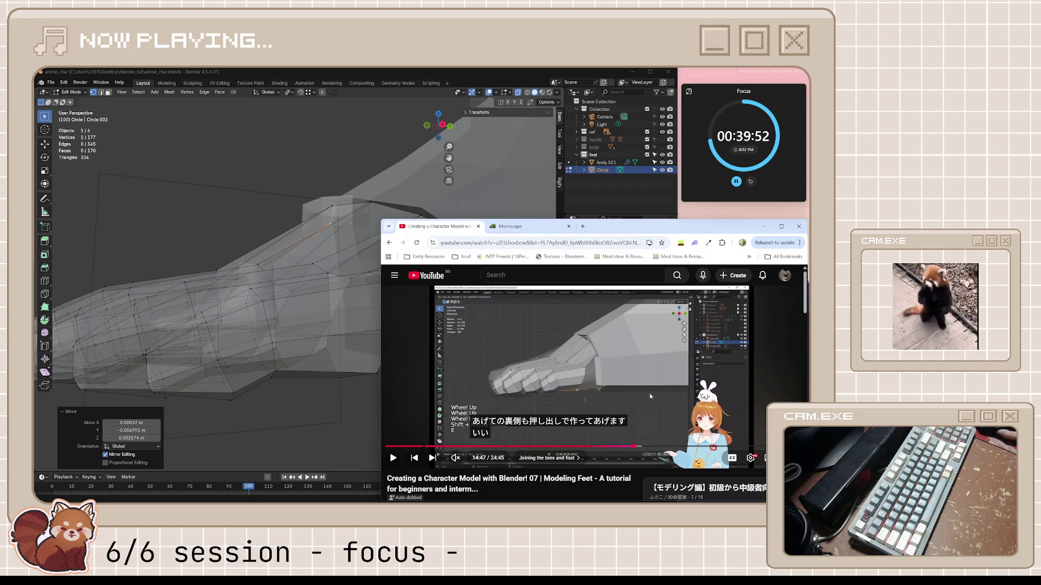
left_click(584, 400)
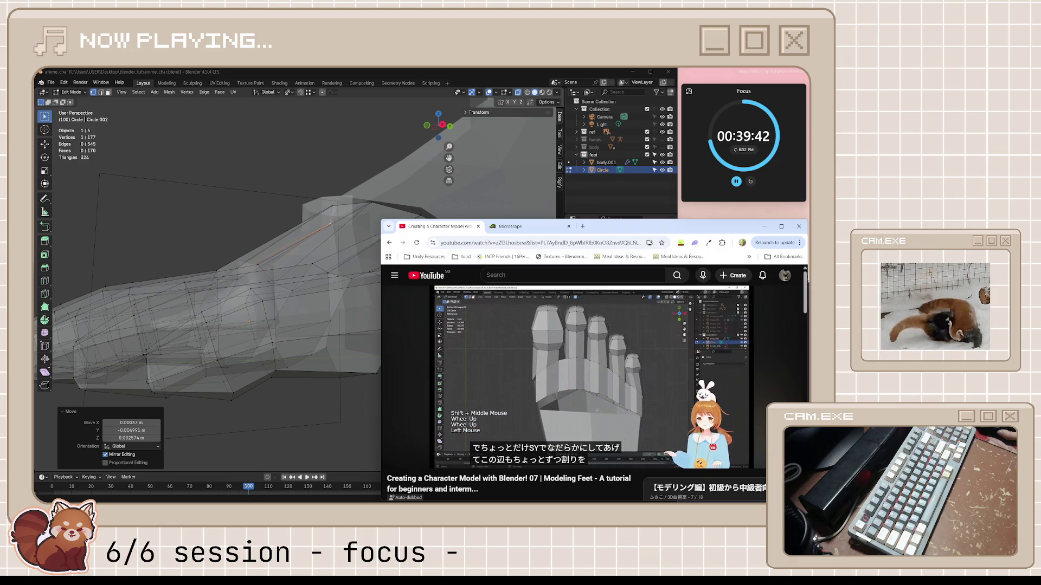
left_click(590, 376)
left_click(429, 193)
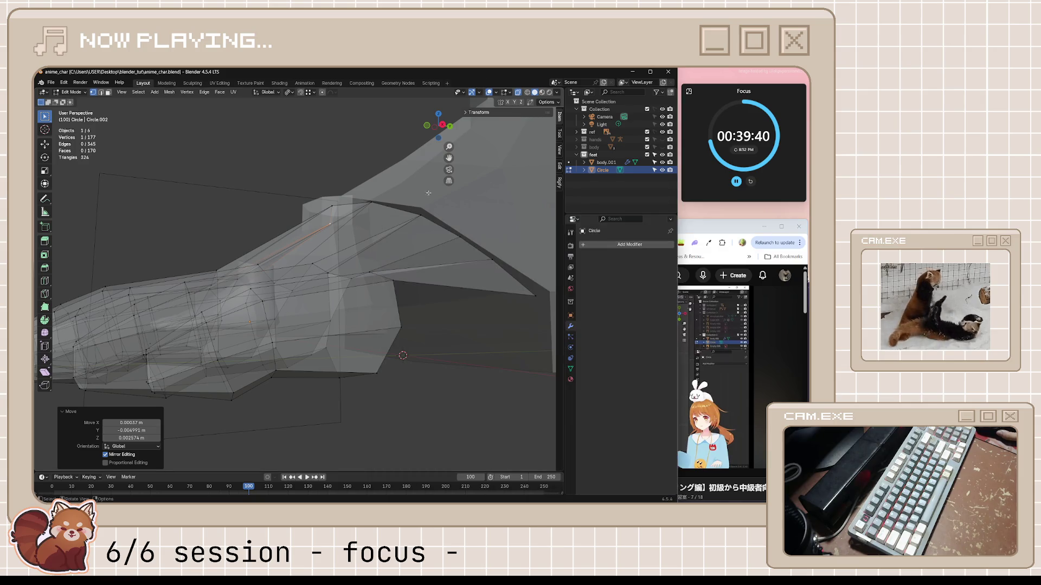
- Turn off X-ray with Alt+Z and select a vertex near the toes
key("alt+z")
mouse_move(429, 193)
middle_mouse_down()
mouse_move(389, 220)
mouse_move(337, 194)
mouse_move(308, 263)
mouse_move(307, 201)
mouse_move(307, 224)
mouse_move(357, 255)
mouse_move(401, 247)
mouse_move(466, 312)
mouse_move(244, 333)
middle_mouse_up()
left_click(404, 252)
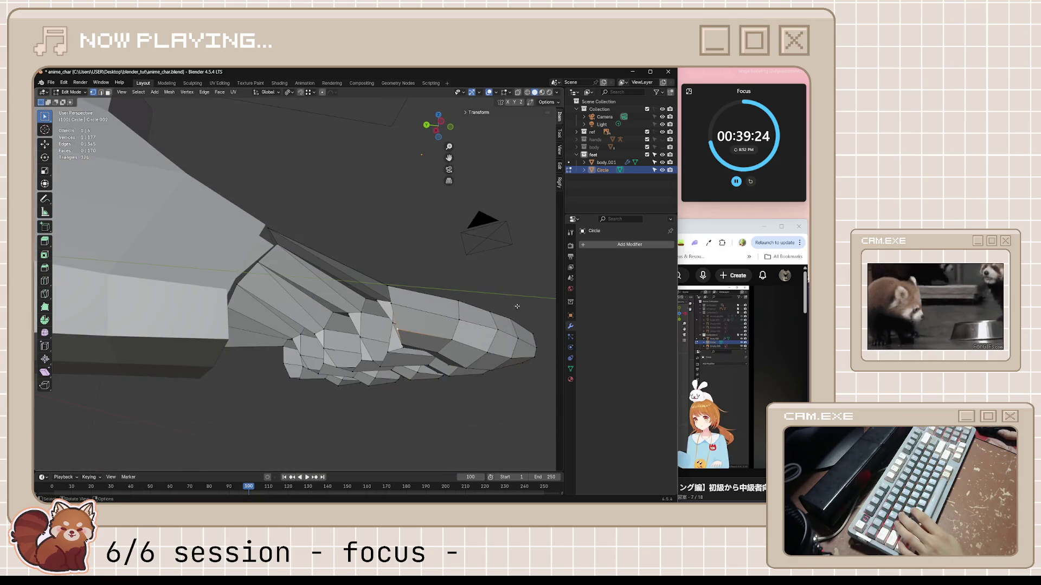
middle_click_drag(517, 306, 415, 233)
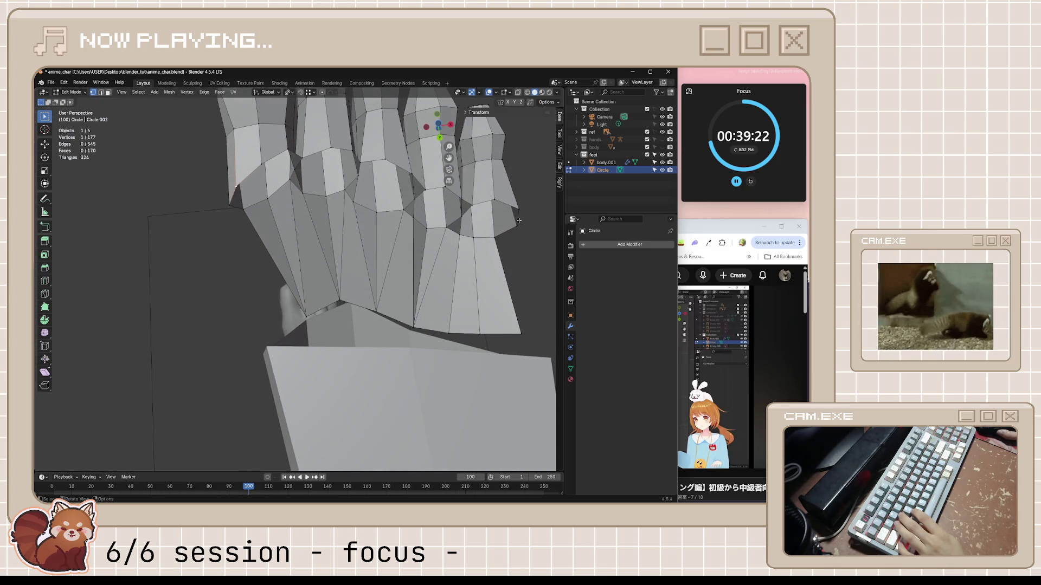
middle_click_drag(519, 221, 555, 269)
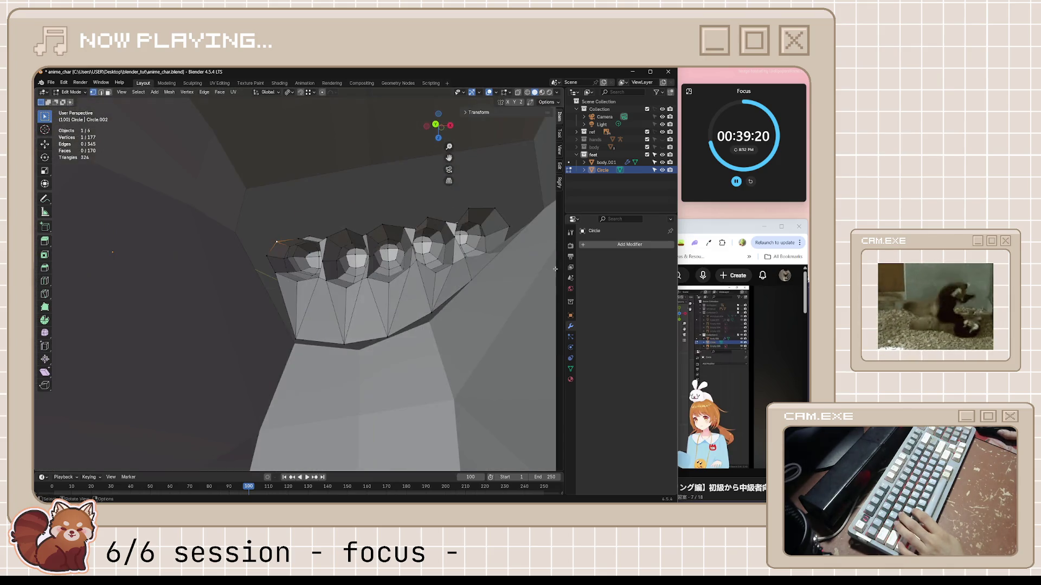
mouse_move(342, 326)
middle_mouse_down()
mouse_move(256, 274)
mouse_move(266, 328)
mouse_move(288, 300)
mouse_move(405, 293)
mouse_move(386, 273)
middle_mouse_up()
scroll(256, 274, "down", 6)
scroll(295, 304, "up", 4)
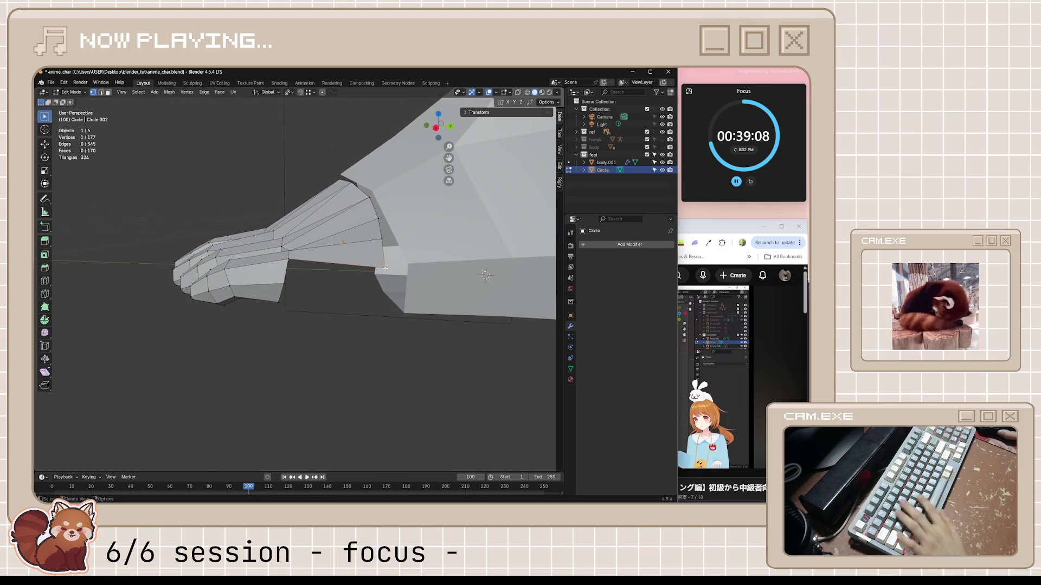
- Slide a toe-base vertex along its edge and save the blend file
left_click(385, 271)
key("shift+v")
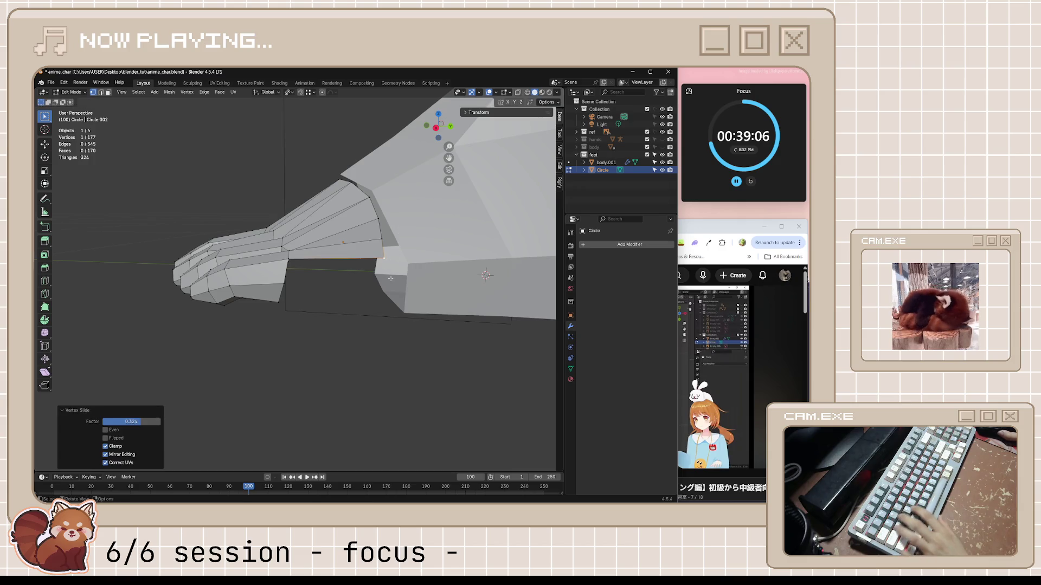
key("ctrl+s")
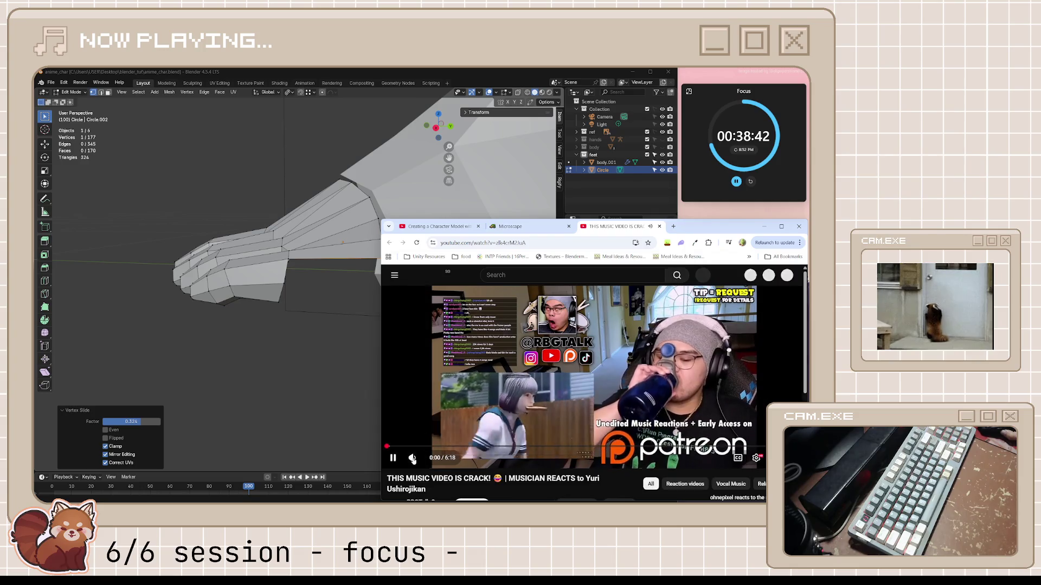
- Mute and pause the music reaction video, bring up the feet tutorial, then return to Blender
left_click(413, 458)
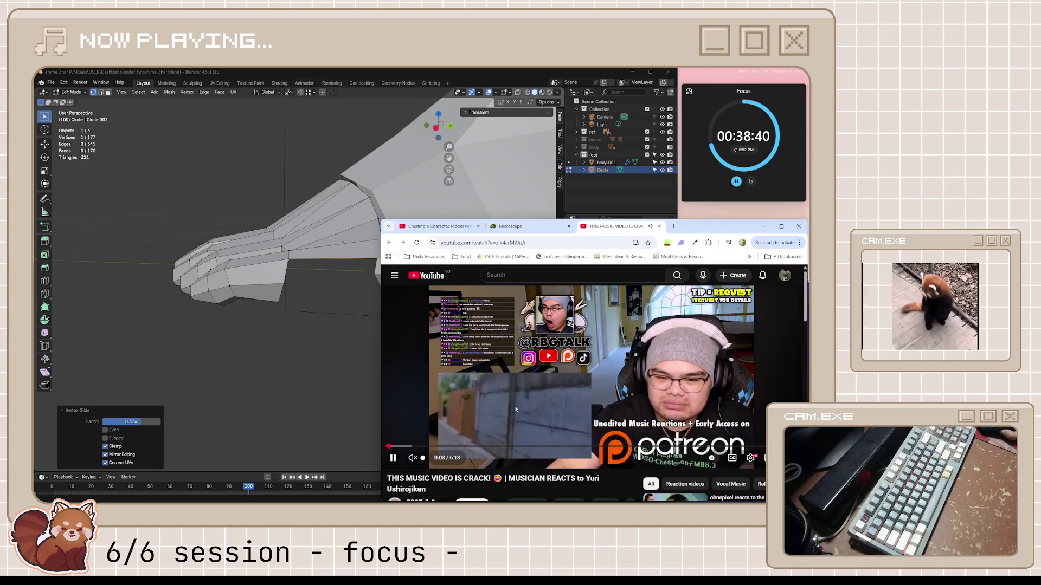
left_click(608, 378)
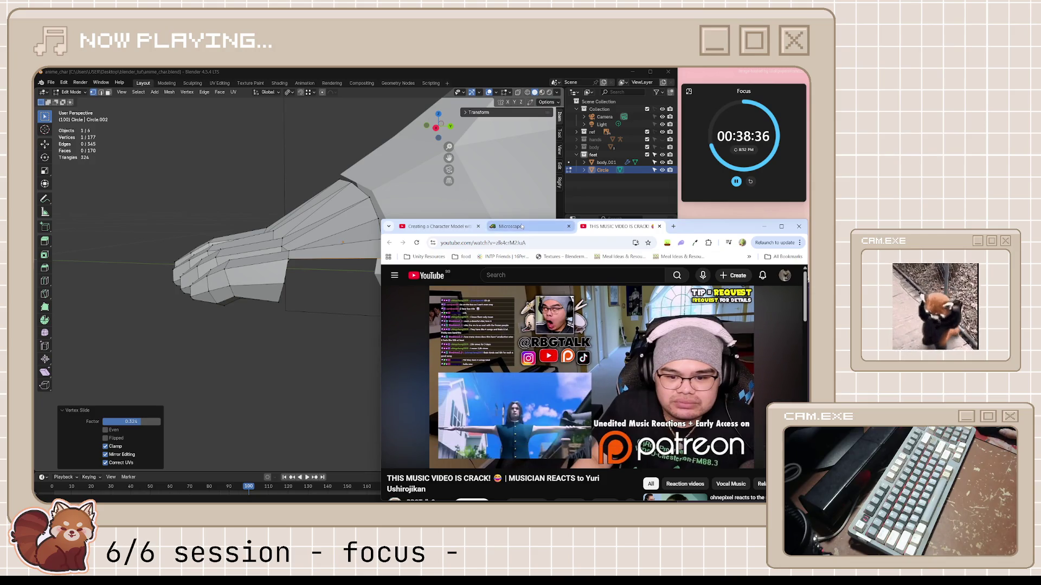
left_click(436, 226)
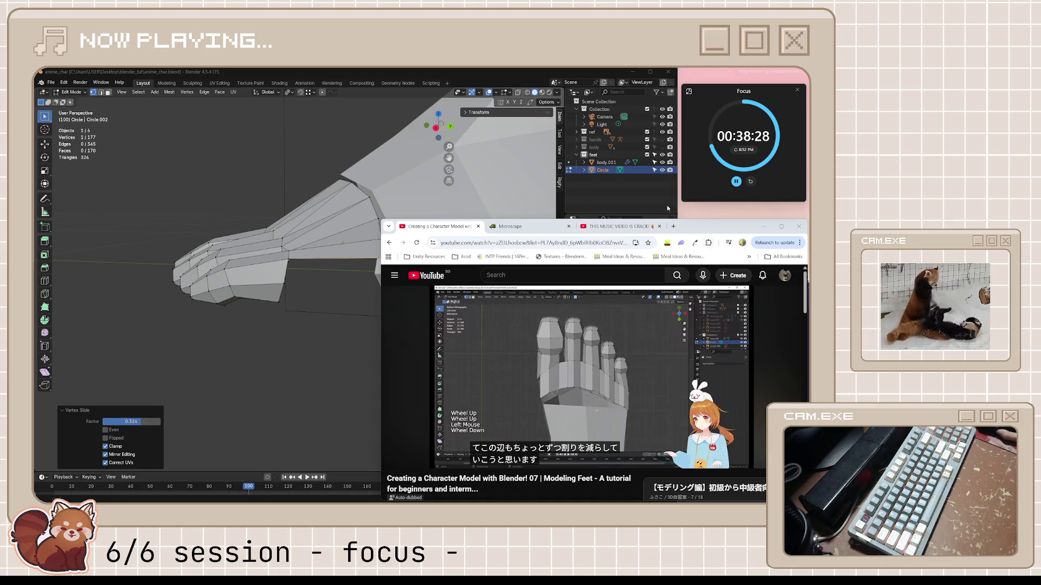
left_click(490, 70)
mouse_move(325, 244)
middle_mouse_down()
mouse_move(350, 239)
mouse_move(287, 295)
mouse_move(269, 247)
mouse_move(165, 272)
mouse_move(178, 264)
mouse_move(251, 292)
middle_mouse_up()
- Select the toe-base edge loop and extrude it from the bottom view
left_click(143, 247, "ctrl")
scroll(251, 292, "down", 2)
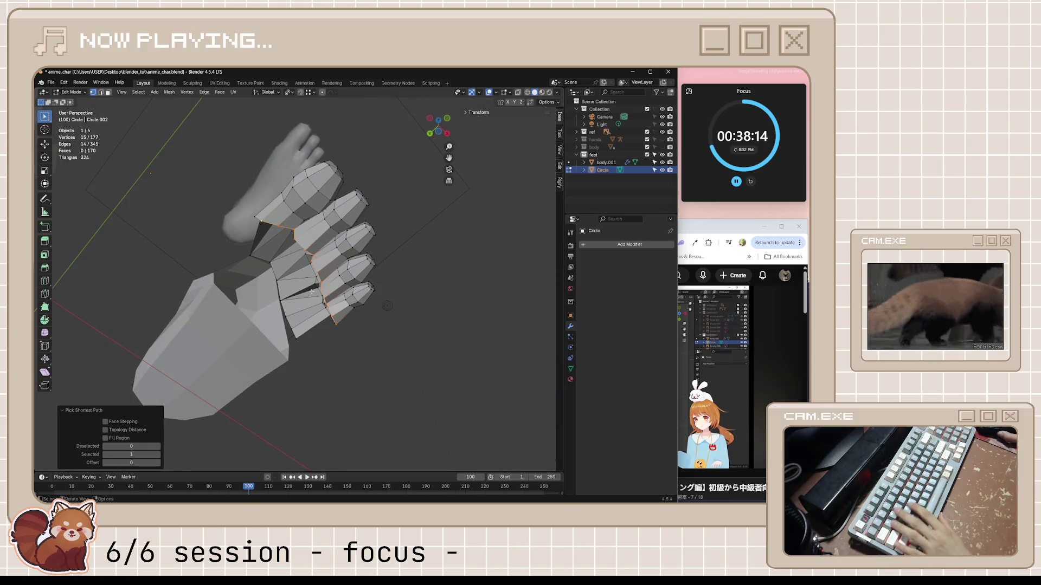
key("KP_7")
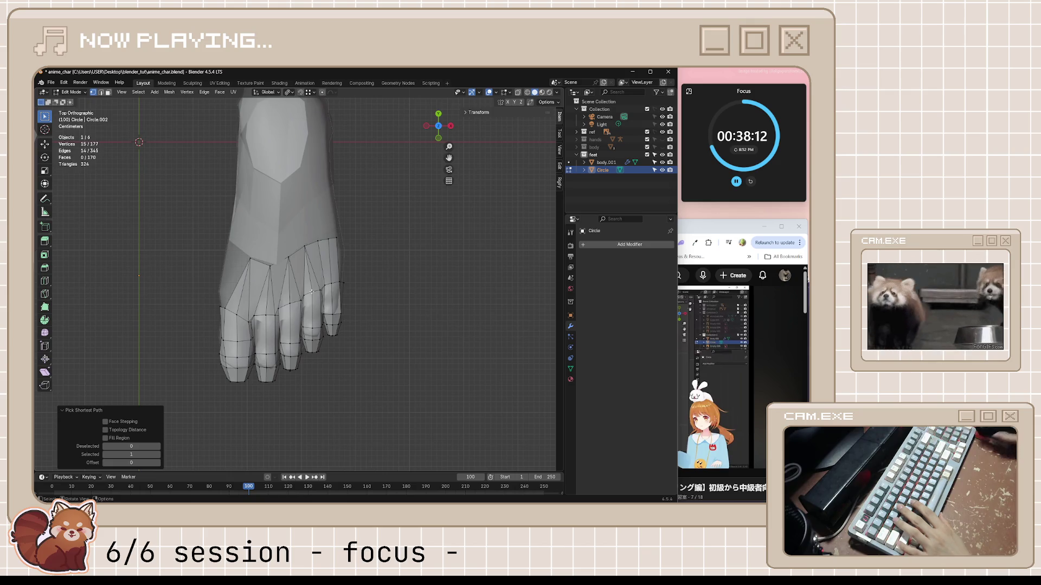
key("ctrl+KP_7")
key("e")
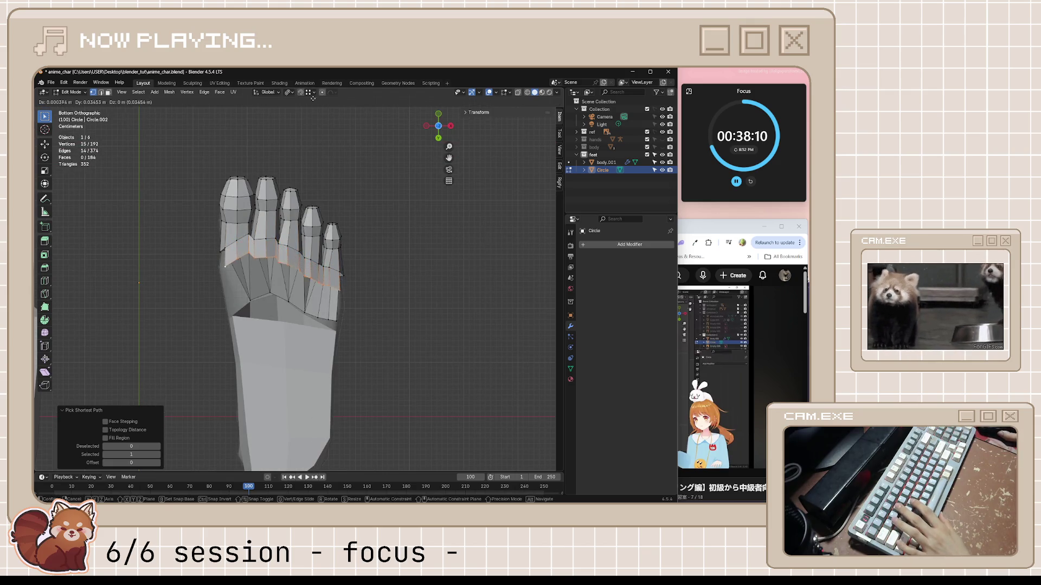
left_click(302, 327)
- Flatten the extruded loop along Y to 0.349 and check the joined toes
scroll(365, 288, "up", 2)
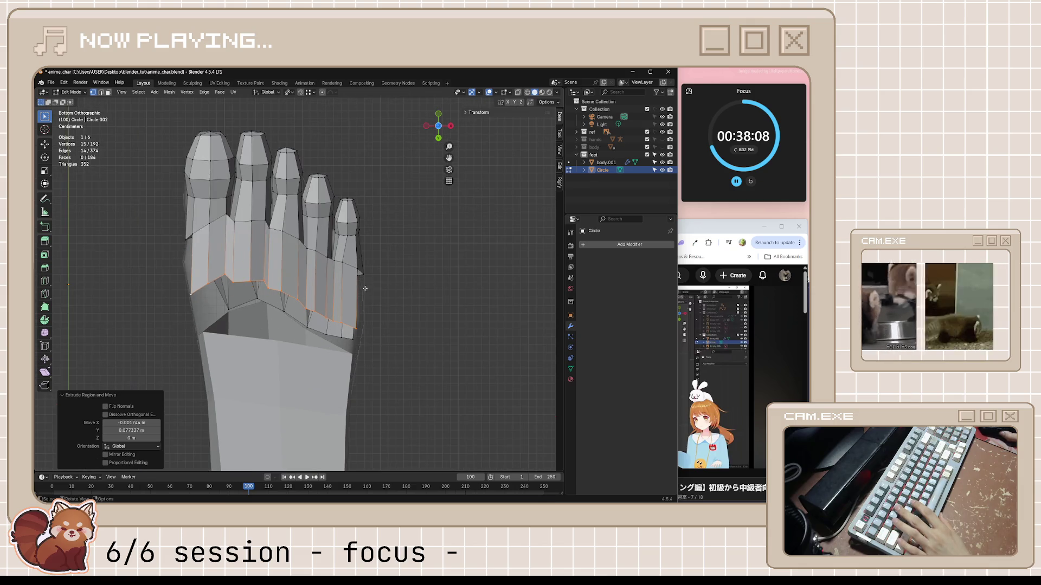
key("s")
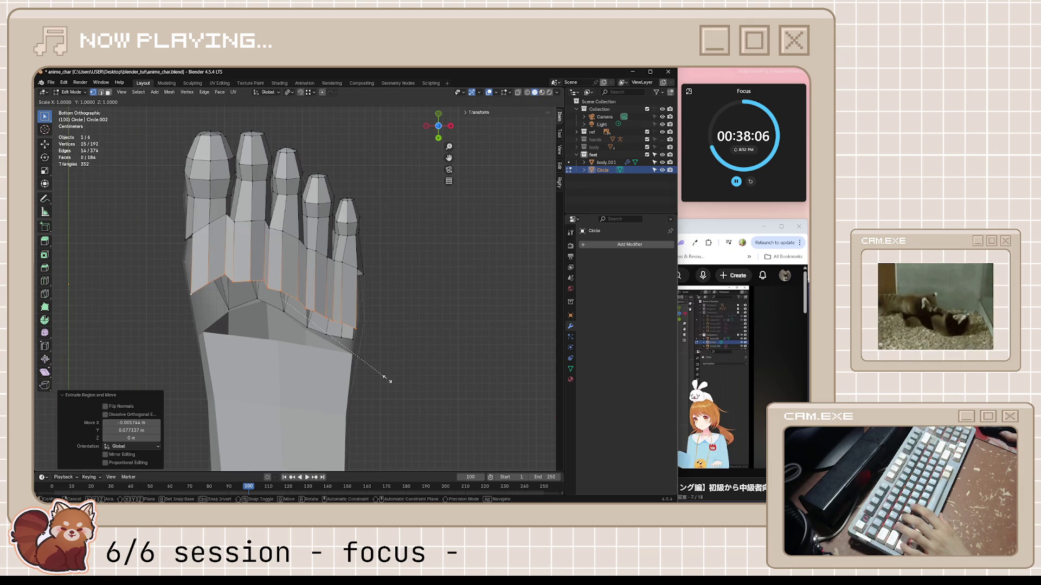
key("y")
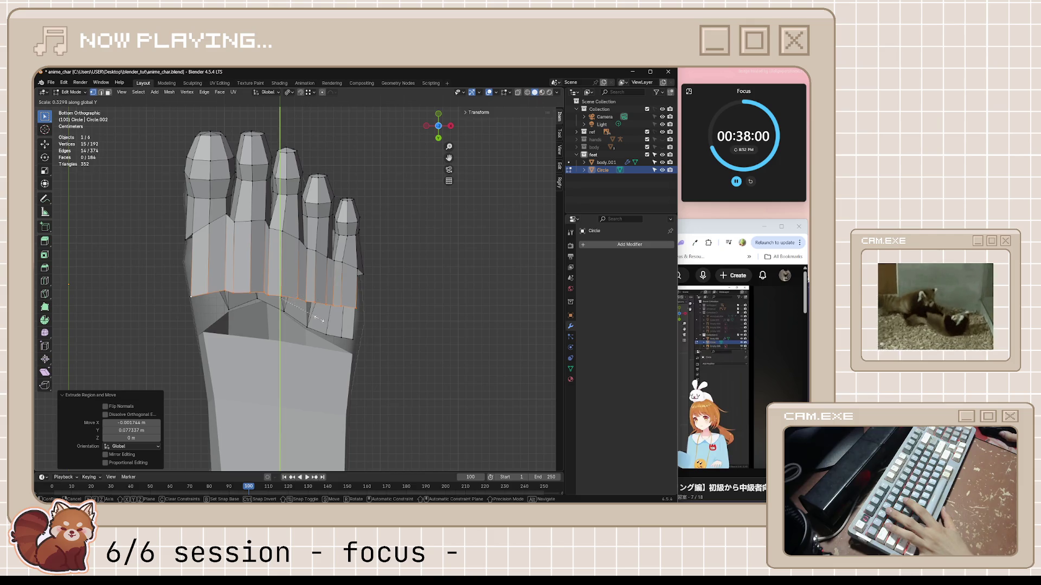
left_click(307, 337)
scroll(357, 312, "up", 1)
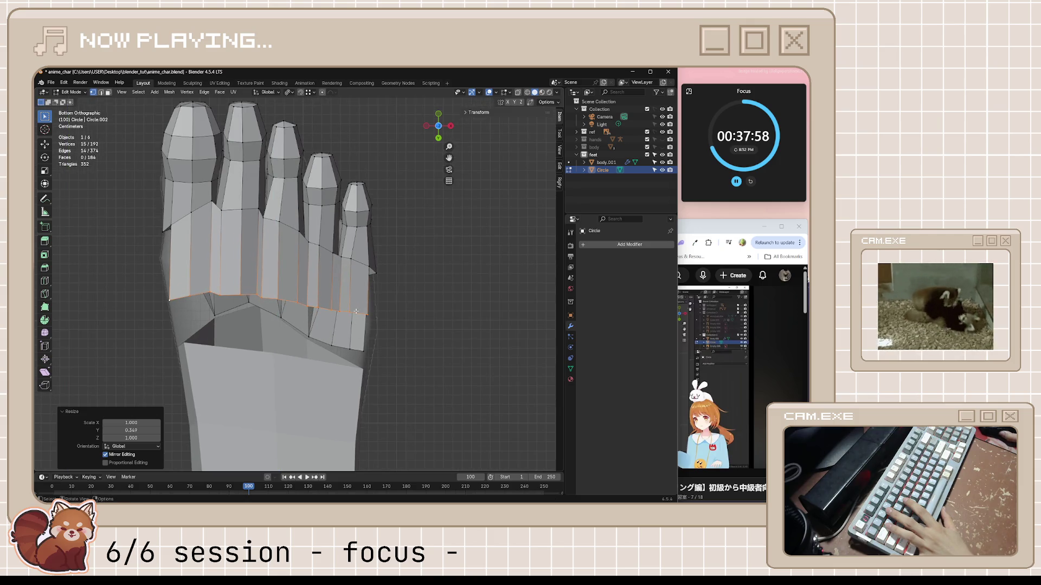
mouse_move(261, 300)
middle_mouse_down()
mouse_move(395, 400)
mouse_move(318, 331)
middle_mouse_up()
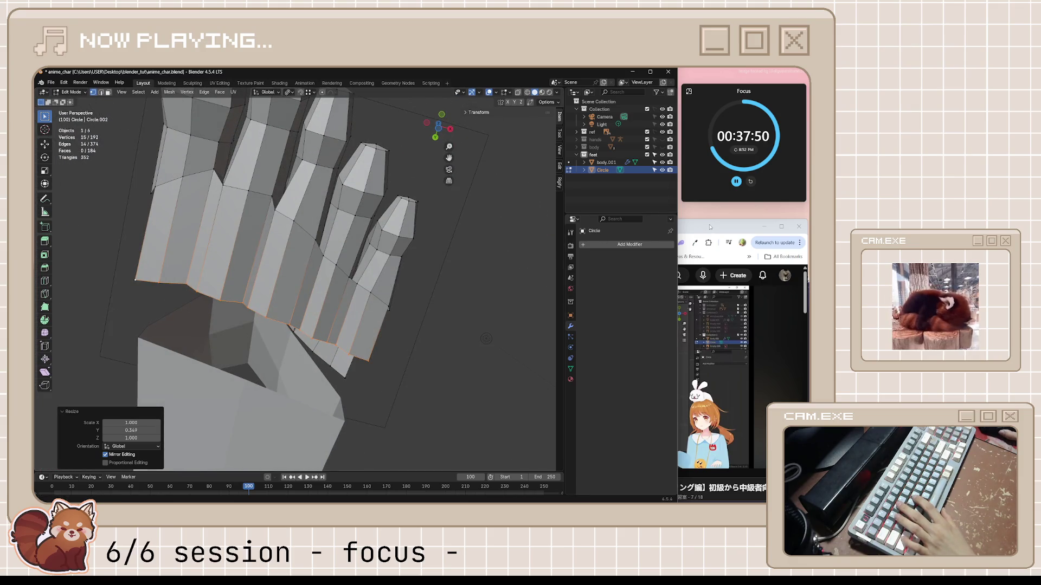
left_click(710, 227)
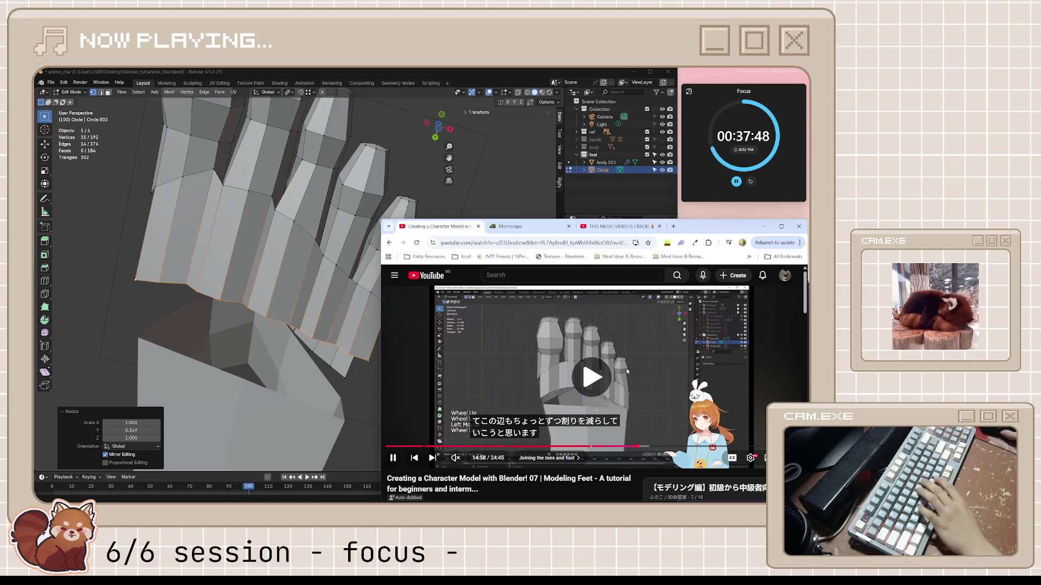
- Rewind the tutorial to 14:53 to rewatch the toe-joining step, then return to Blender
key("Left")
key("Left")
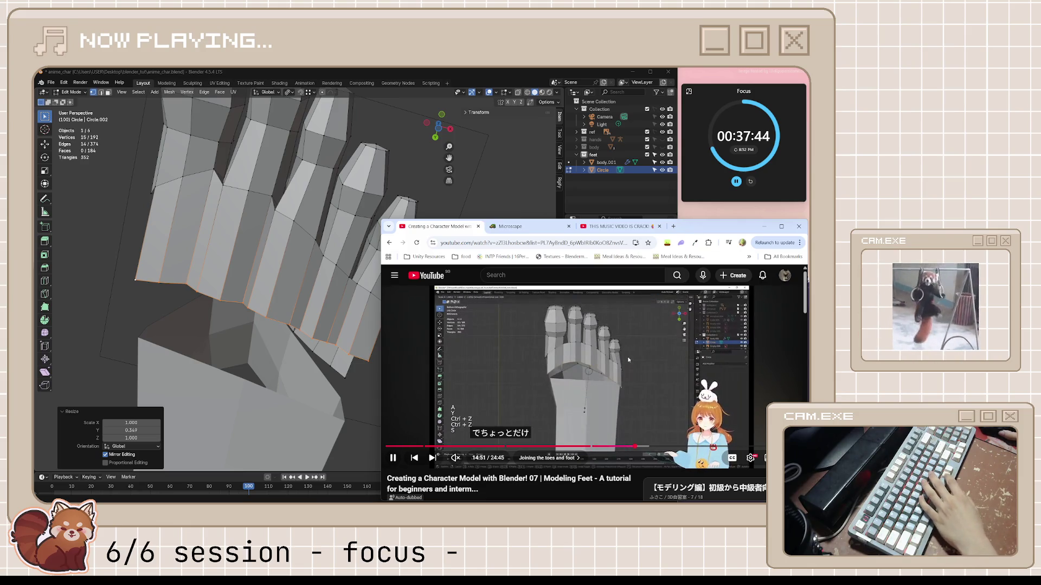
key("space")
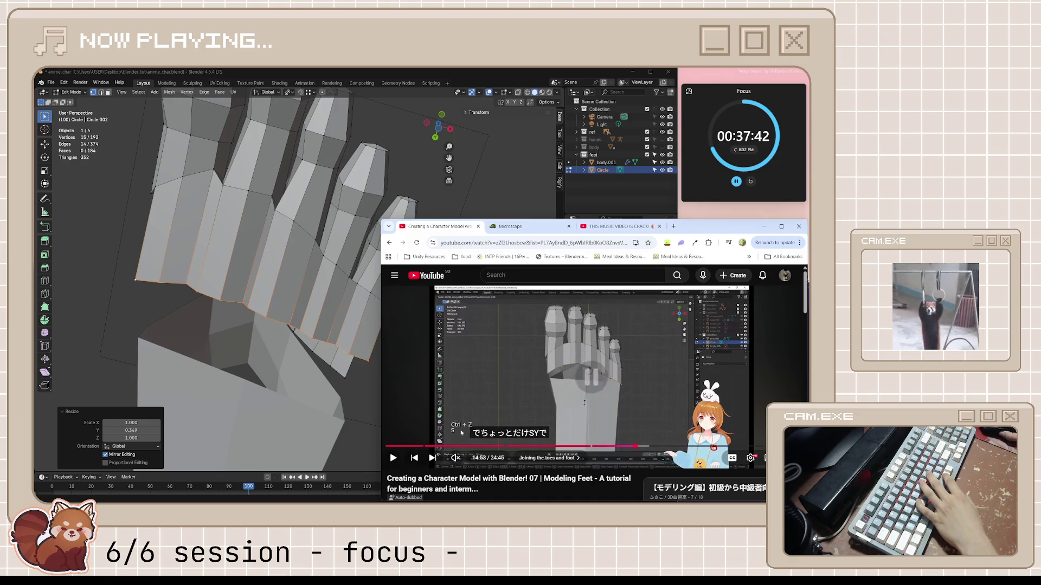
left_click(532, 379)
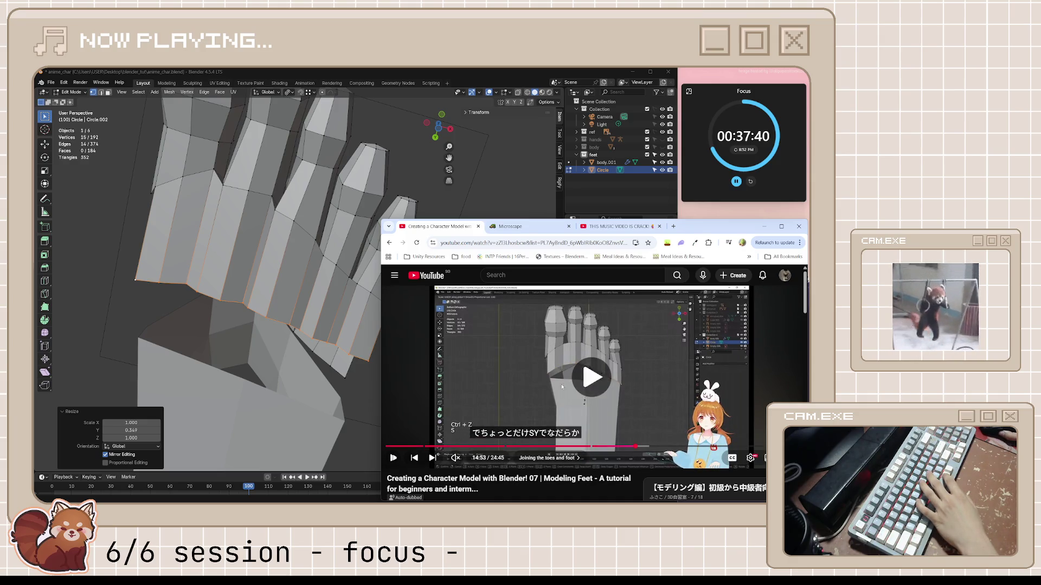
left_click(620, 381)
left_click(480, 80)
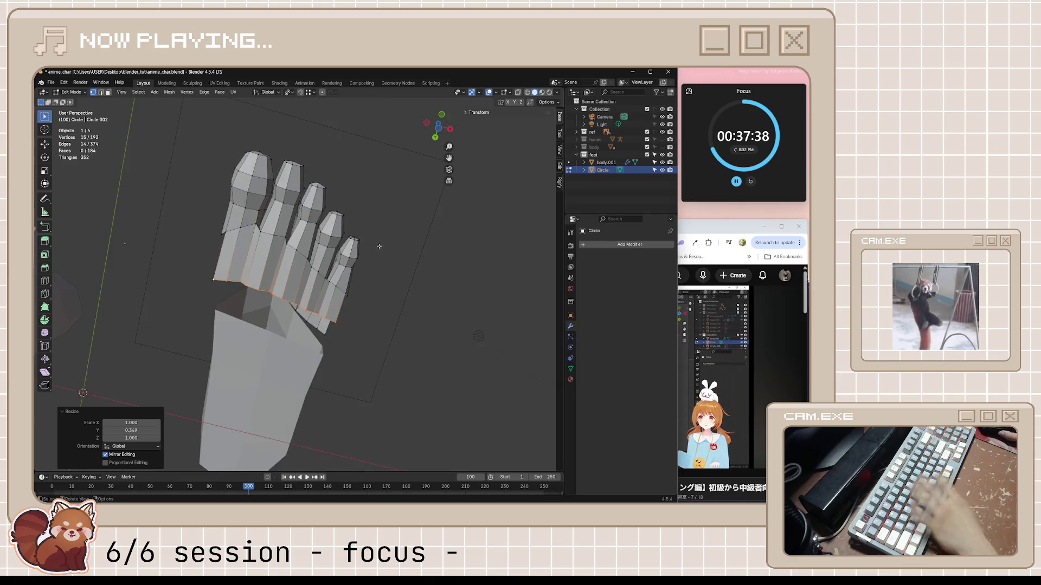
- Stretch the toe-base strip along Y to 1.448, then pause the tutorial at 14:54
mouse_move(378, 246)
middle_mouse_down()
mouse_move(372, 308)
mouse_move(360, 302)
middle_mouse_up()
key("s")
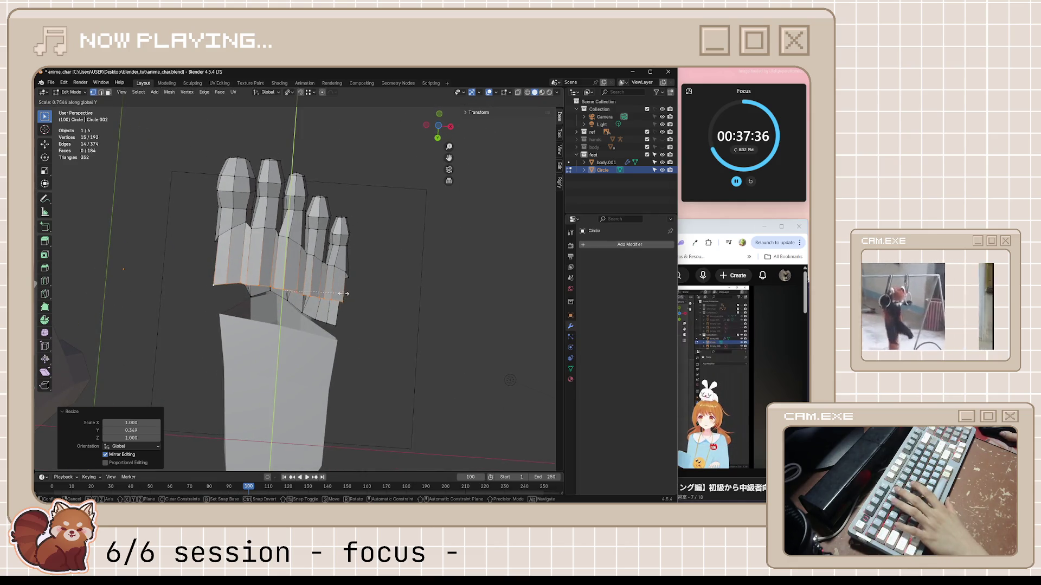
key("y")
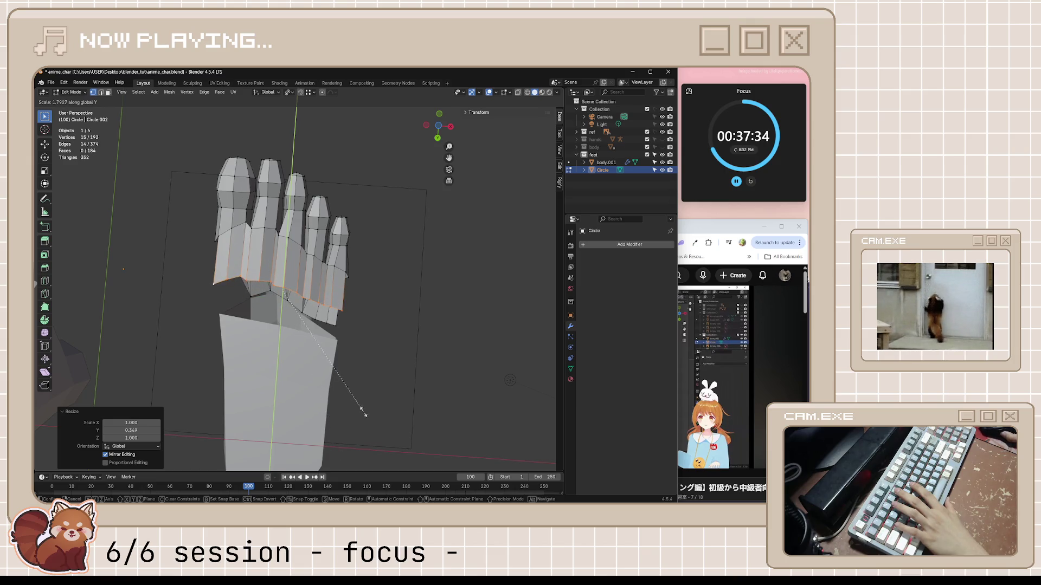
left_click(323, 404)
scroll(323, 404, "up", 3)
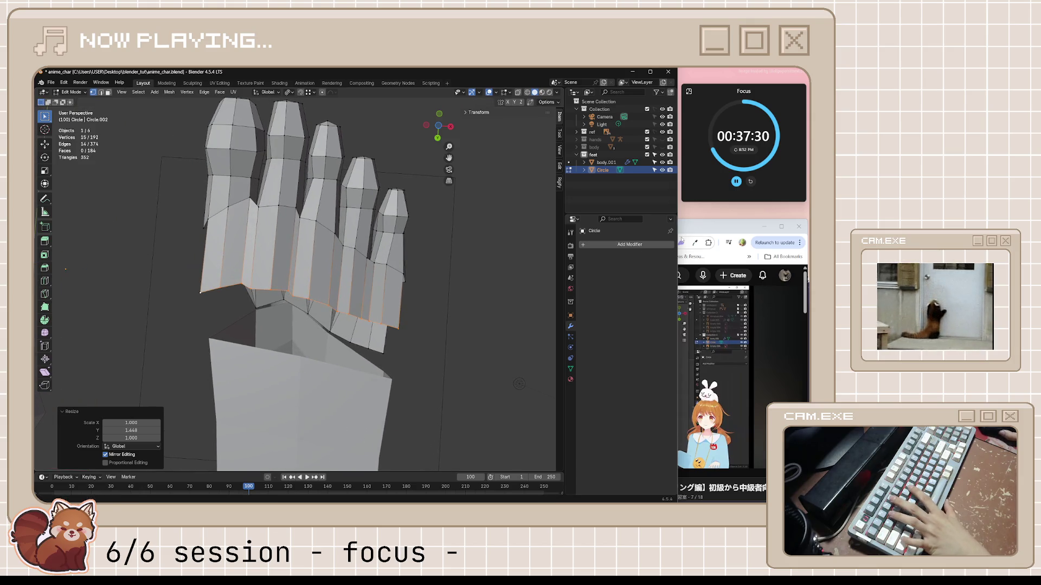
key("alt+Tab")
key("space")
key("space")
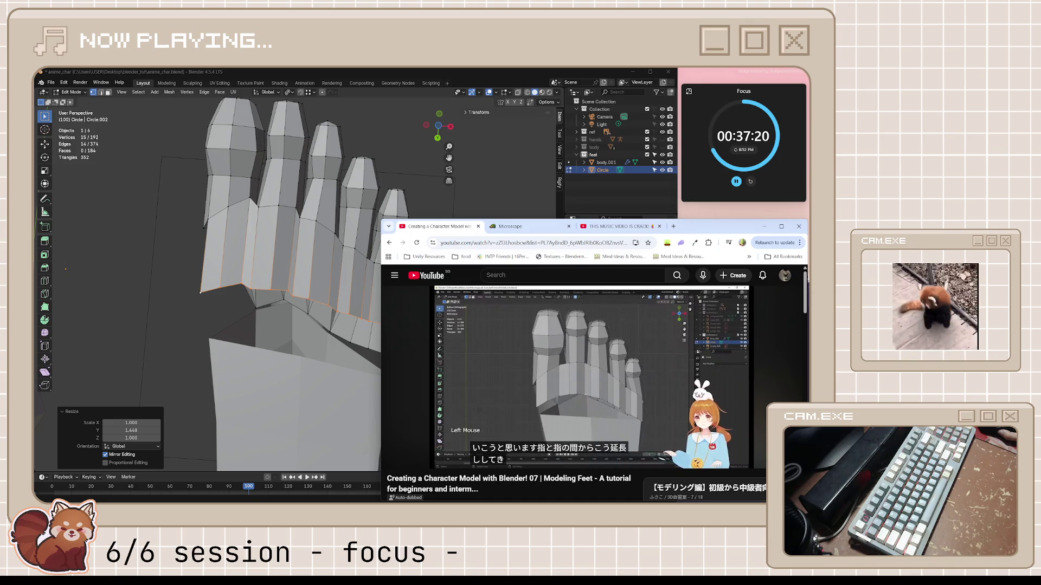
- Step through the tutorial from 15:04 to about 15:09, then return to the foot model
left_click(601, 380)
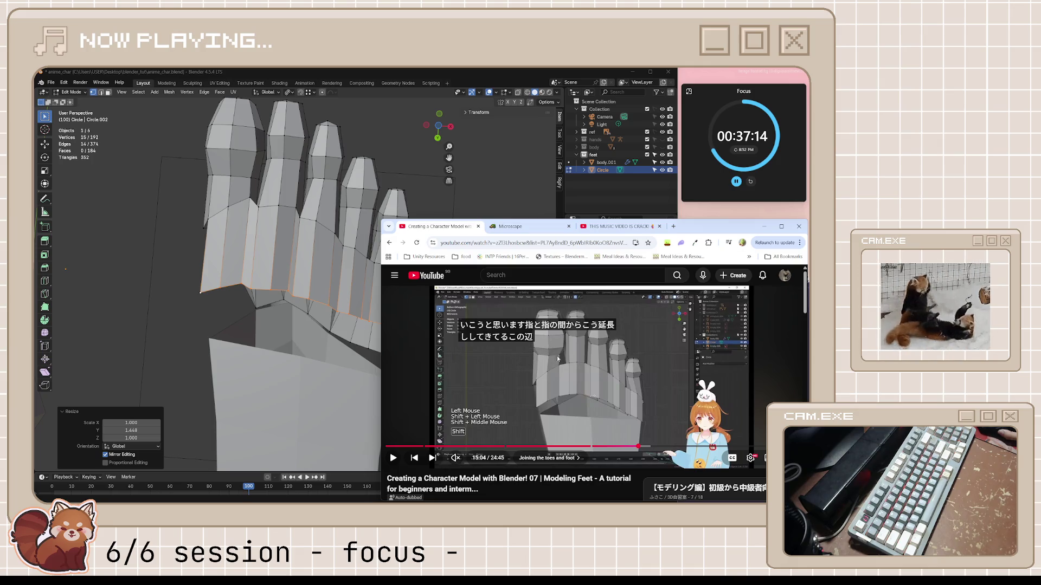
left_click(607, 414)
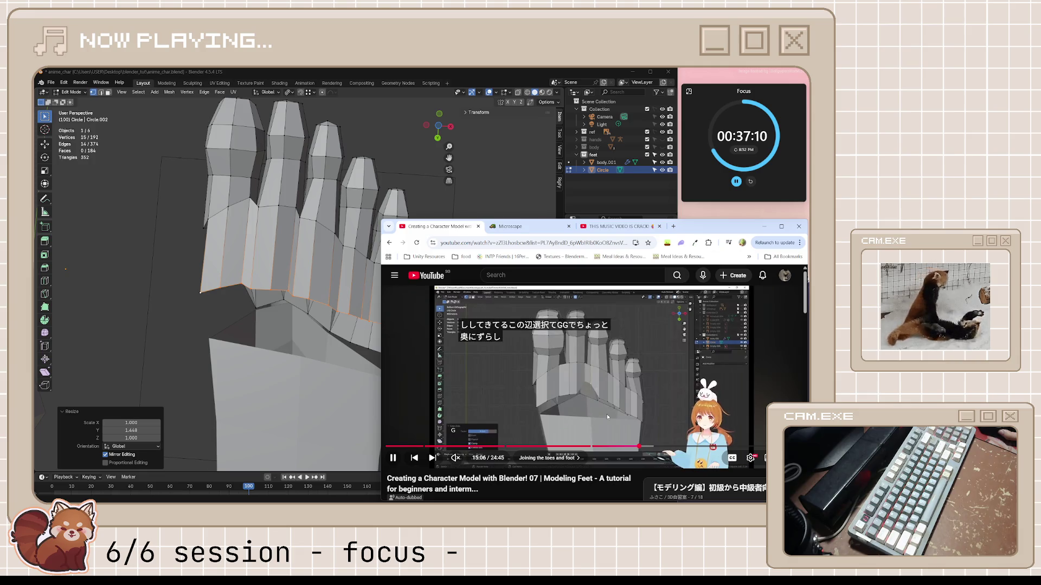
left_click(580, 408)
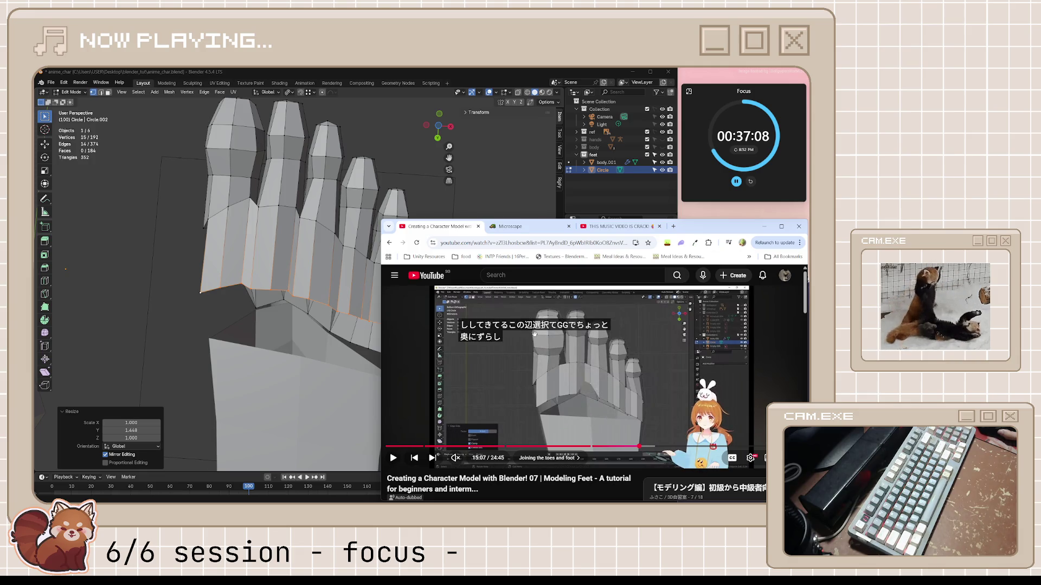
left_click(607, 378)
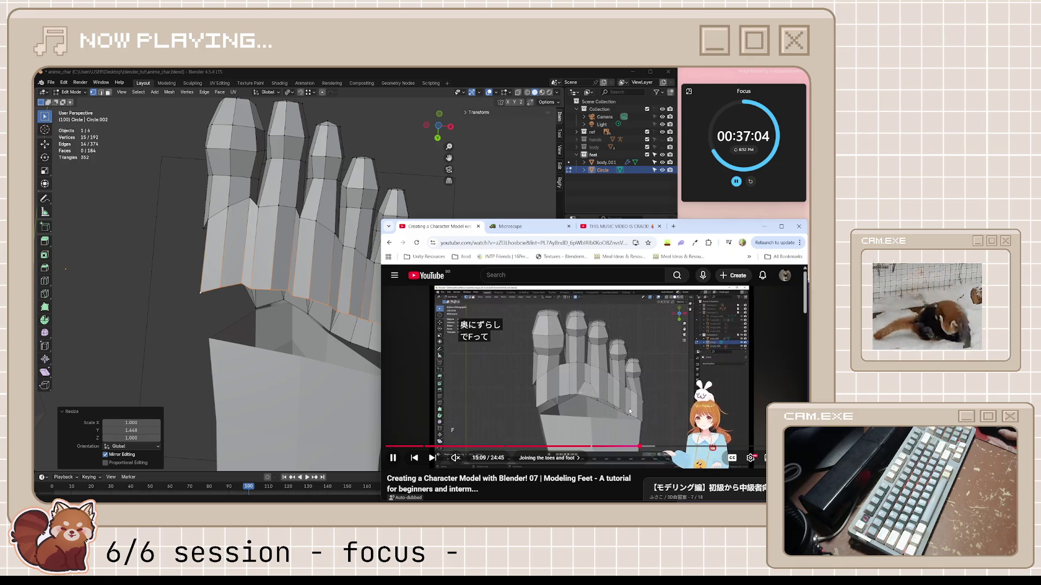
left_click(629, 411)
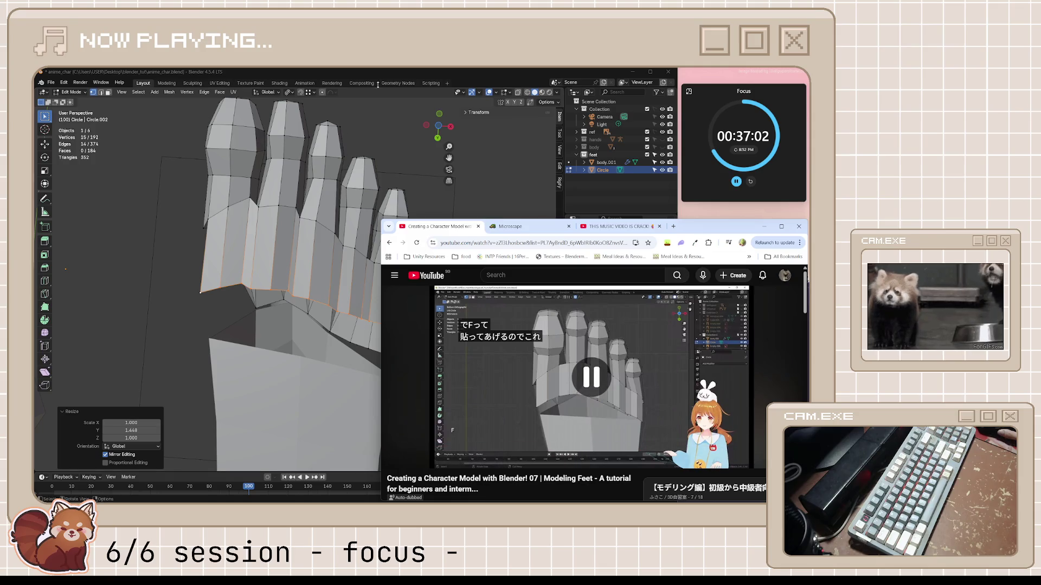
left_click(405, 75)
mouse_move(336, 217)
middle_mouse_down()
mouse_move(324, 221)
mouse_move(357, 251)
mouse_move(345, 255)
middle_mouse_up()
- Vertex-slide the first two vertices where the toes meet, the second to factor 0.062
scroll(358, 251, "up", 4)
scroll(352, 253, "up", 3)
left_click_drag(343, 265, 343, 265)
middle_click_drag(344, 265, 365, 246, "alt")
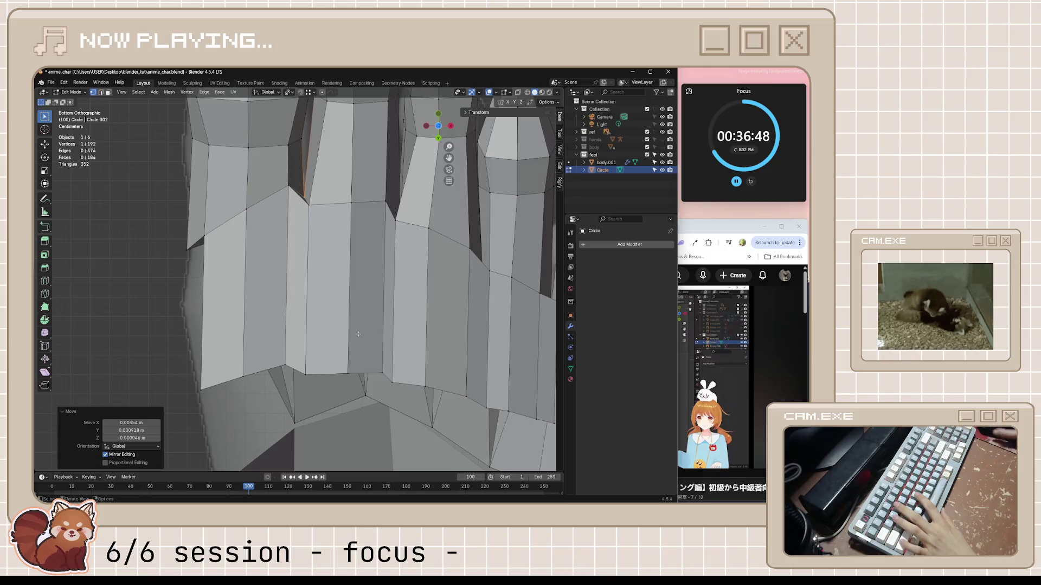
key("shift+v")
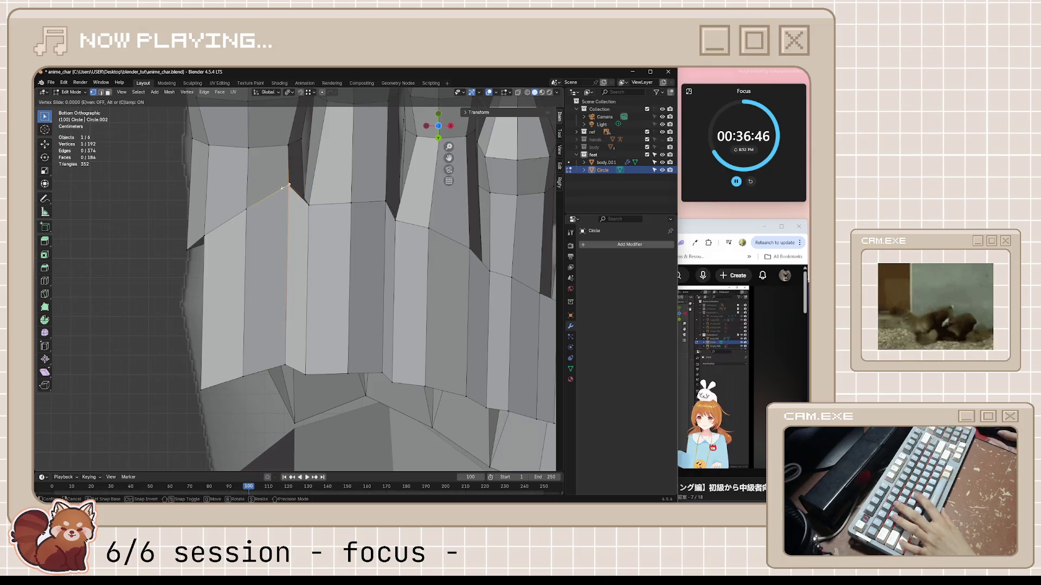
left_click(282, 293)
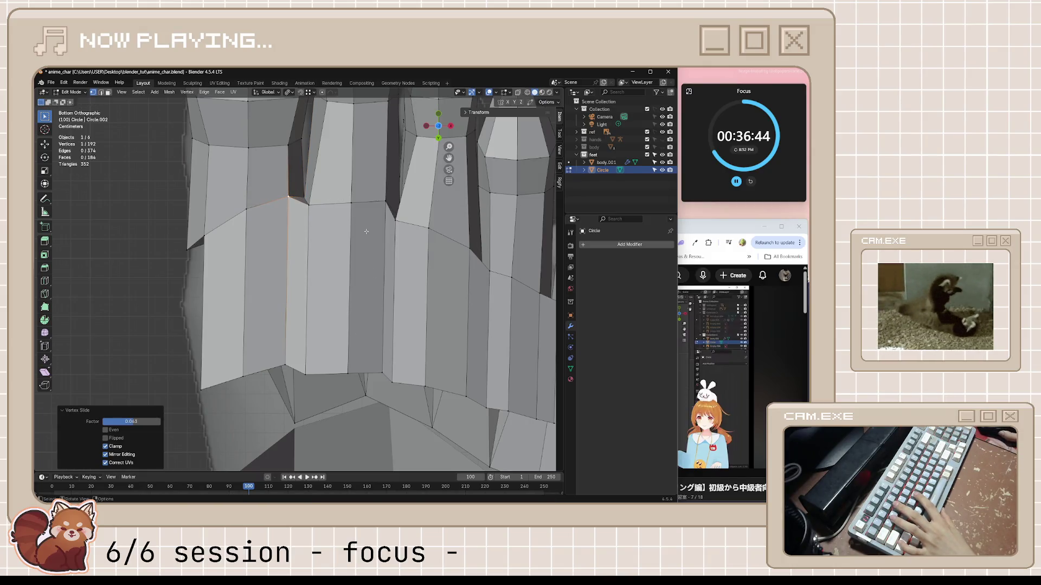
left_click(384, 201)
key("shift+v")
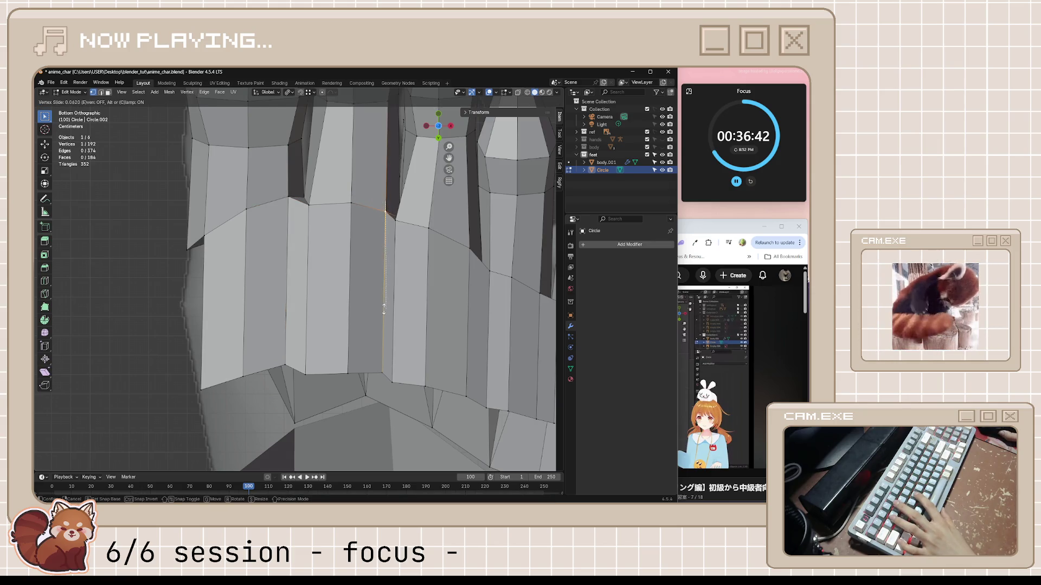
left_click(384, 309)
- Return to the bottom view and slide another toe-base vertex to factor 0.055
middle_click_drag(499, 307, 391, 250, "shift")
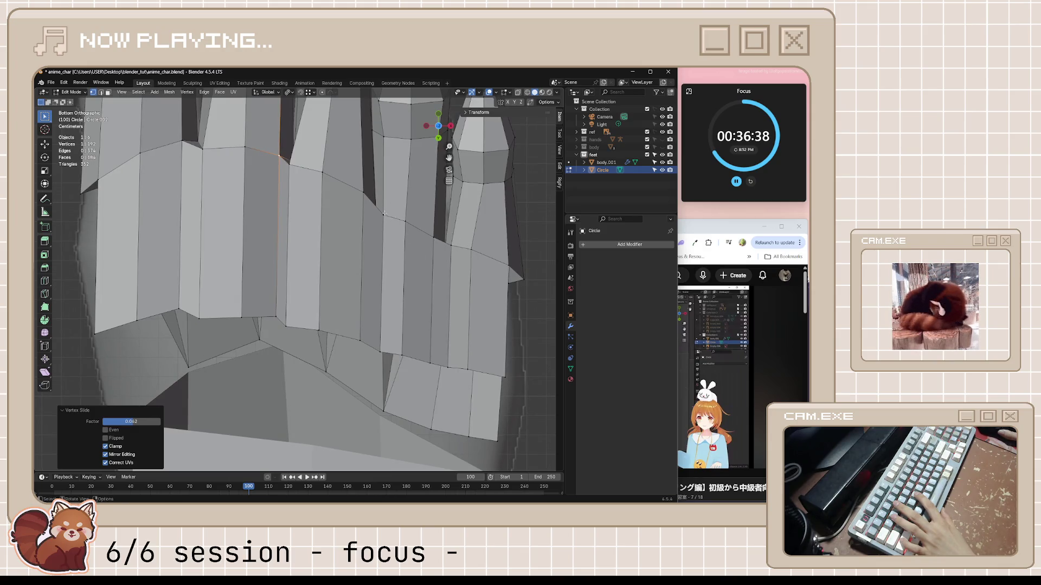
middle_click_drag(383, 214, 369, 251)
key("ctrl+KP_1")
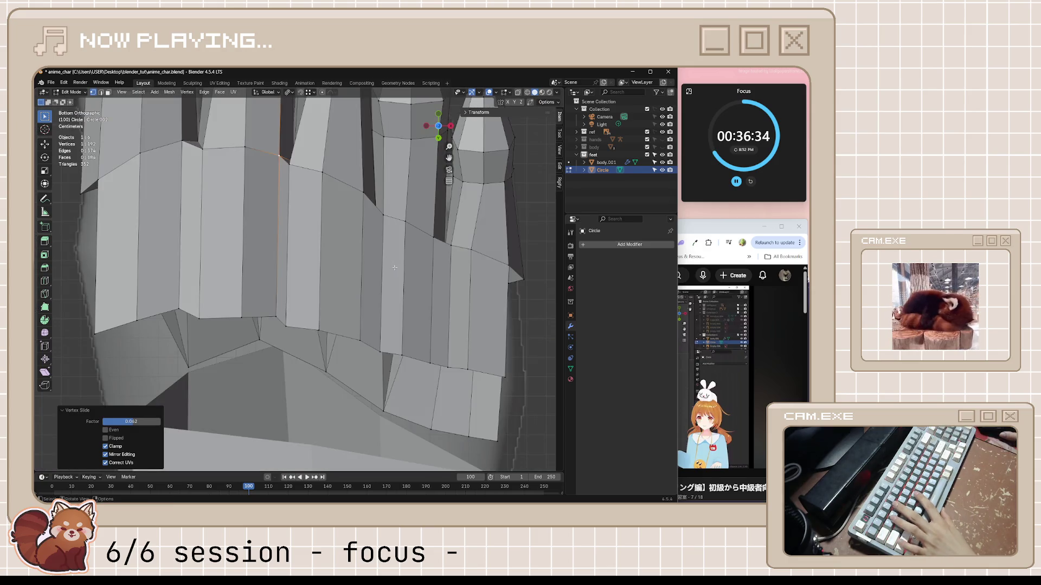
left_click(382, 216)
key("shift+v")
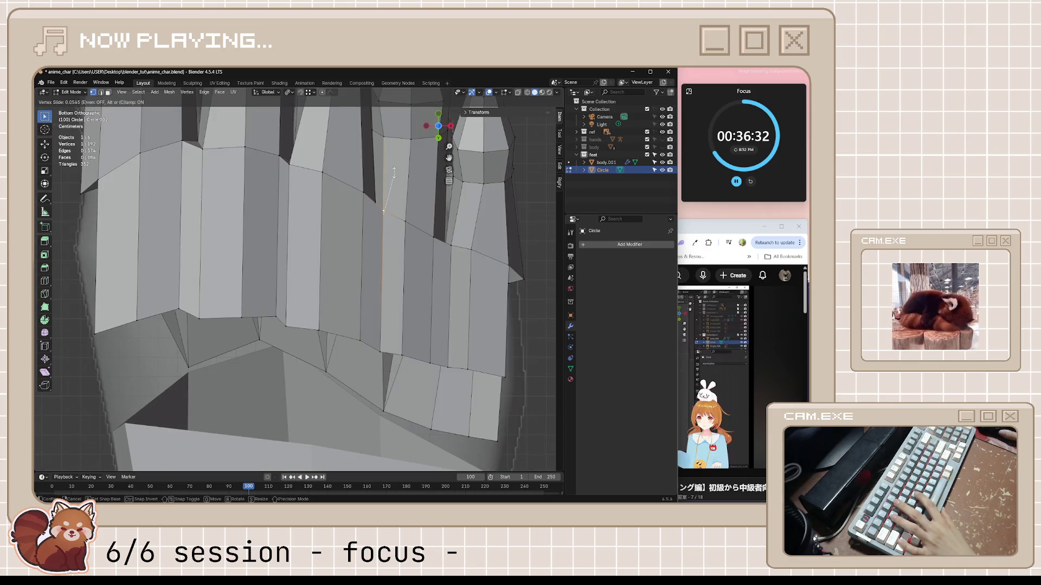
left_click(394, 173)
- Slide the next toe-base vertices to factors 0.073 and 0.086, then save anime_char.blend
middle_click_drag(202, 144, 460, 274, "shift")
left_click(463, 279)
key("shift+v")
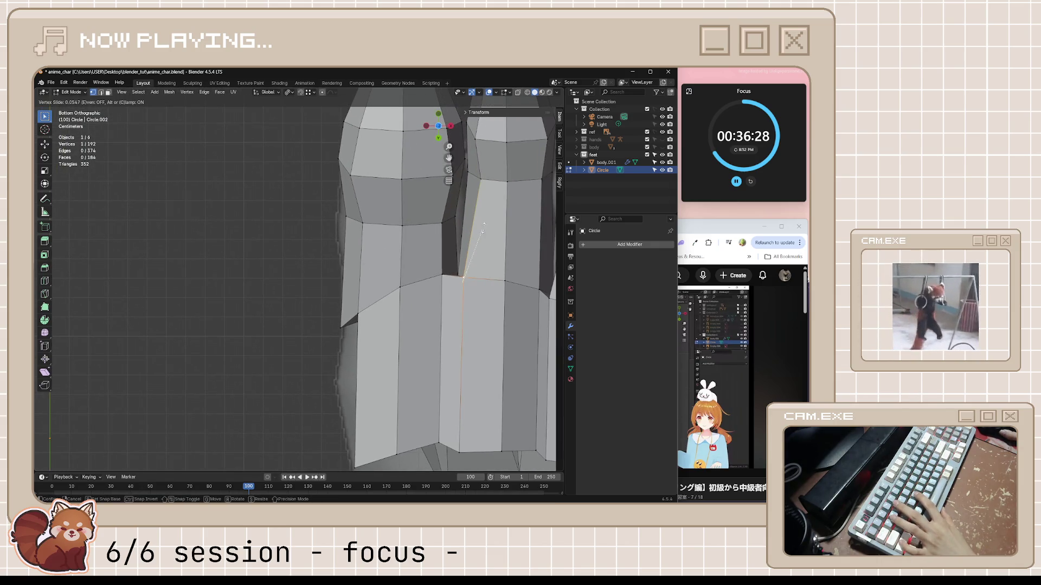
left_click(489, 211)
mouse_move(488, 212)
middle_mouse_down()
mouse_move(485, 342)
mouse_move(308, 421)
mouse_move(348, 333)
middle_mouse_up()
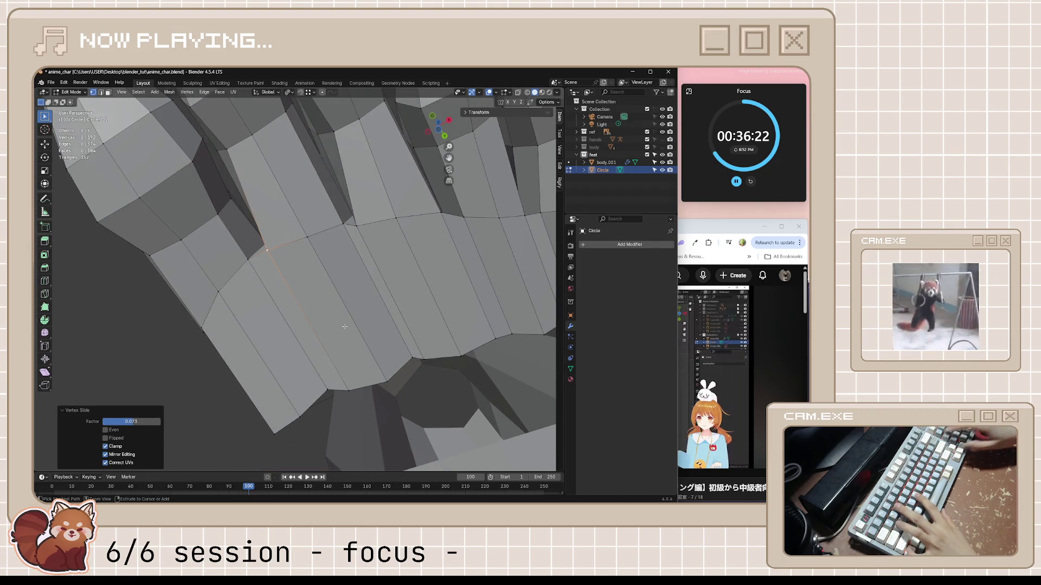
key("ctrl+KP_1")
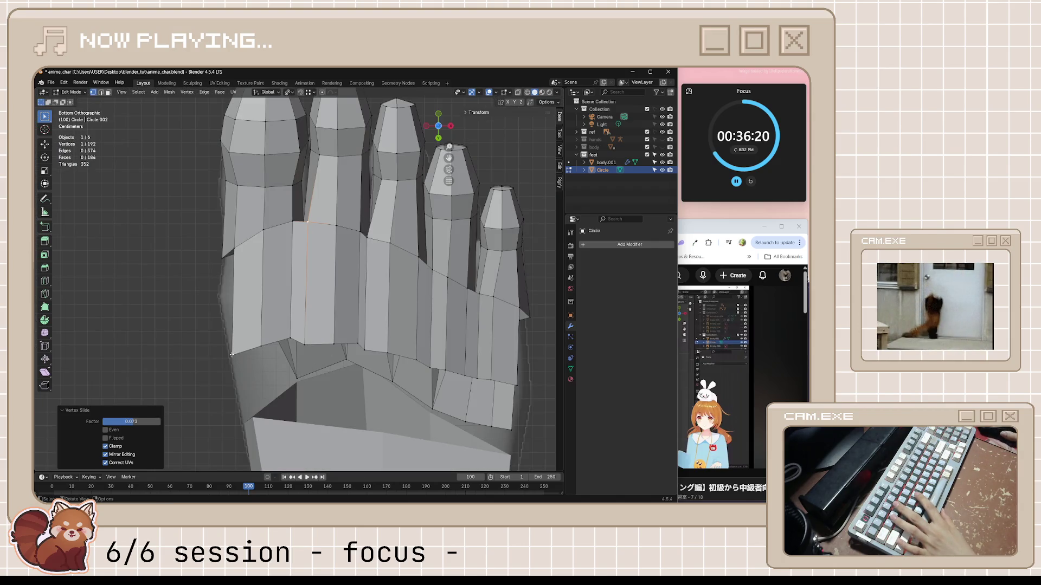
key("shift+v")
left_click(249, 282)
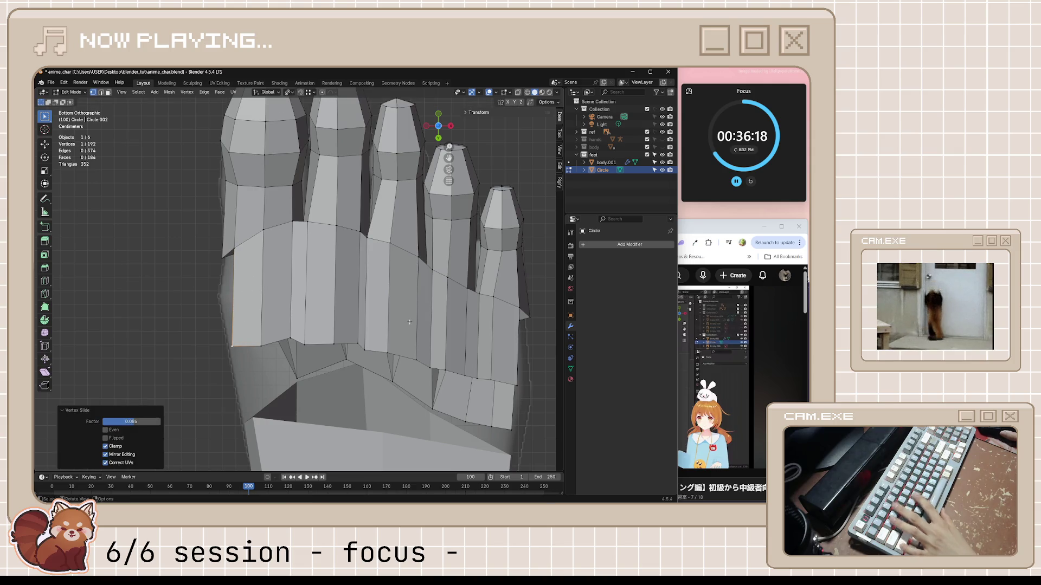
key("ctrl+s")
key("alt+Tab")
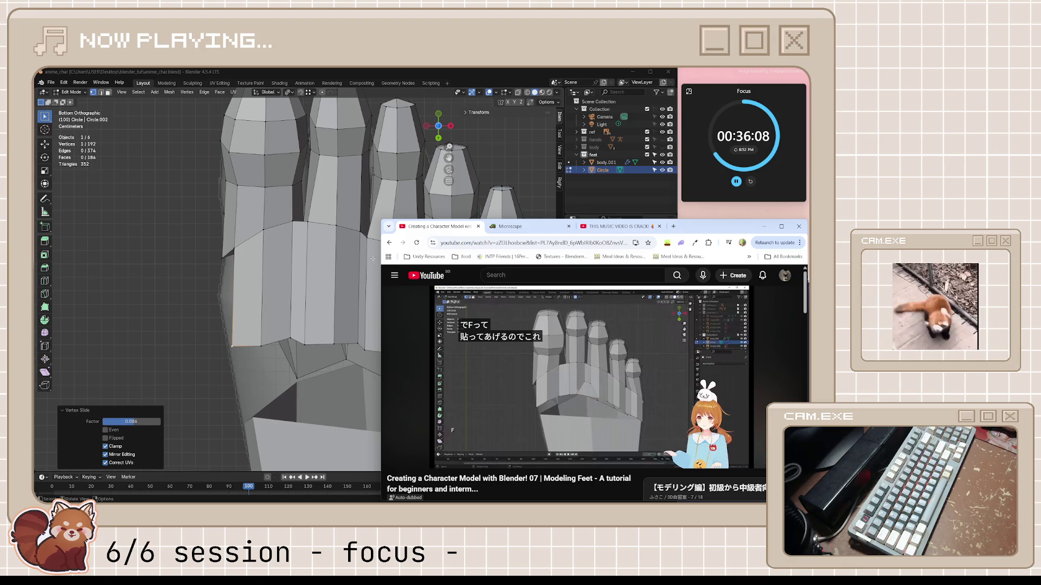
- Slide another toe-base vertex along the toe base to factor 0.378, then 0.401
left_click(367, 237)
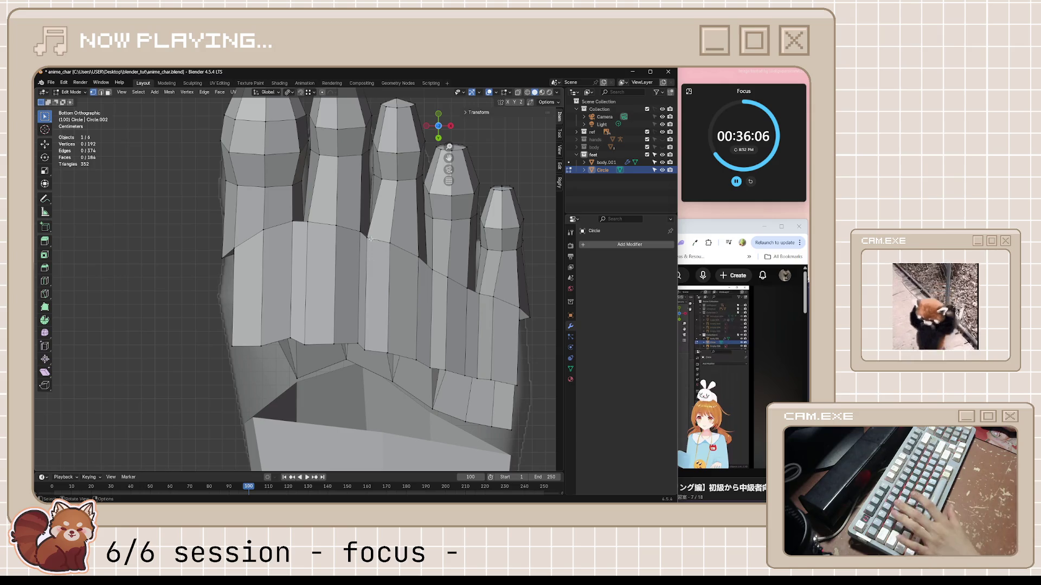
key("shift+v")
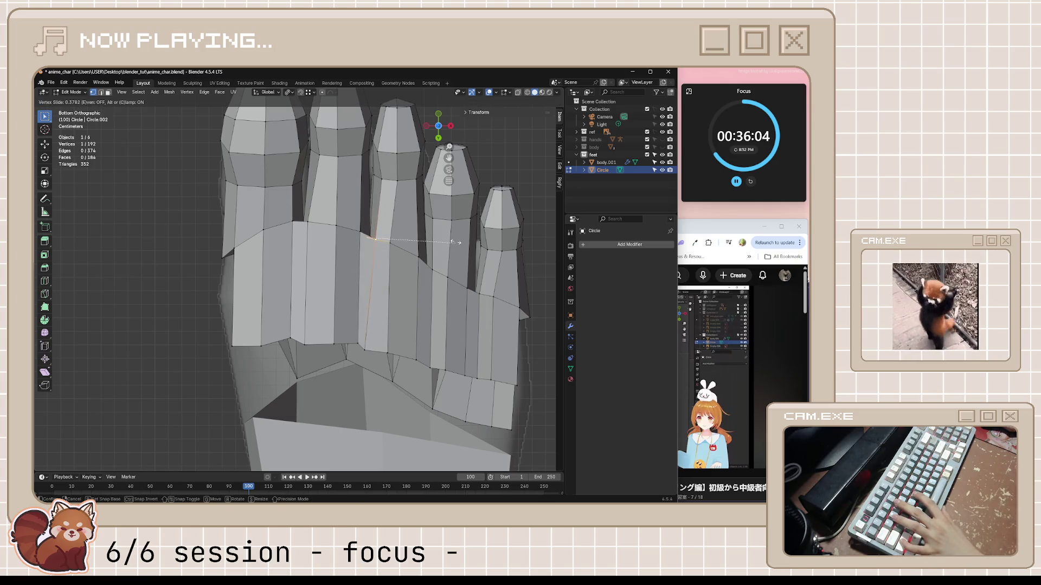
left_click(455, 242)
key("shift+v")
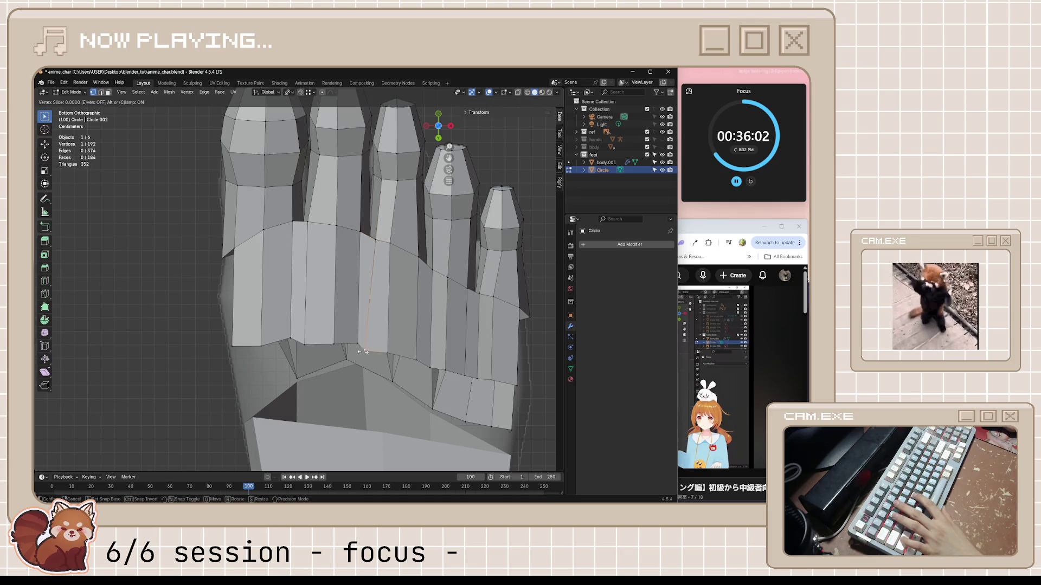
left_click(446, 339)
mouse_move(426, 316)
middle_mouse_down()
mouse_move(399, 338)
mouse_move(412, 337)
middle_mouse_up()
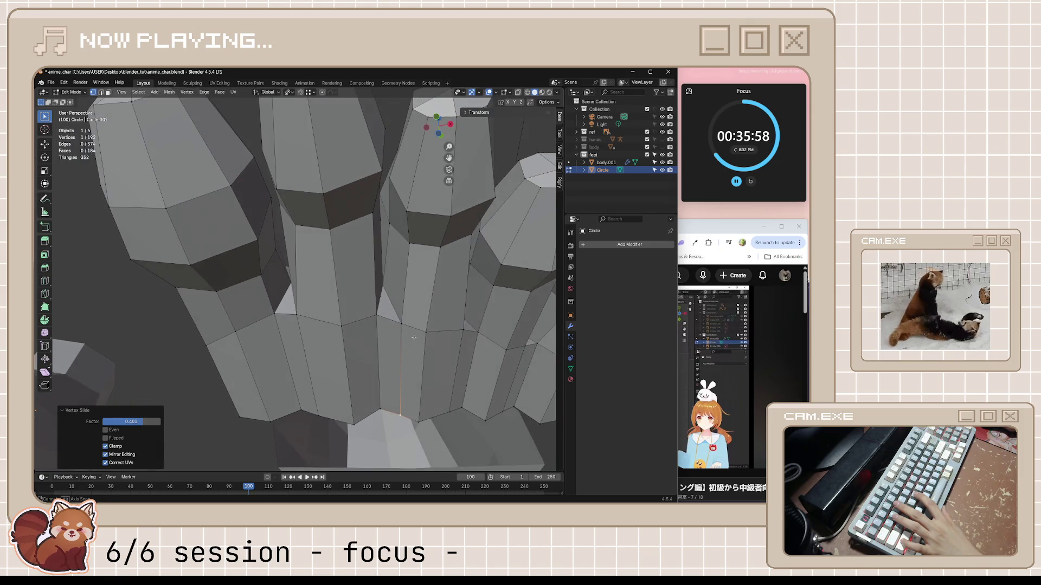
key("Escape")
- Undo a trial edge slide and instead slide a single toe-base vertex to factor 0.073
scroll(397, 352, "up", 1)
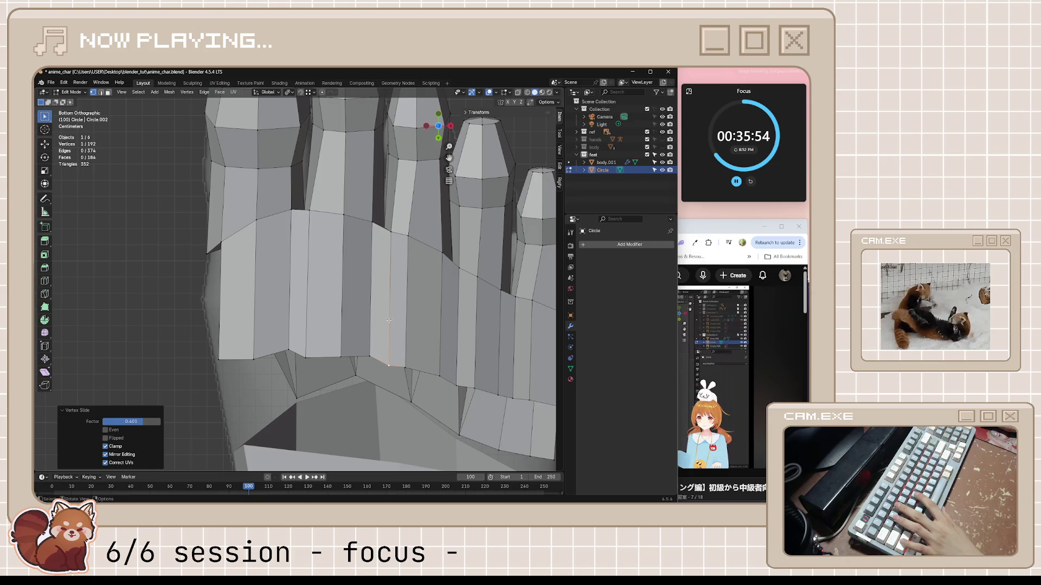
left_click(389, 365, "shift")
key("g")
key("g")
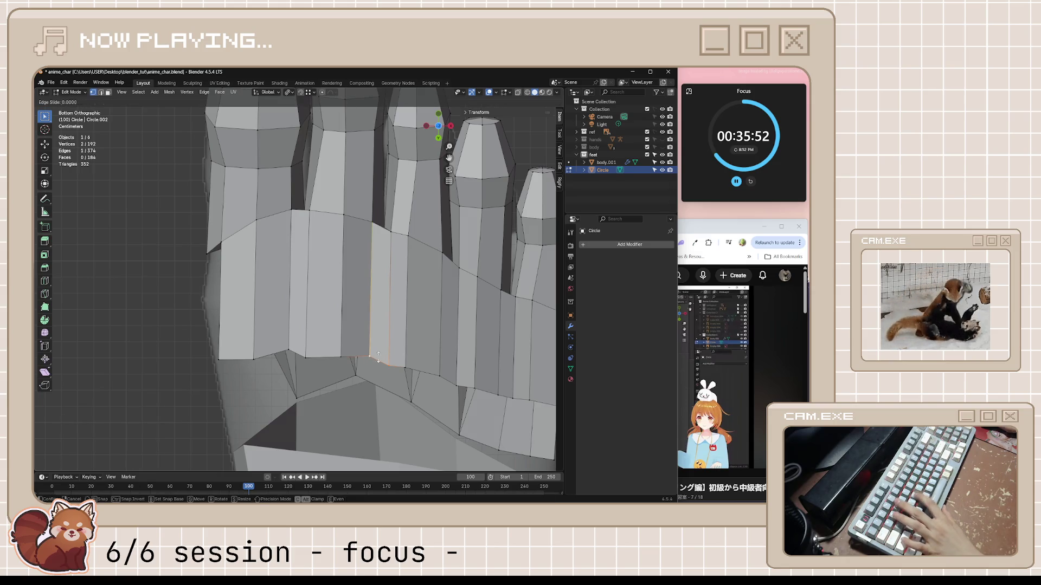
left_click(416, 342)
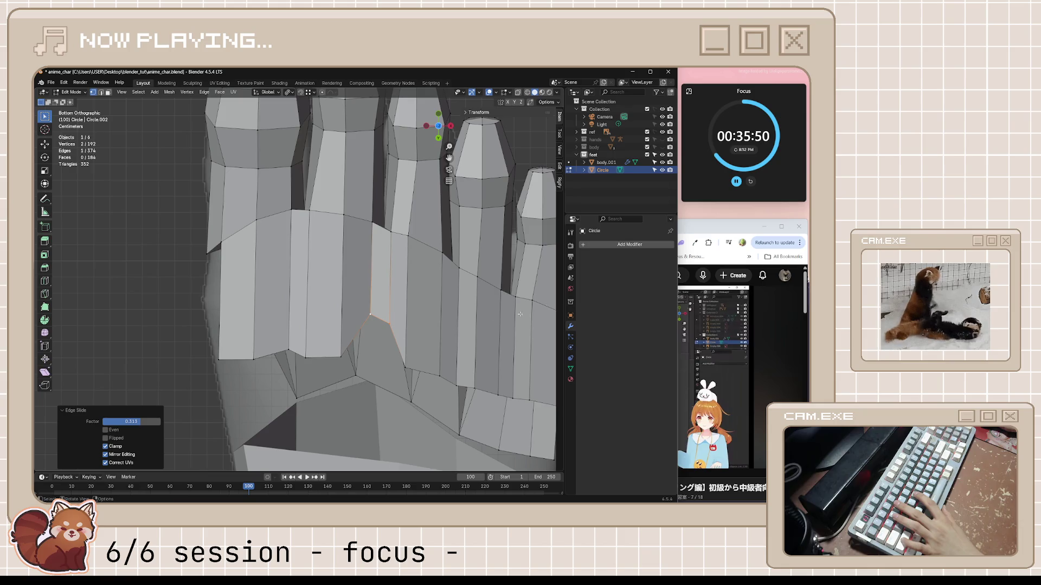
key("ctrl+z")
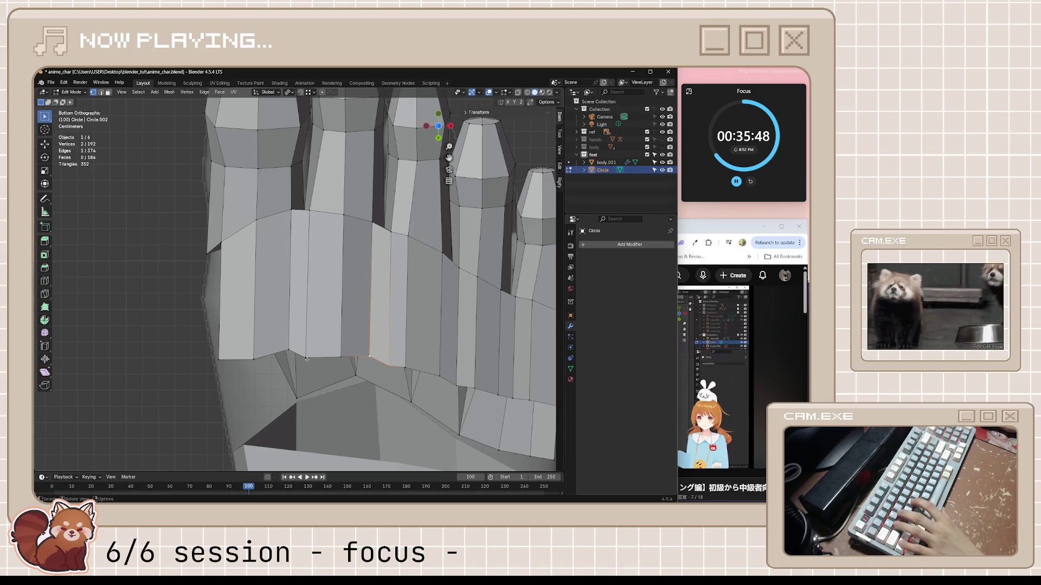
left_click(307, 359)
key("shift+v")
left_click(327, 320)
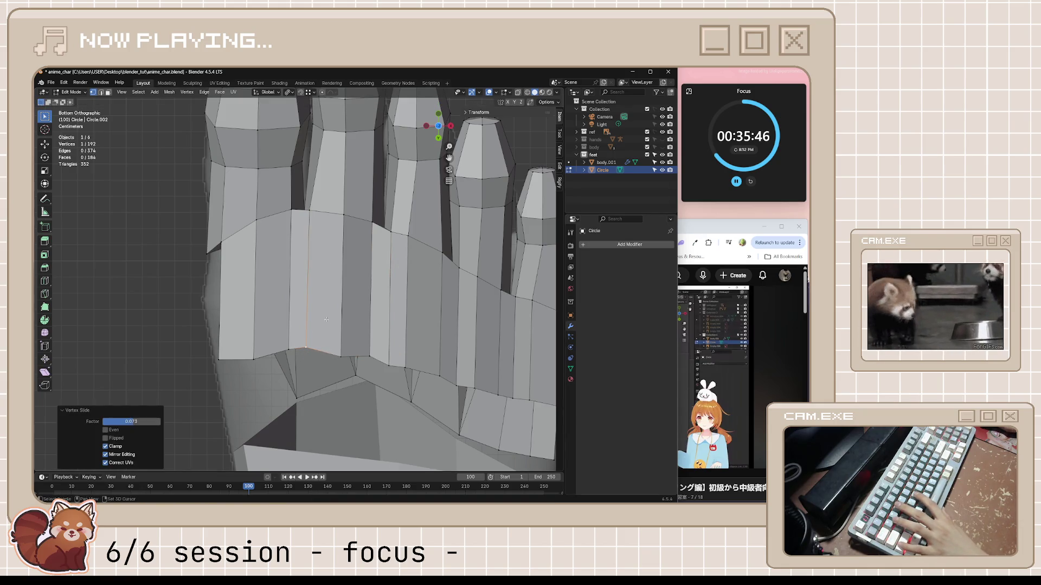
- Slide two more vertices near the smaller toes to factors 0.065 and 0.021
left_click(342, 357)
key("shift+v")
left_click(361, 271)
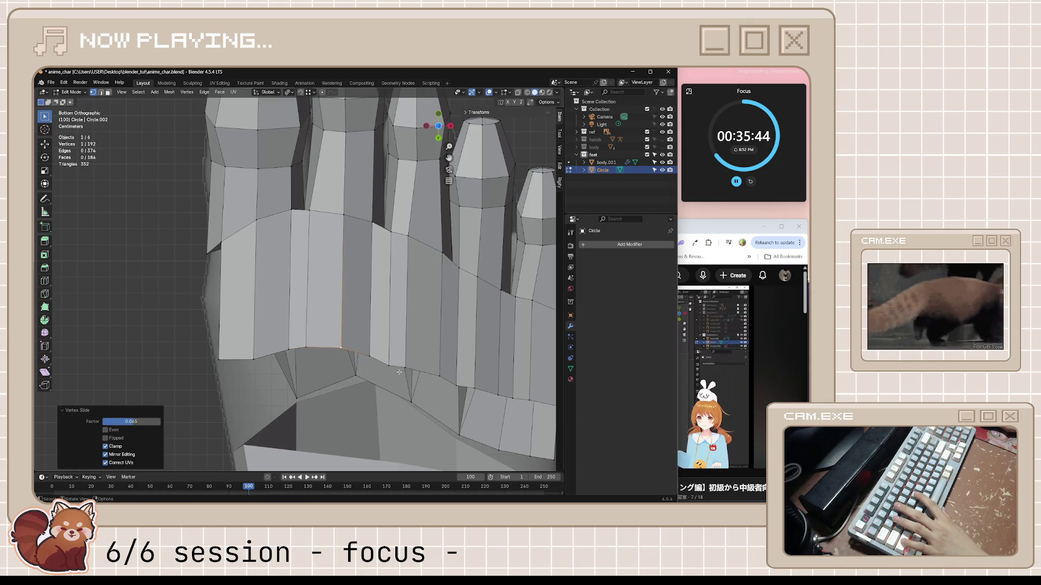
middle_click_drag(479, 394, 425, 355, "shift")
left_click(406, 345)
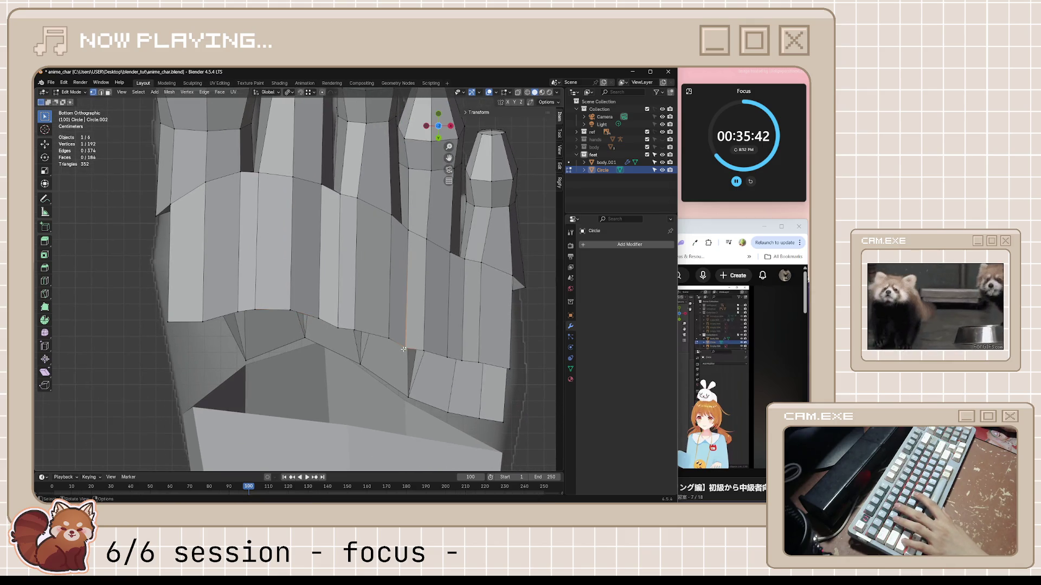
key("shift+v")
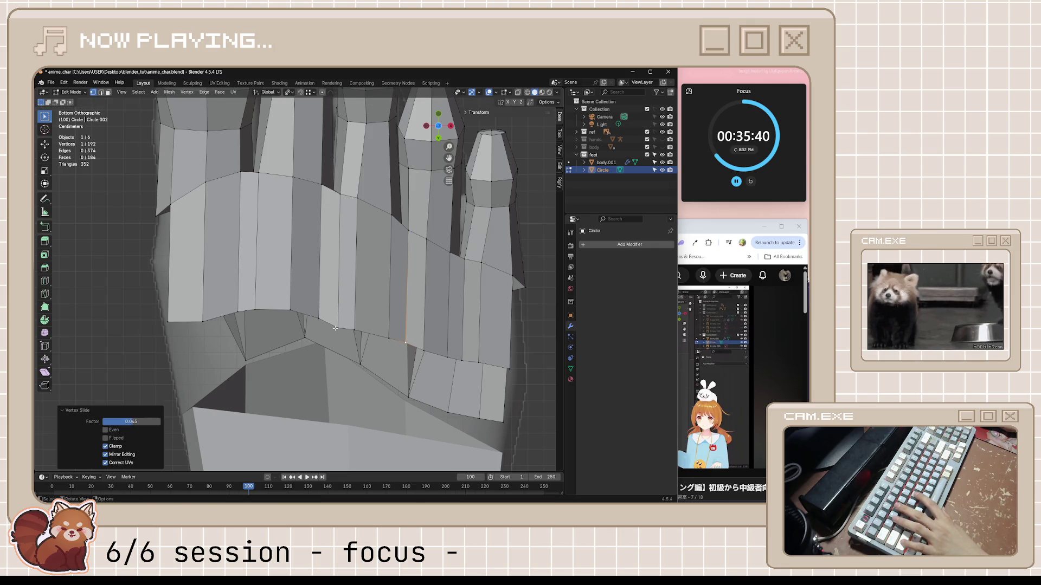
left_click(336, 328)
key("shift+v")
left_click(319, 320)
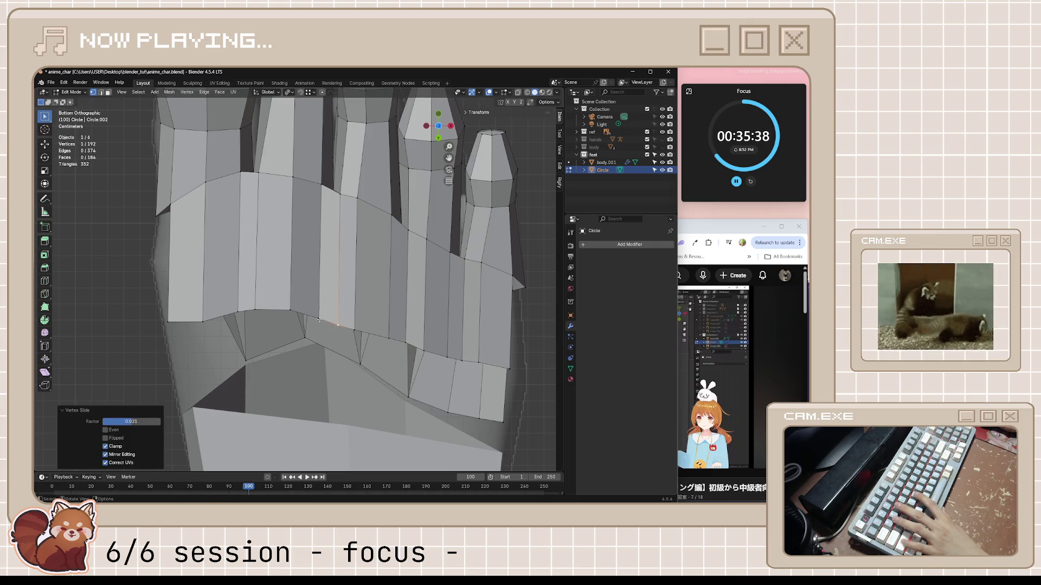
- Slide the outer-side toe vertex to factor 0.048 and save anime_char.blend
left_click(202, 319)
key("shift+v")
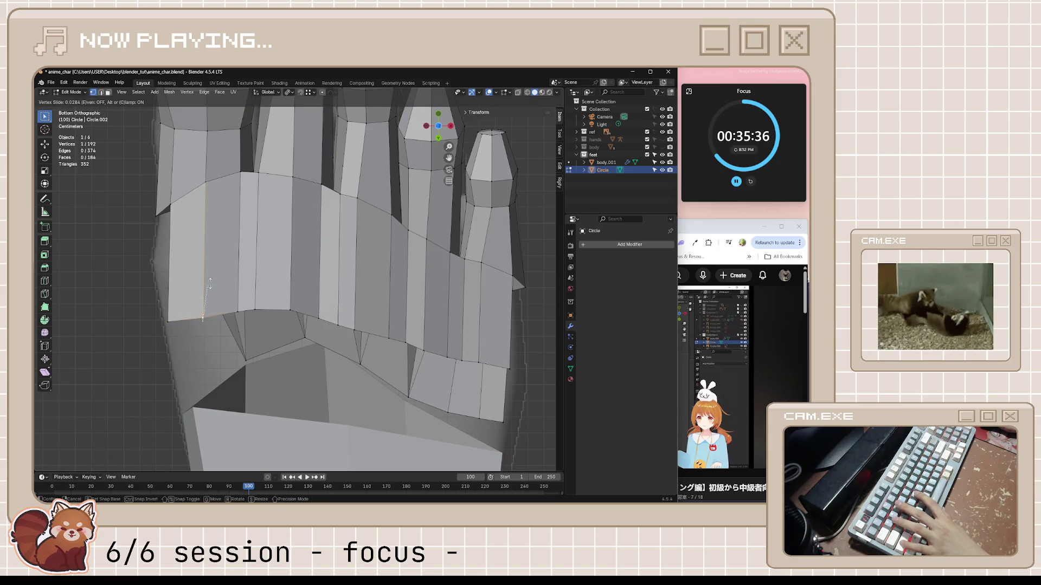
left_click(217, 258)
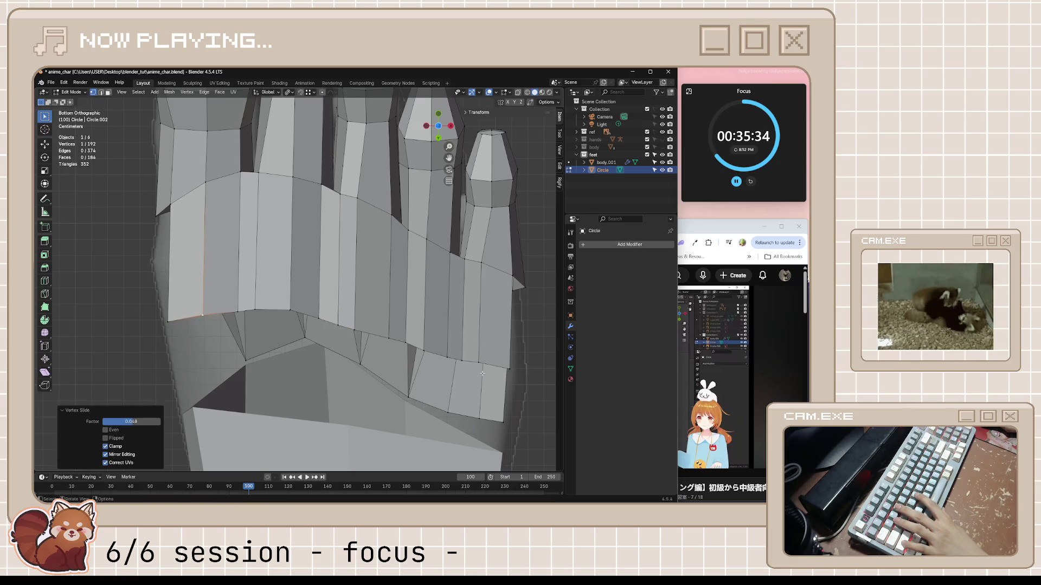
scroll(358, 339, "down", 3)
key("ctrl+s")
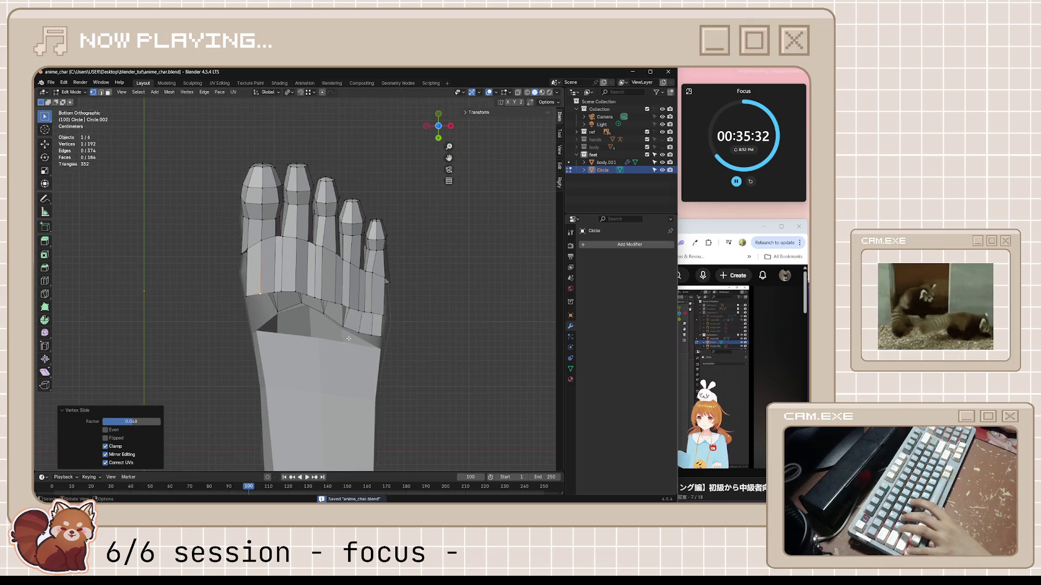
- Edge-slide the toe-base edge to 0.573, rotate it about -9°, save, and show the tutorial
scroll(304, 317, "up", 2)
left_click(318, 312)
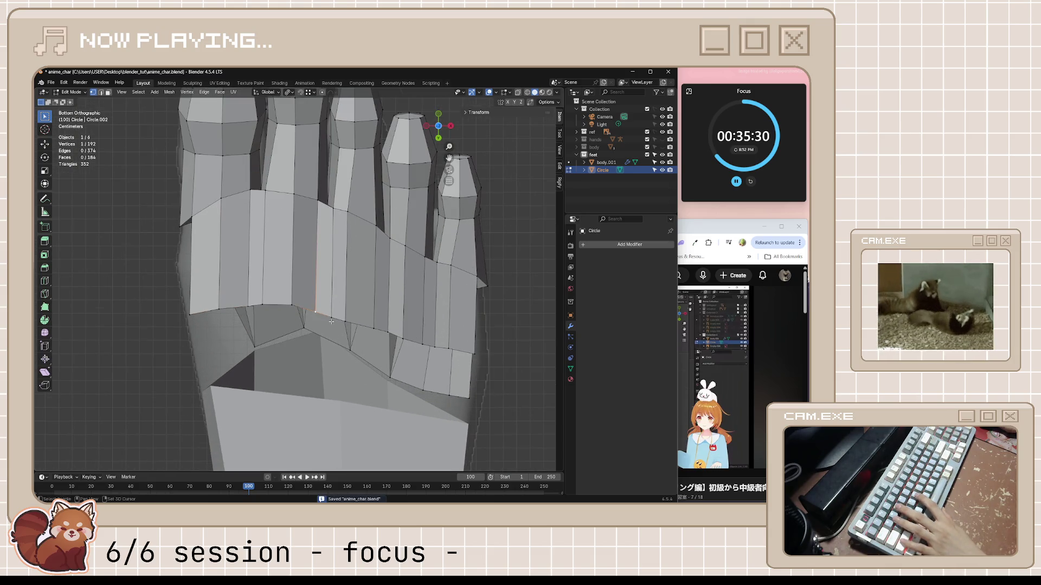
key("g")
key("g")
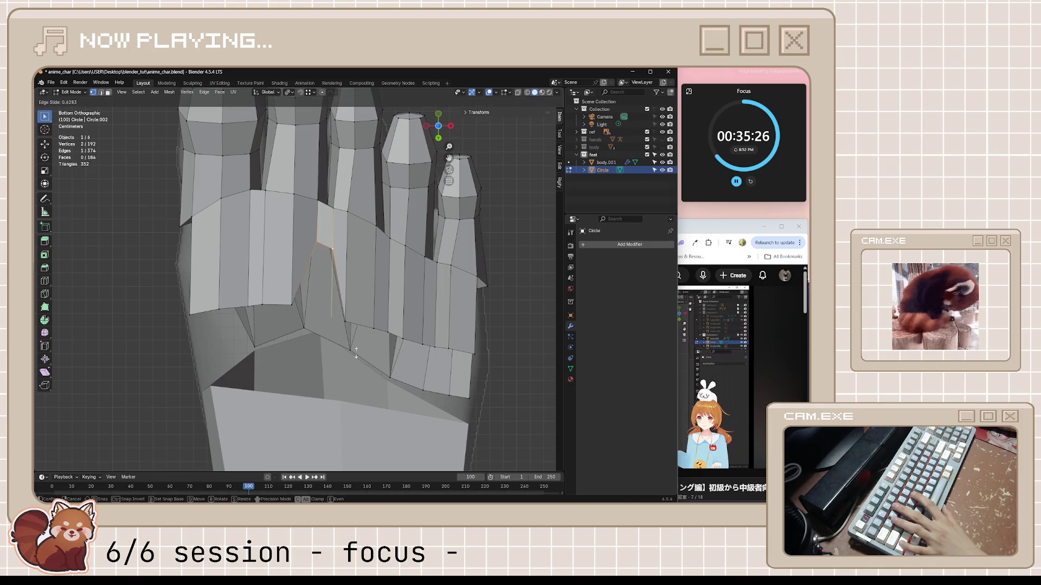
left_click(350, 383)
key("r")
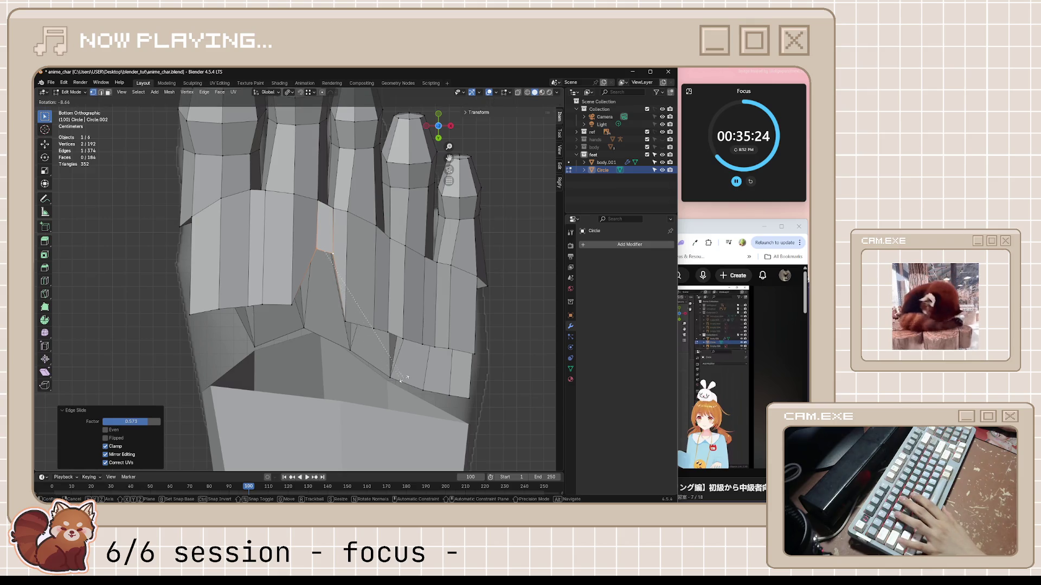
key("Return")
key("ctrl+s")
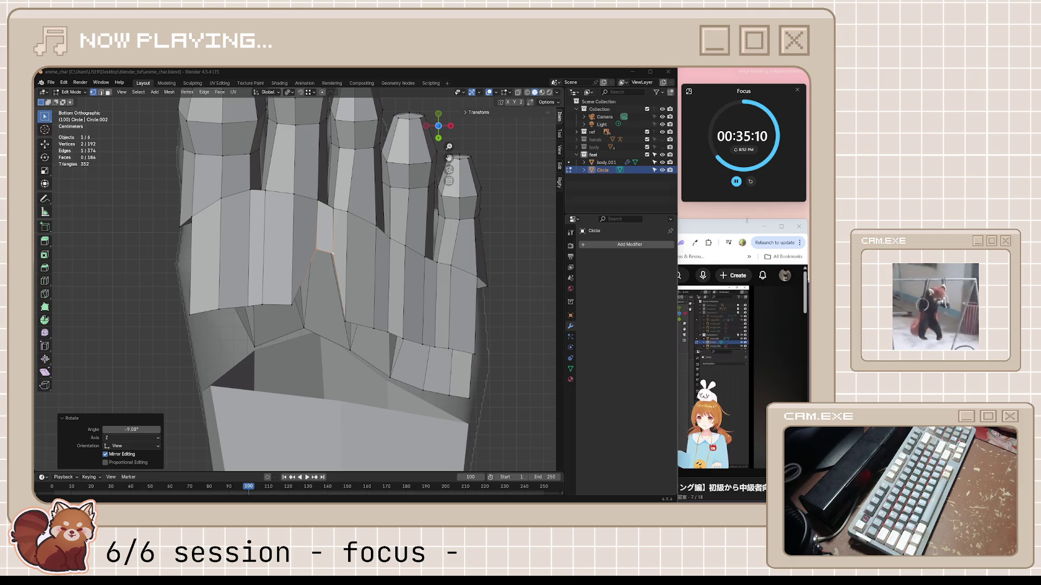
left_click(732, 227)
- Pause the Spotify playlist and play the reaction video unmuted with slightly raised volume
mouse_move(471, 503)
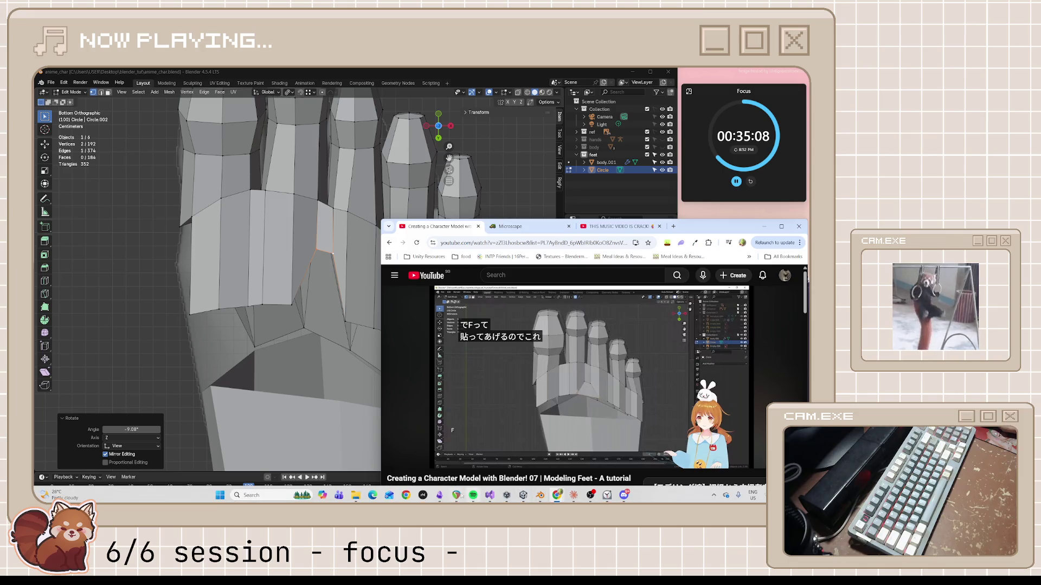
left_click(472, 496)
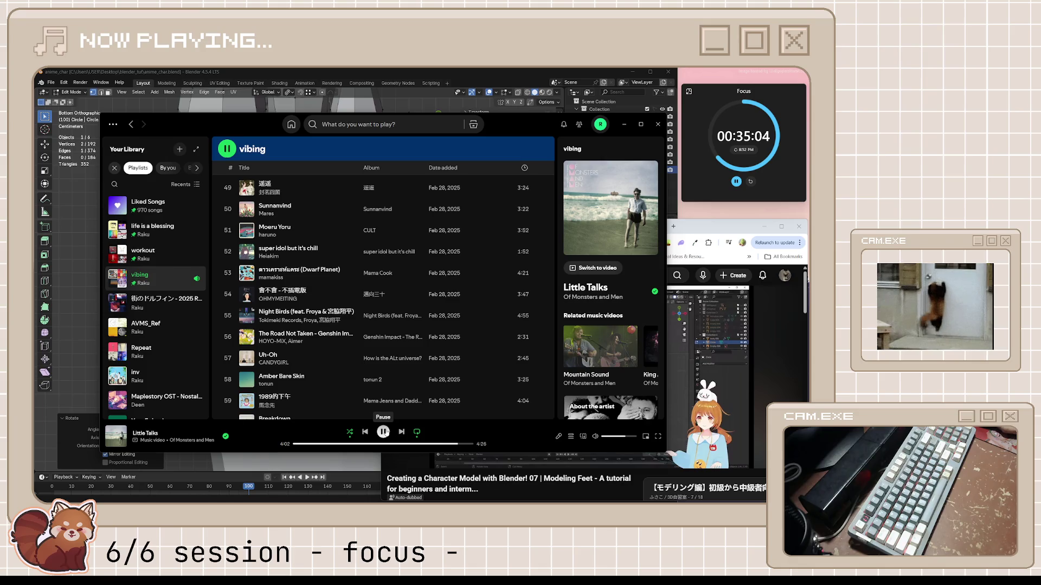
left_click(383, 432)
left_click(410, 458)
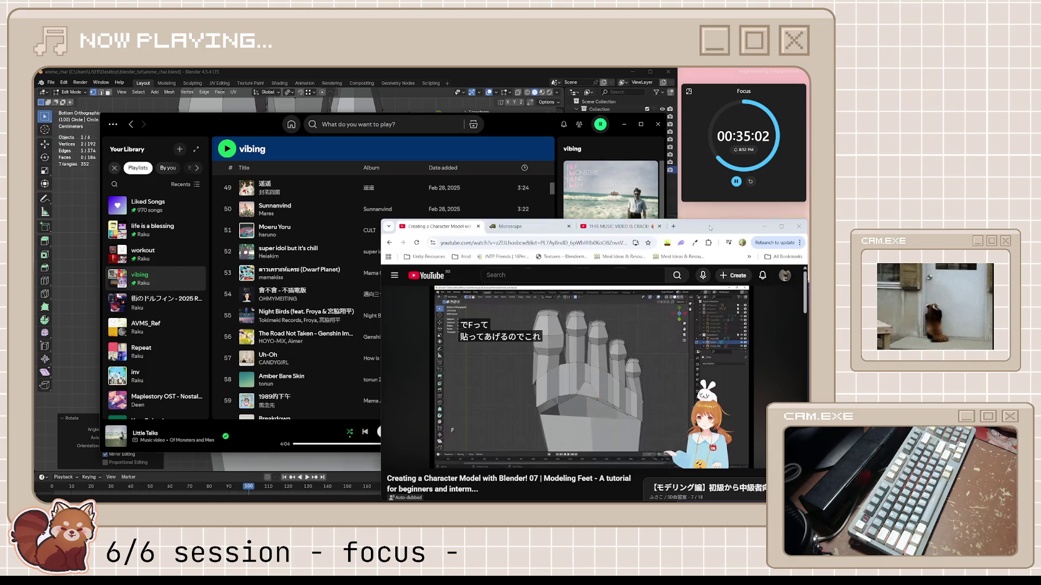
key("ctrl+shift+Tab")
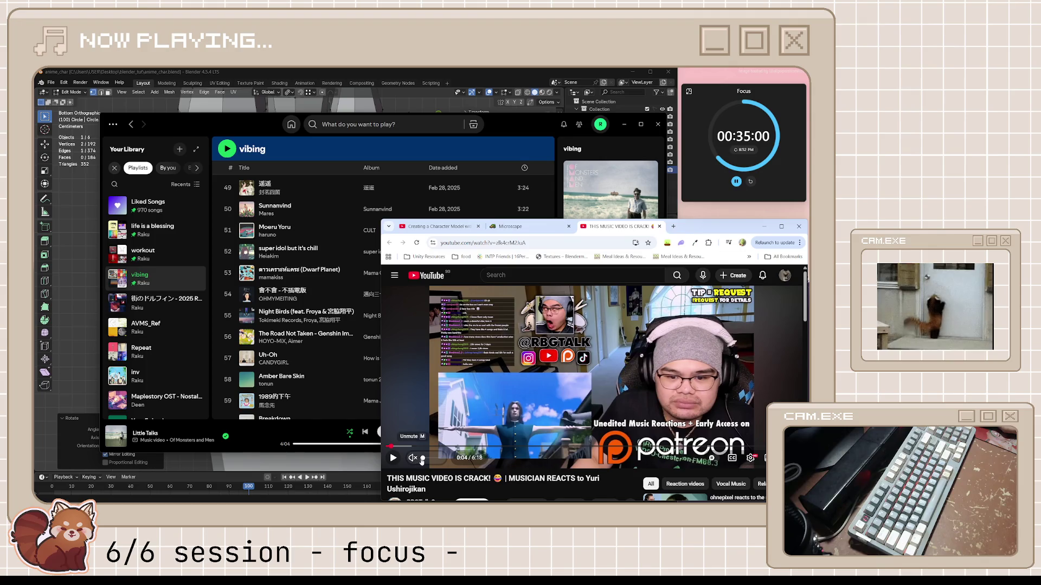
left_click(424, 460)
key("k")
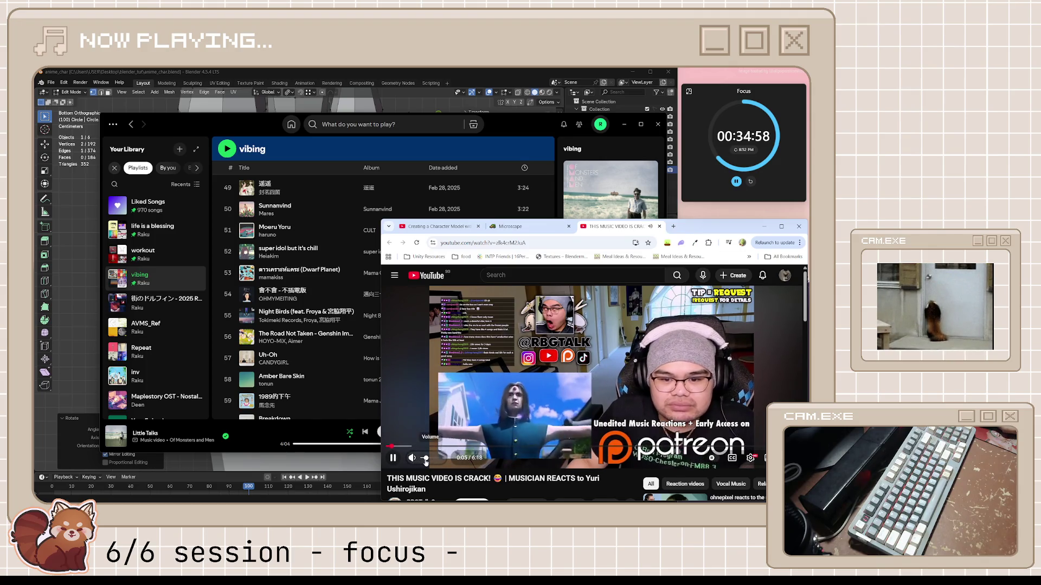
left_click_drag(425, 460, 430, 460)
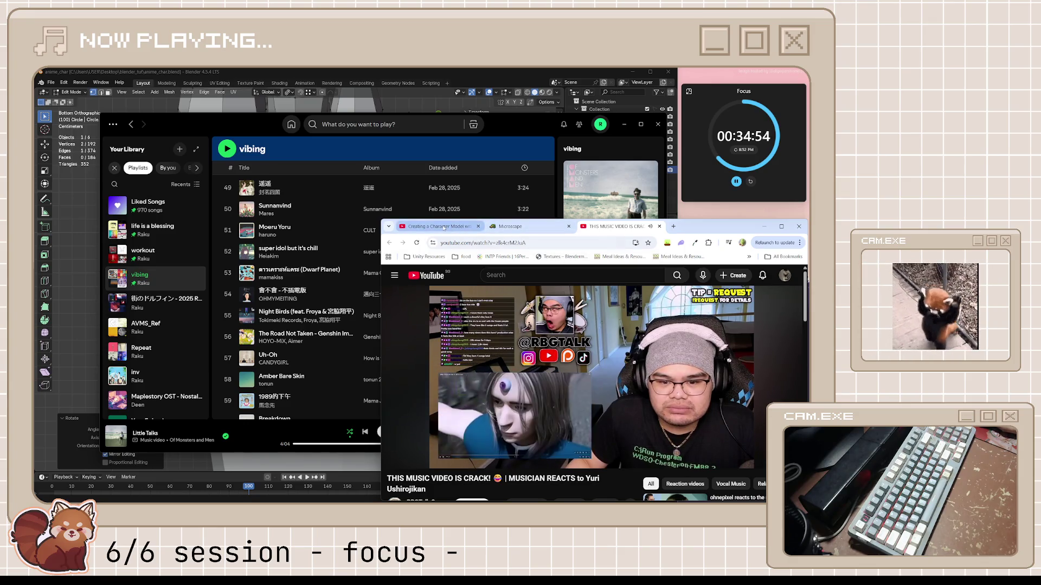
- Switch Chrome back to the Blender character-modelling tutorial tab and minimize Spotify
left_click(444, 228)
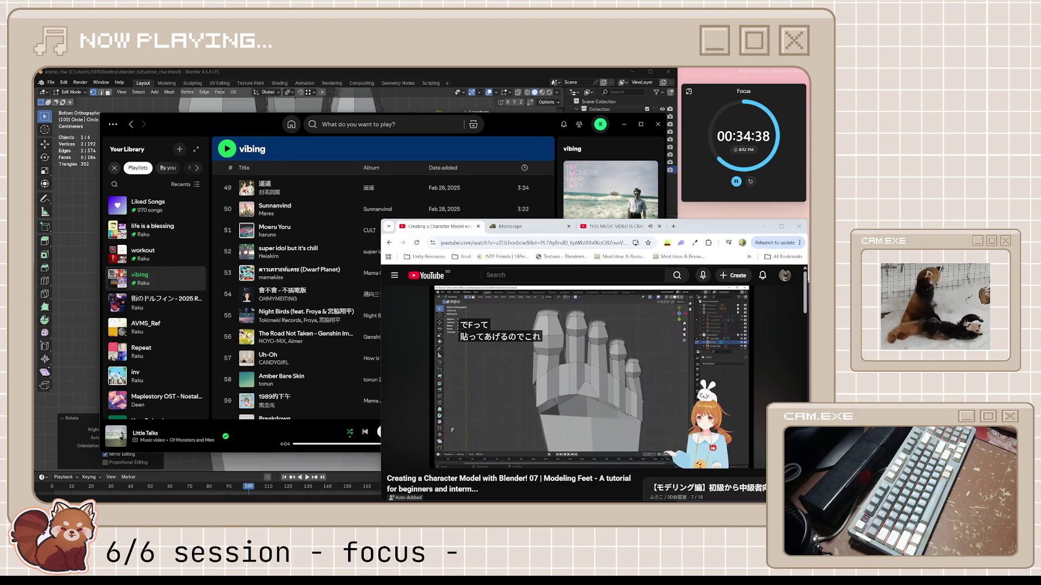
left_click(607, 226)
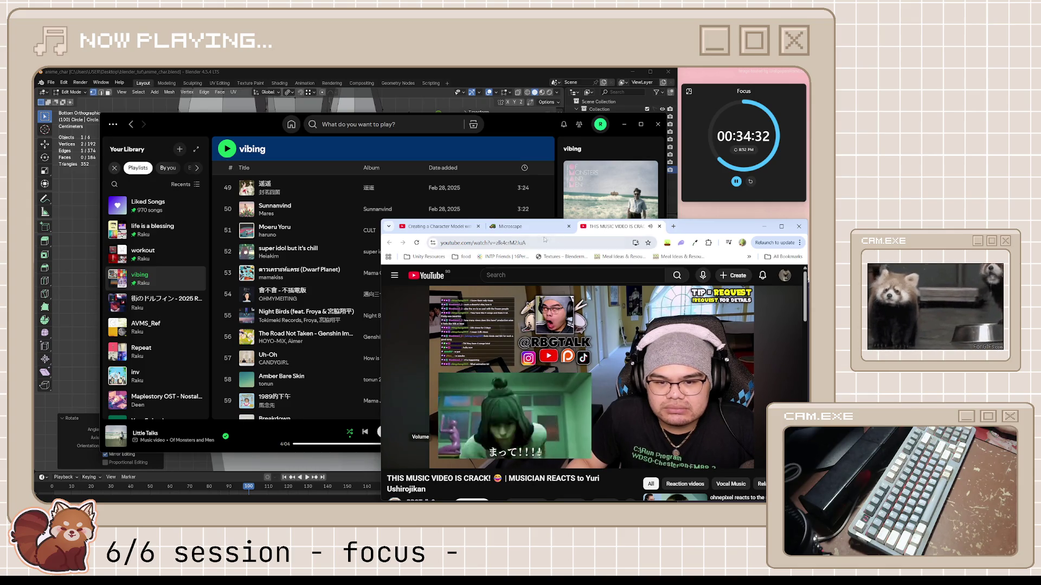
left_click(454, 227)
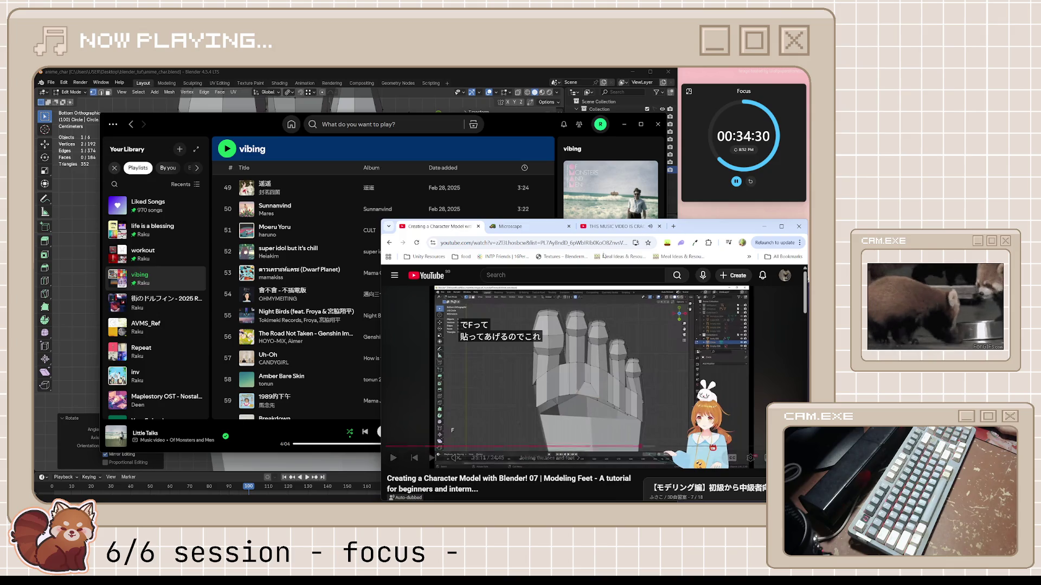
left_click(618, 121)
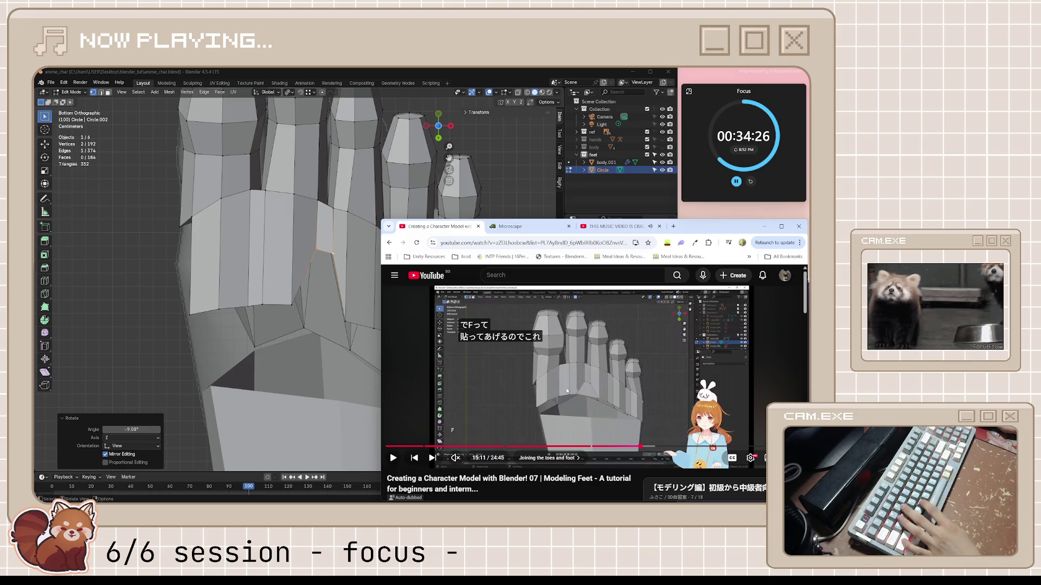
- Fill a face between the four toe-base vertices, inspect it, then return to the tutorial
left_click(298, 308)
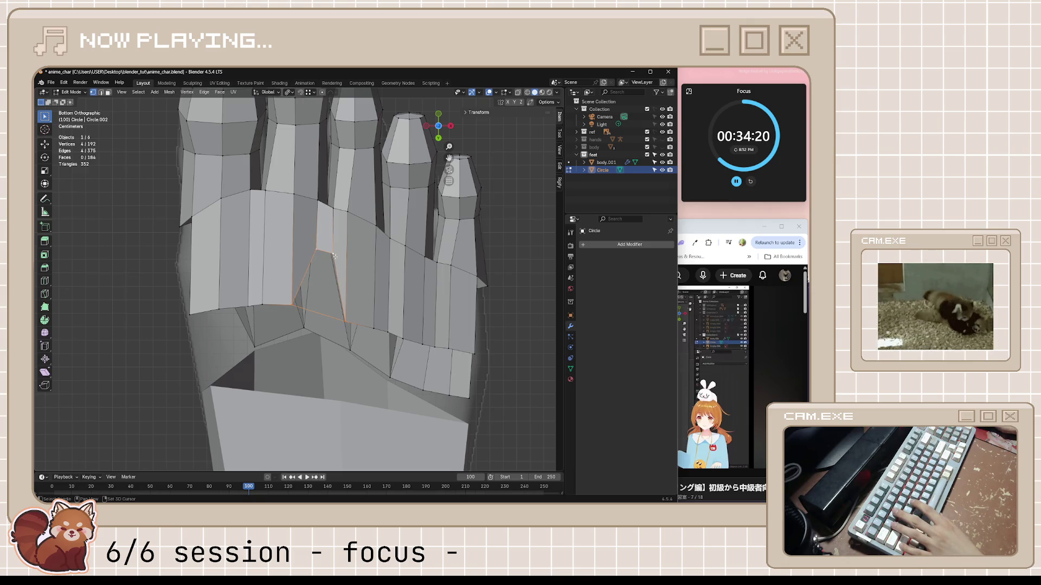
key("f")
mouse_move(442, 306)
middle_mouse_down()
mouse_move(434, 366)
mouse_move(450, 358)
middle_mouse_up()
key("alt+Tab")
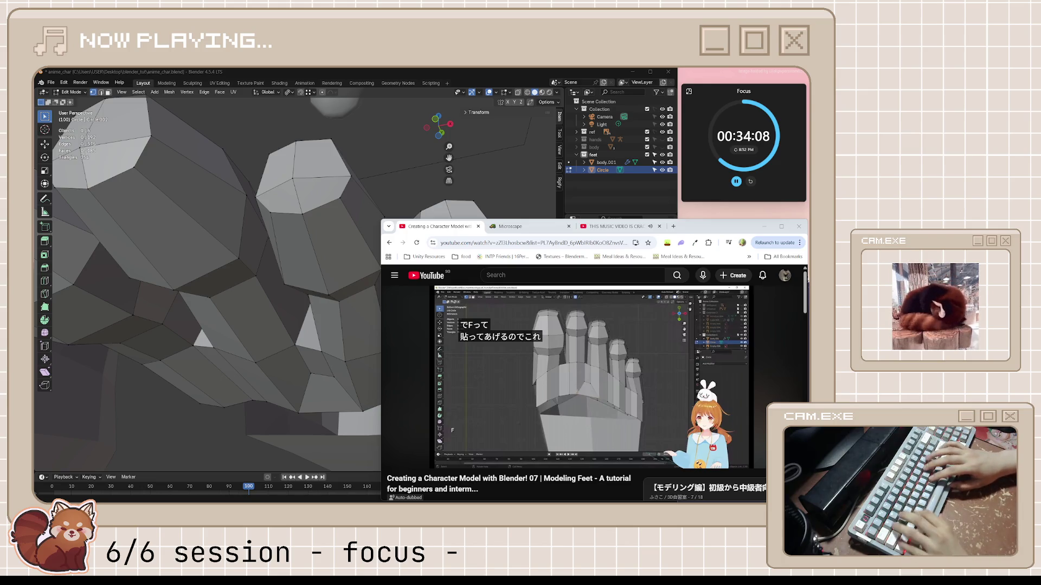
- Pause the reaction video and skip Spotify to the next track
mouse_move(639, 378)
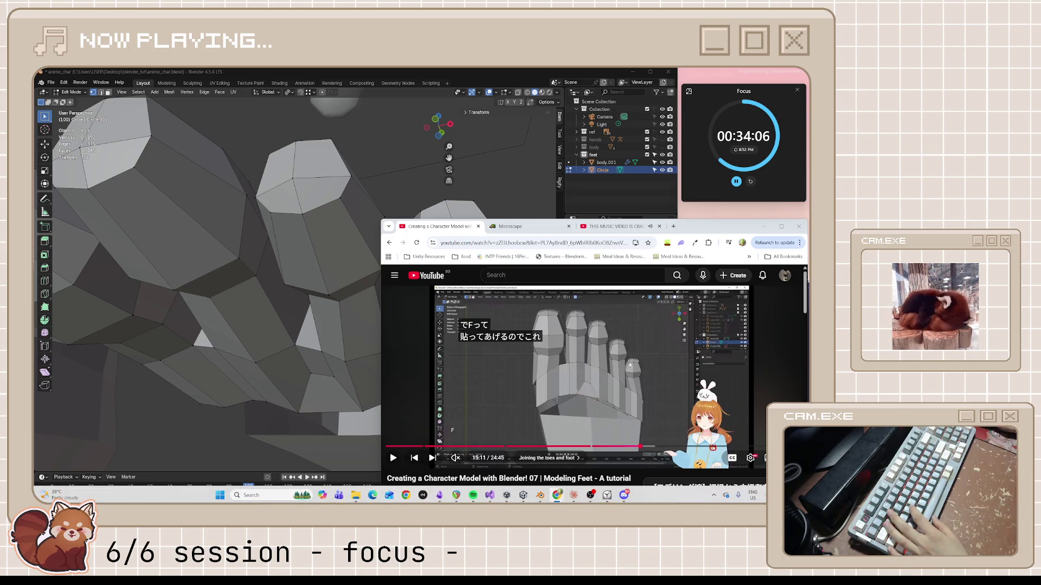
key("ctrl+3")
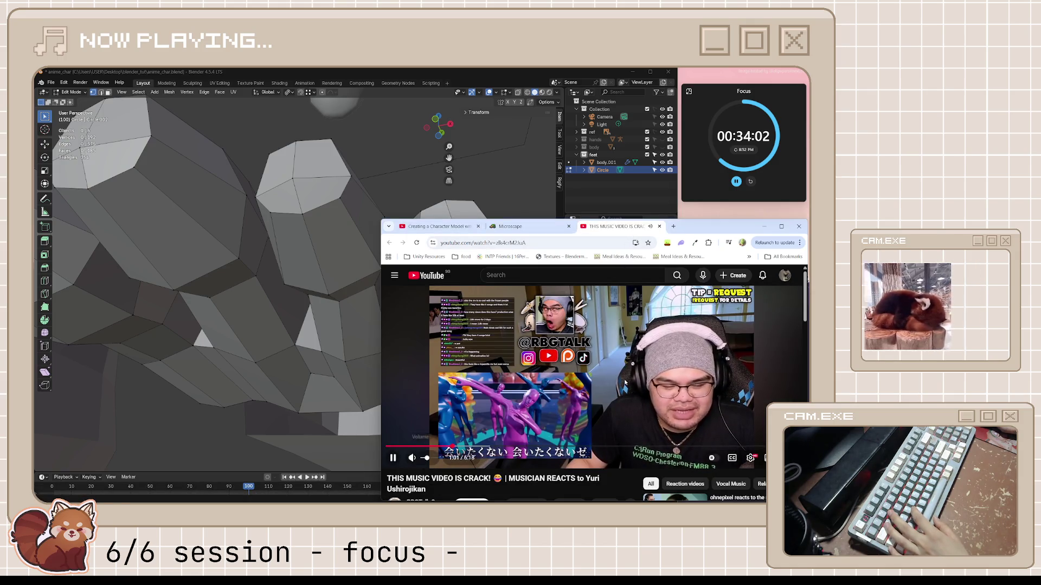
left_click(626, 367)
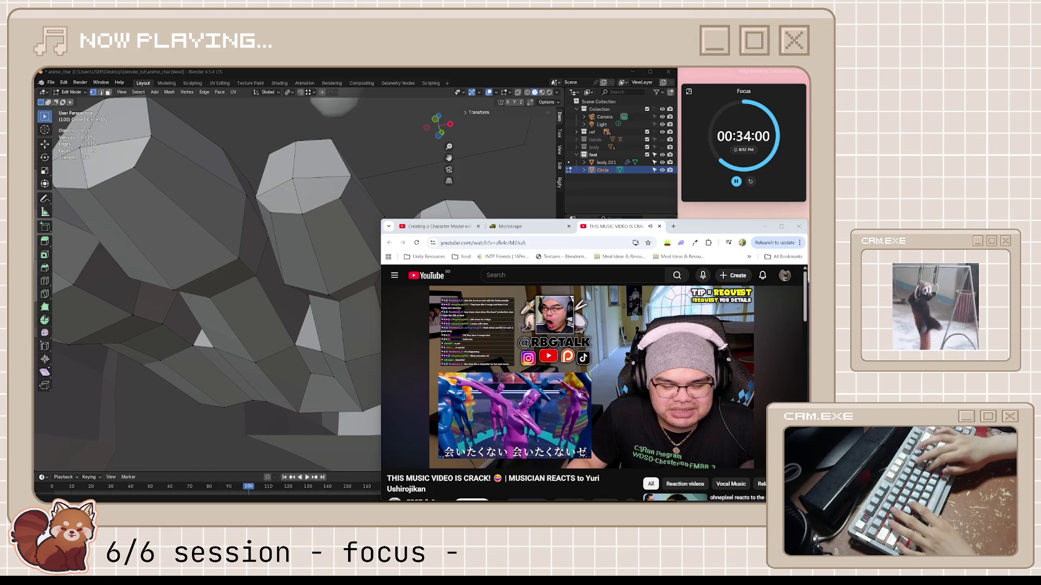
key("alt+Tab")
key("alt+Tab")
key("alt+Tab")
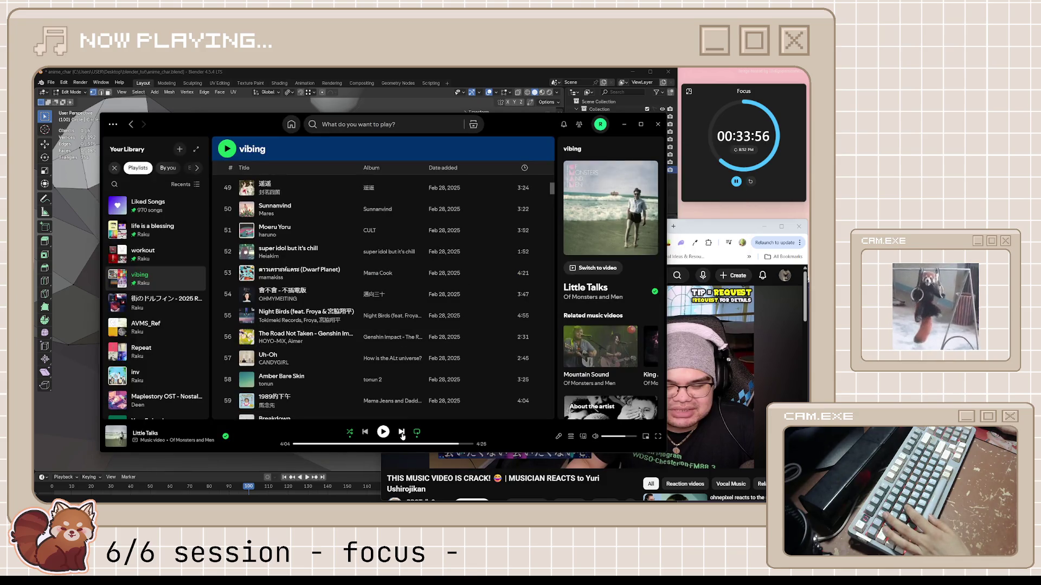
left_click(401, 432)
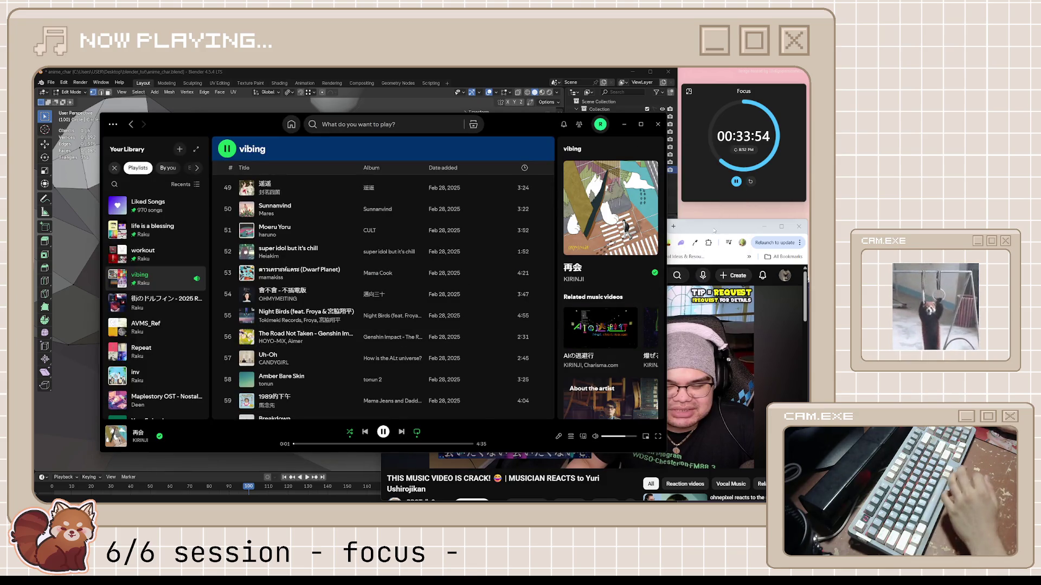
key("alt+Tab")
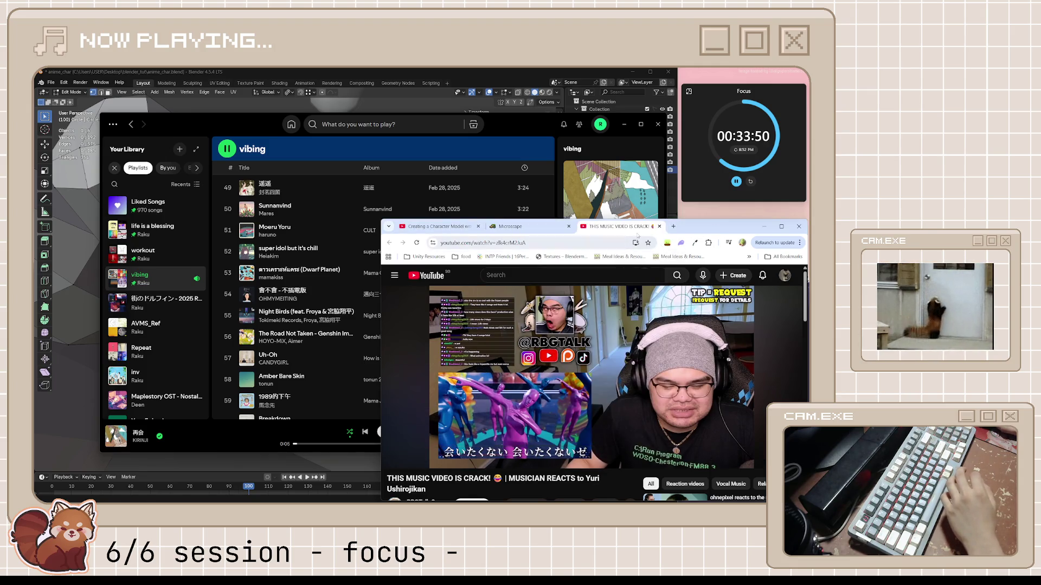
- Close the reaction tab, go to the tutorial tab, skip another track and minimize Spotify
left_click(659, 227)
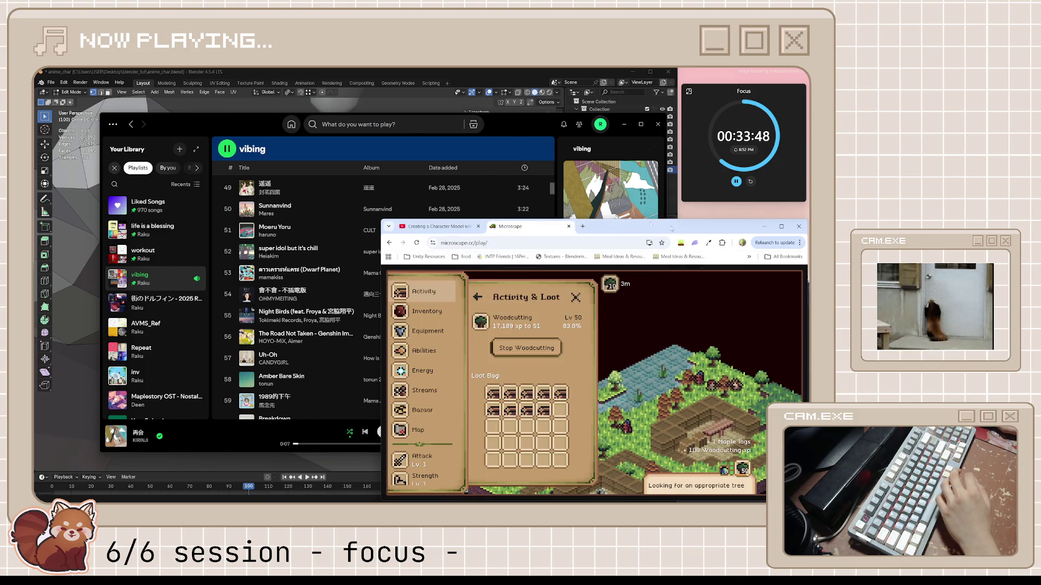
key("ctrl+shift+Tab")
left_click(623, 124)
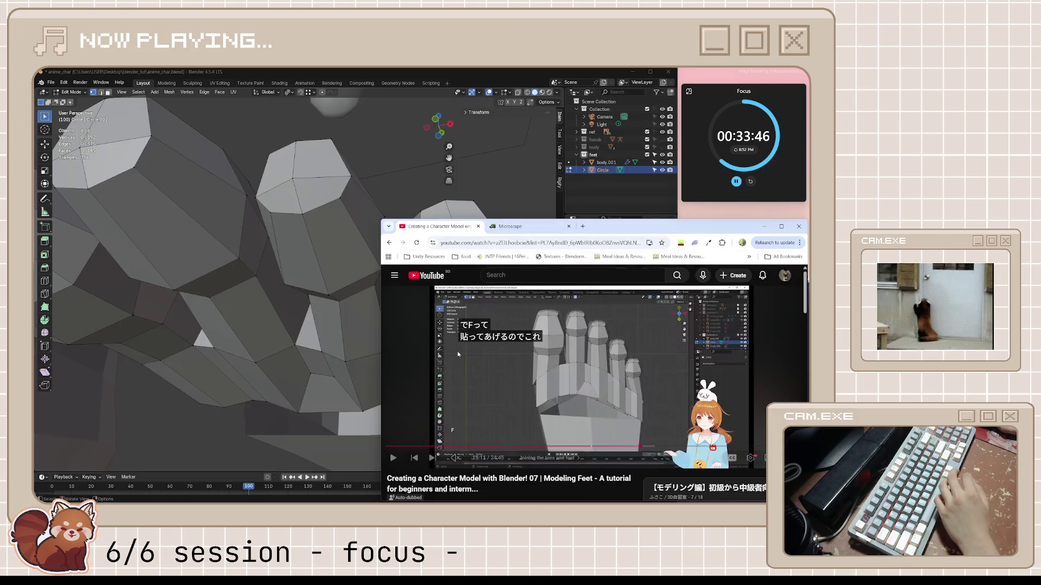
key("alt+Tab")
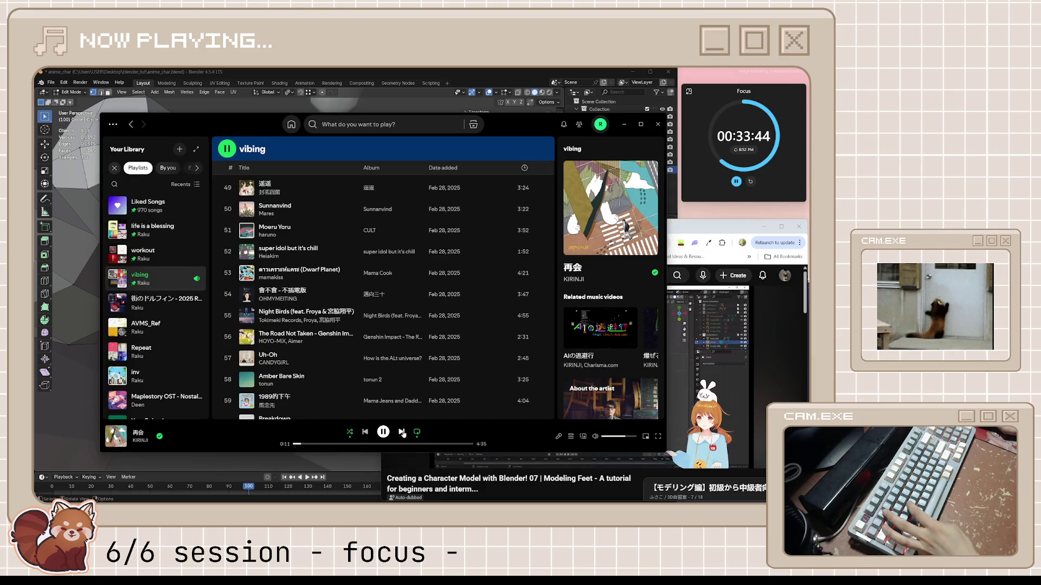
left_click(401, 432)
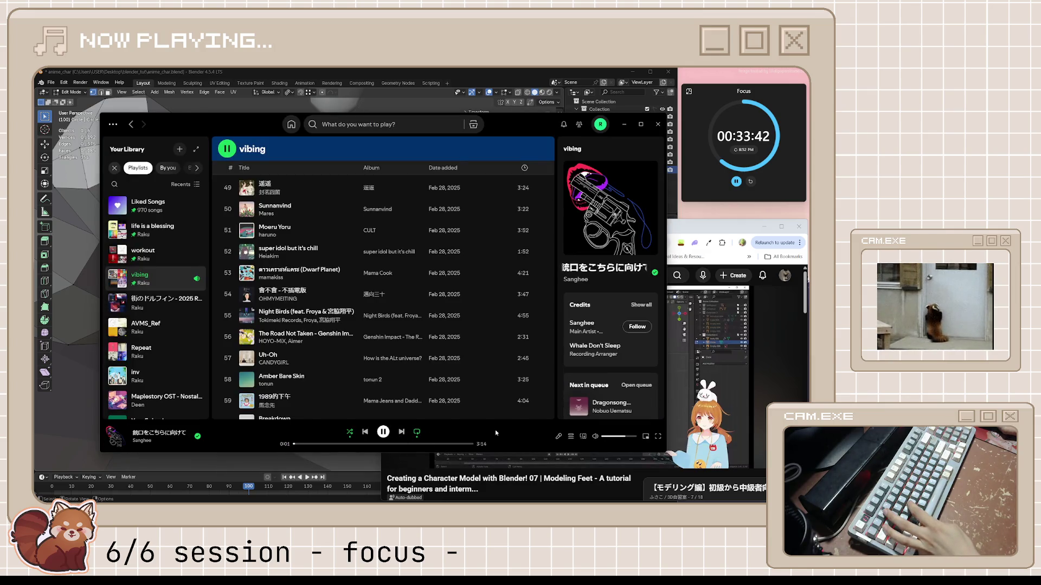
left_click(623, 124)
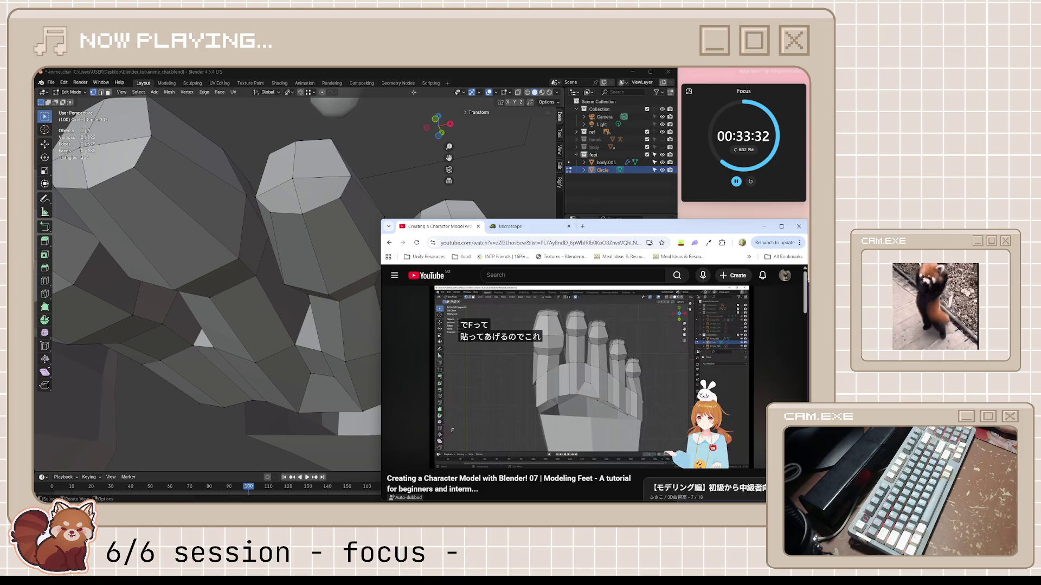
- Watch a bit more of the tutorial, then return to Blender and orbit to the toe undersides
left_click(520, 318)
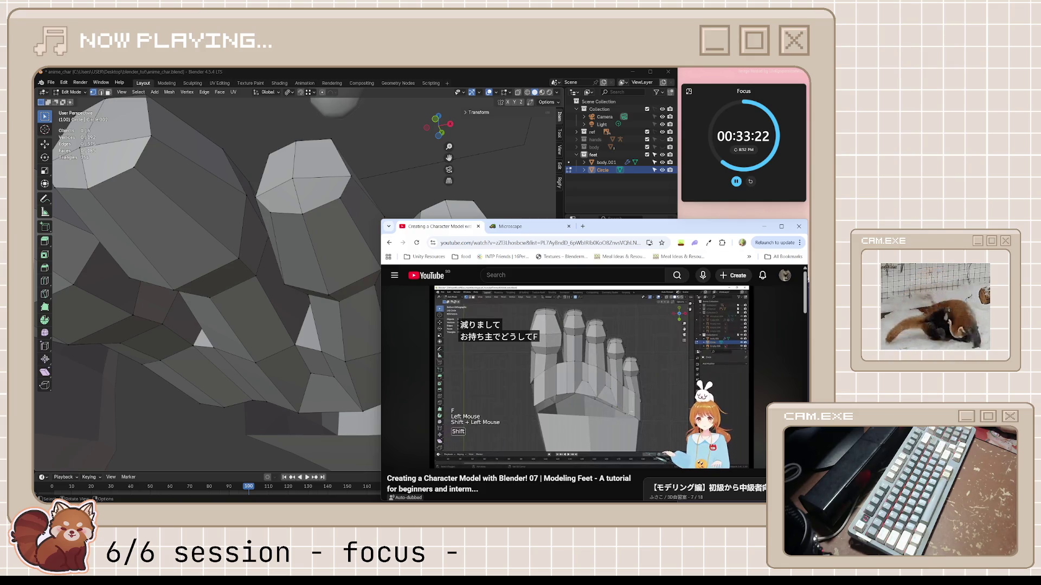
left_click(542, 368)
left_click(484, 193)
mouse_move(484, 194)
middle_mouse_down()
mouse_move(505, 297)
mouse_move(355, 315)
mouse_move(366, 328)
mouse_move(328, 303)
middle_mouse_up()
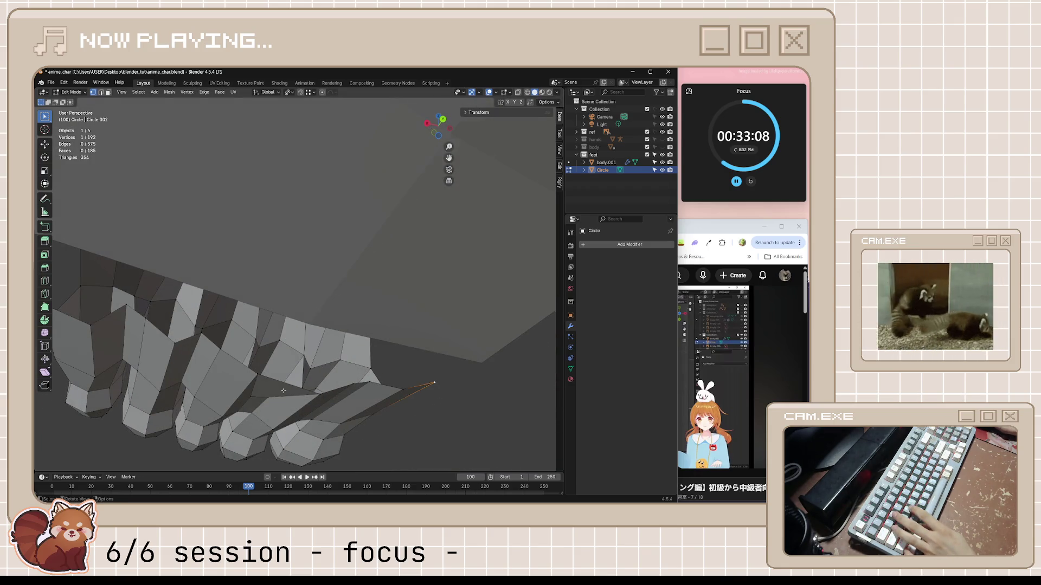
- Select the shortest edge path along the toes' underside and scale it on Z to 0.276
middle_click_drag(283, 391, 299, 398)
left_click(117, 334, "ctrl")
middle_click_drag(117, 334, 232, 381)
key("s")
key("z")
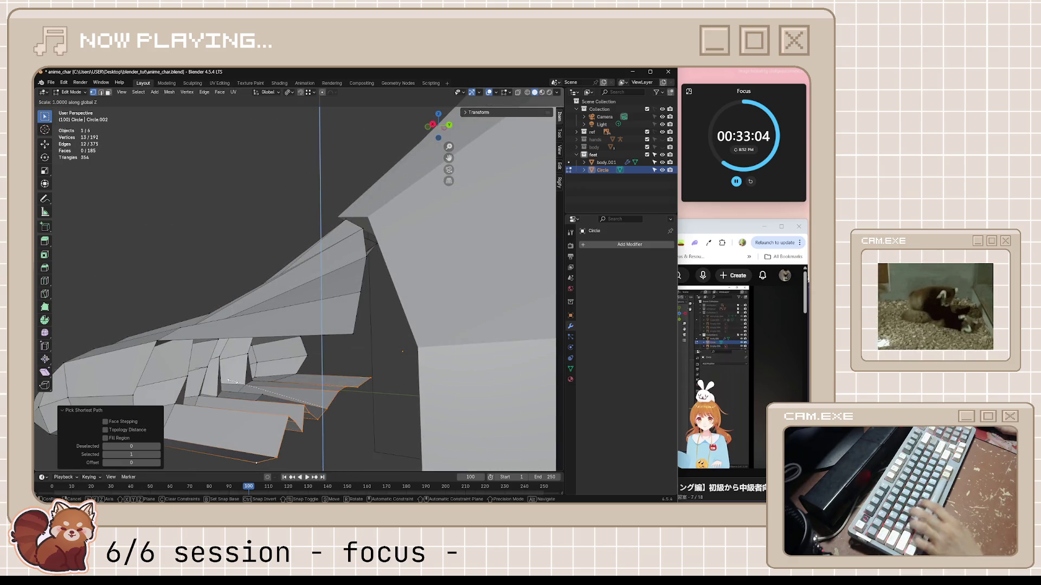
key("0")
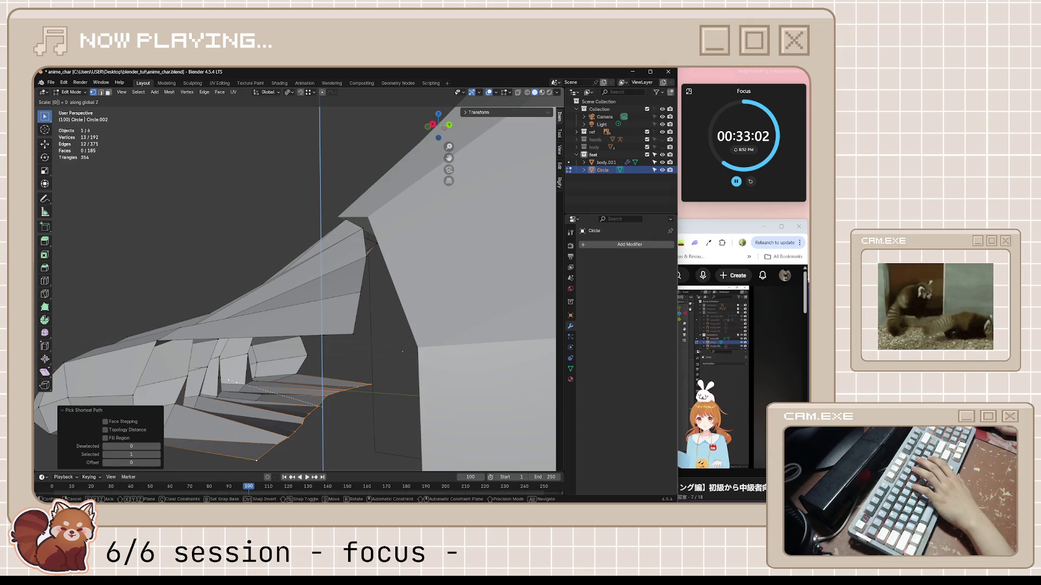
key("BackSpace")
key("BackSpace")
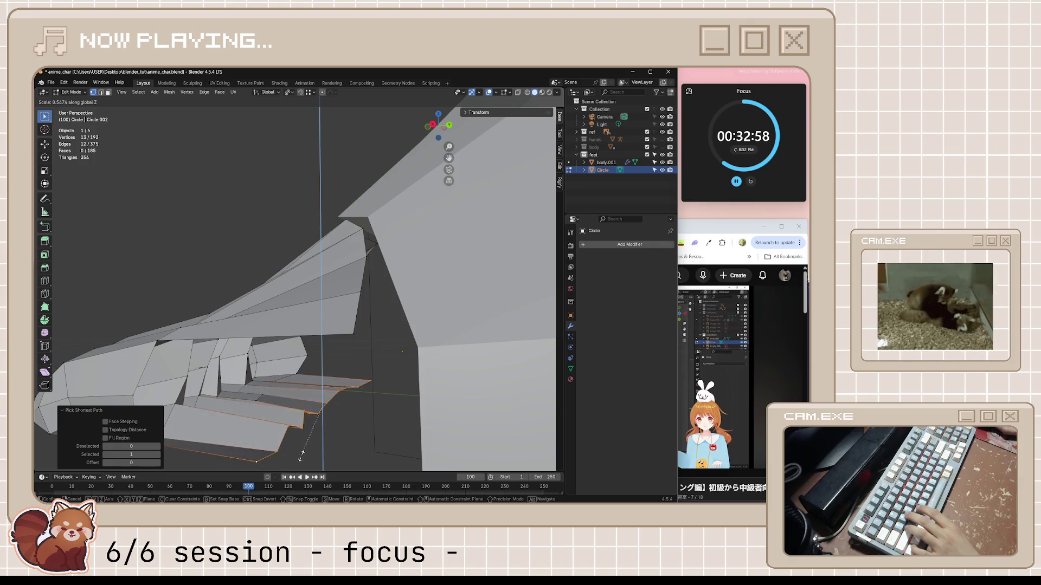
left_click(310, 429)
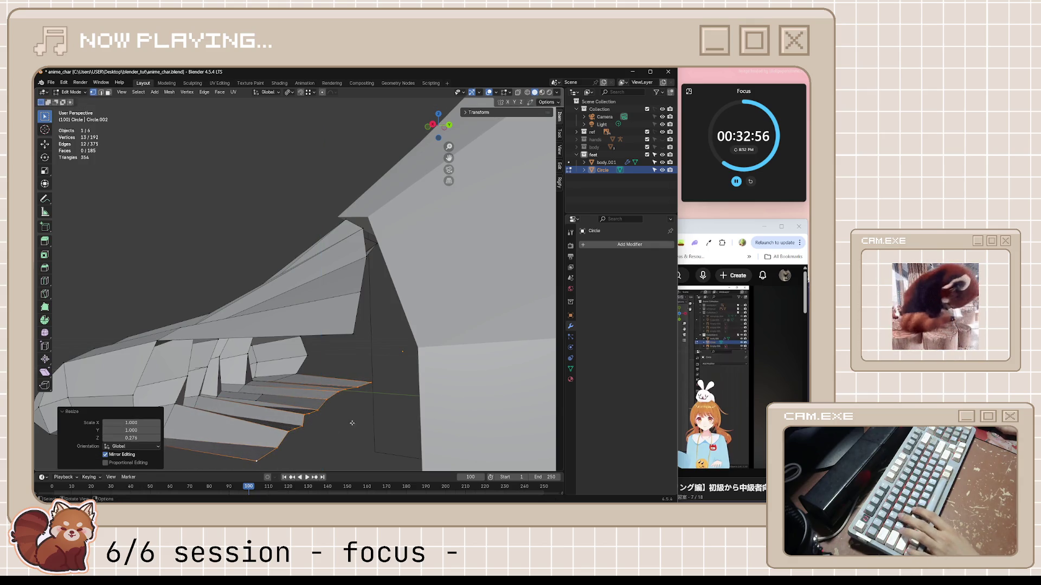
middle_click_drag(310, 430, 284, 400)
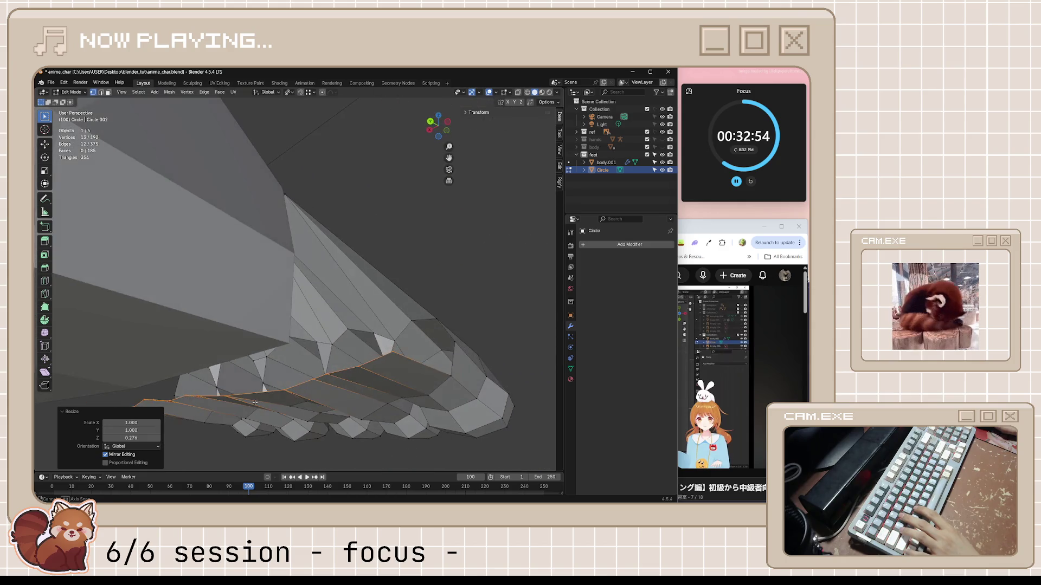
- Save anime_char.blend, orbit around the foot, switch to bottom orthographic view and select an edge between toes
key("ctrl+s")
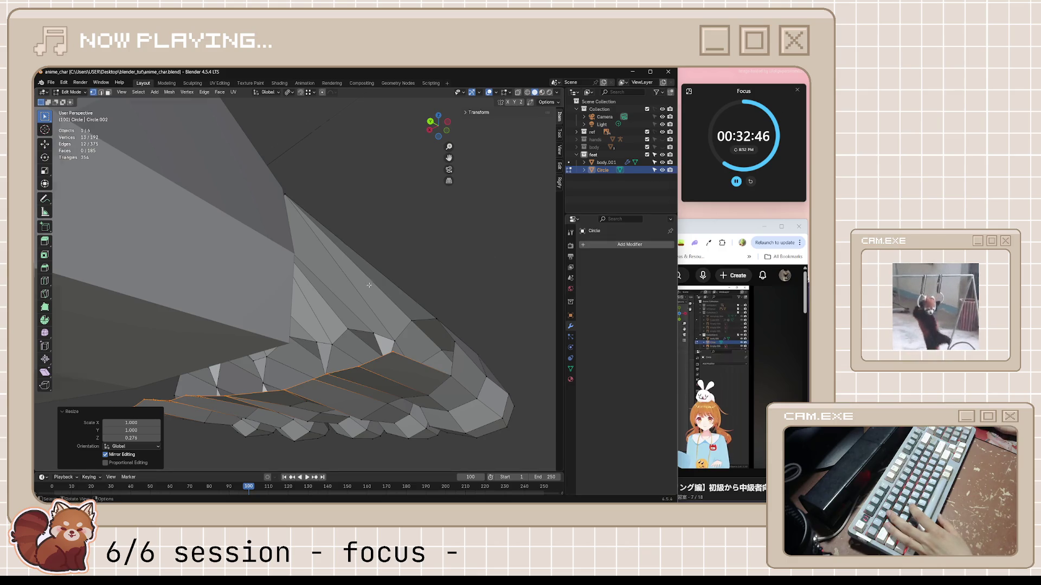
middle_click_drag(326, 271, 347, 254)
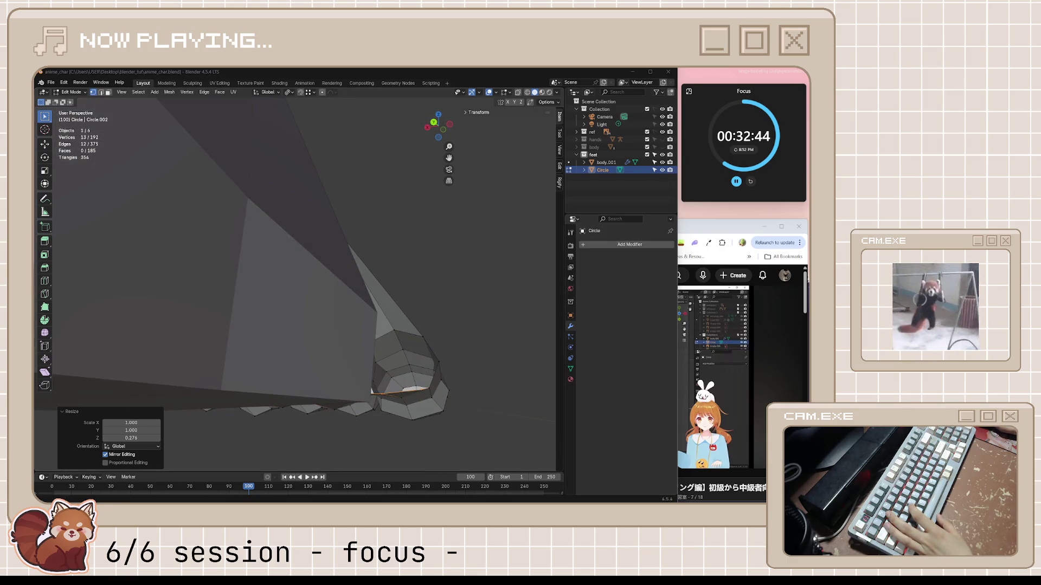
mouse_move(258, 297)
middle_mouse_down()
mouse_move(282, 287)
mouse_move(321, 306)
mouse_move(203, 307)
middle_mouse_up()
mouse_move(222, 365)
middle_mouse_down()
mouse_move(258, 443)
mouse_move(462, 162)
mouse_move(402, 303)
mouse_move(512, 356)
middle_mouse_up()
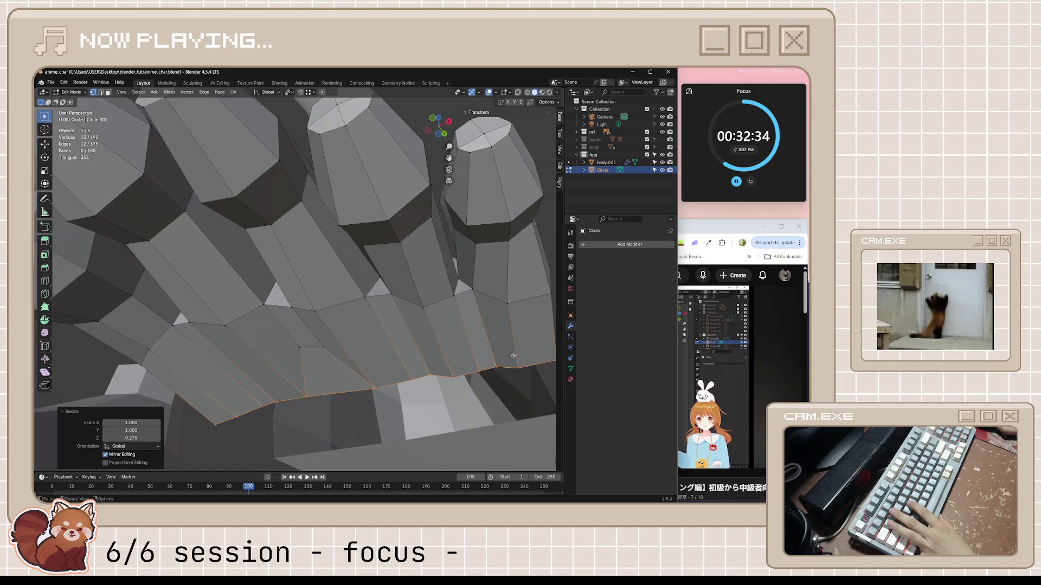
middle_click_drag(227, 262, 544, 403)
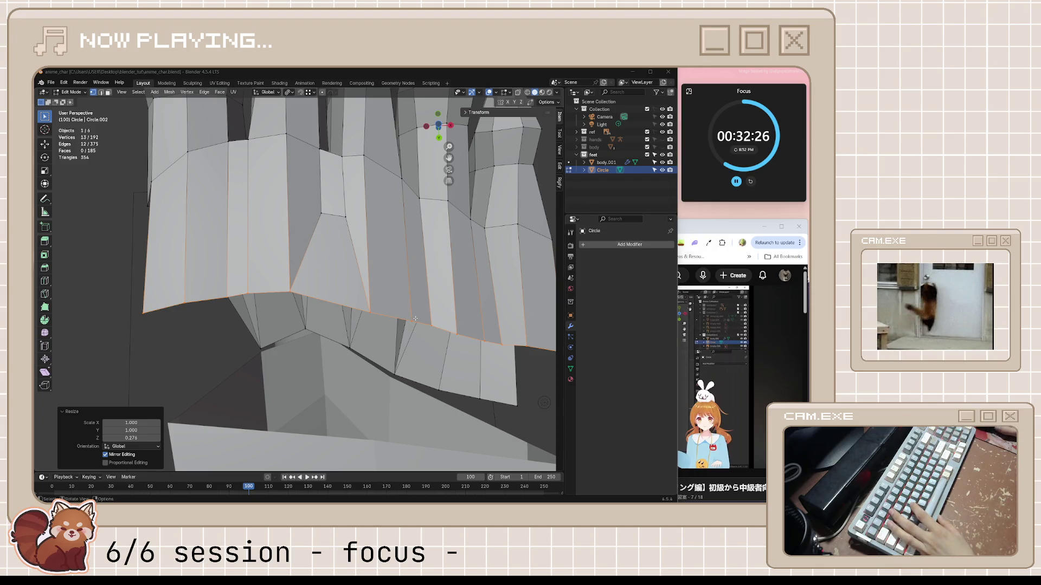
scroll(416, 319, "down", 5)
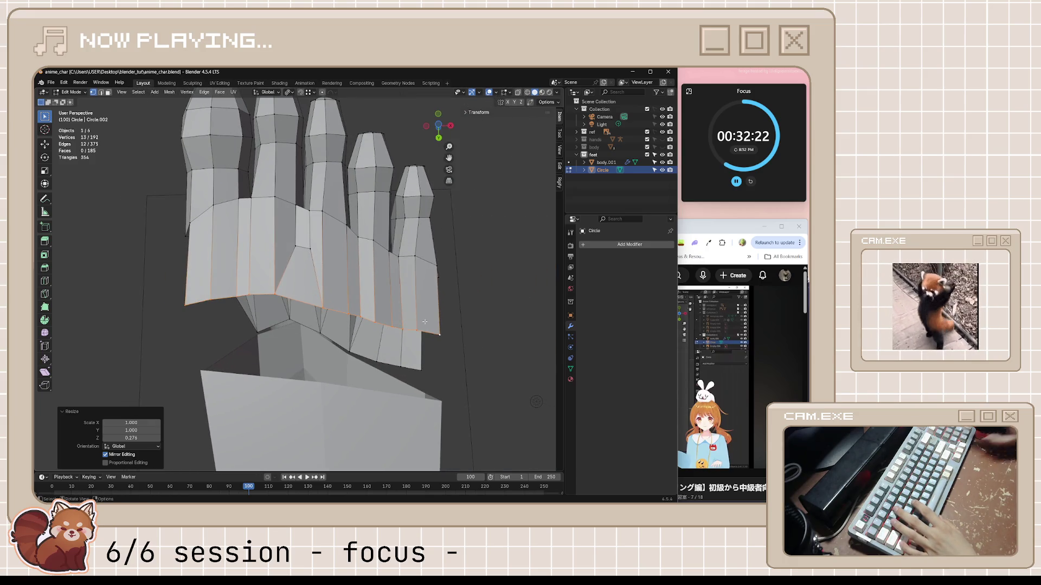
key("ctrl+KP_7")
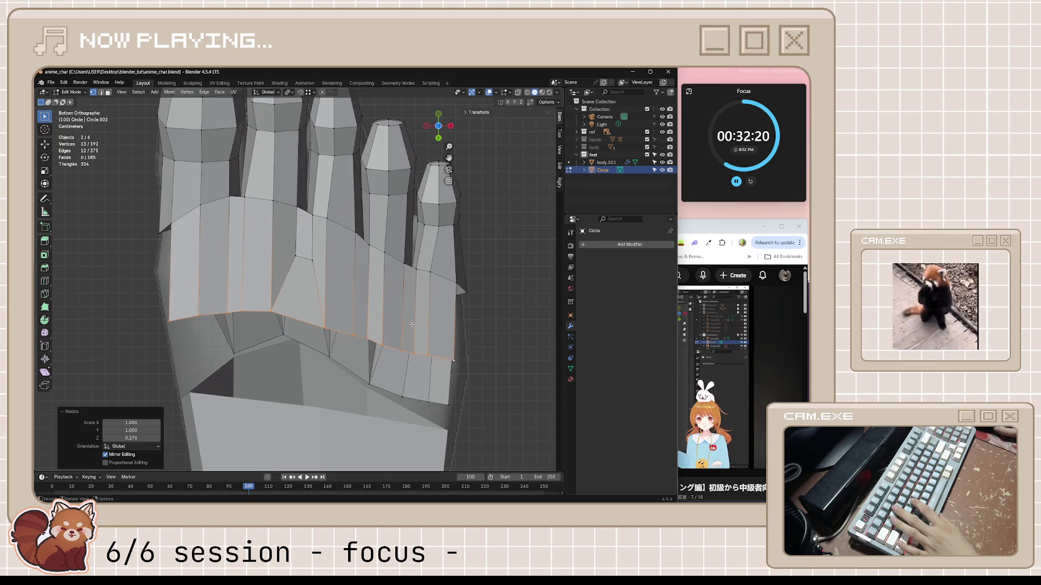
scroll(363, 344, "up", 1)
left_click(382, 279)
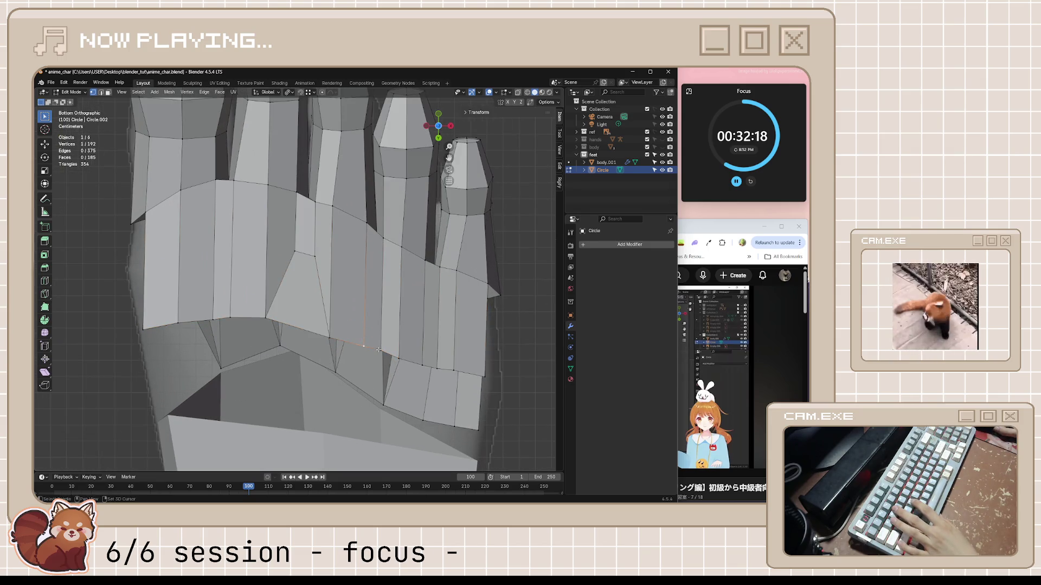
- Edge-slide the toe-base edges along the sole, the second to factor 0.637
key("g")
key("g")
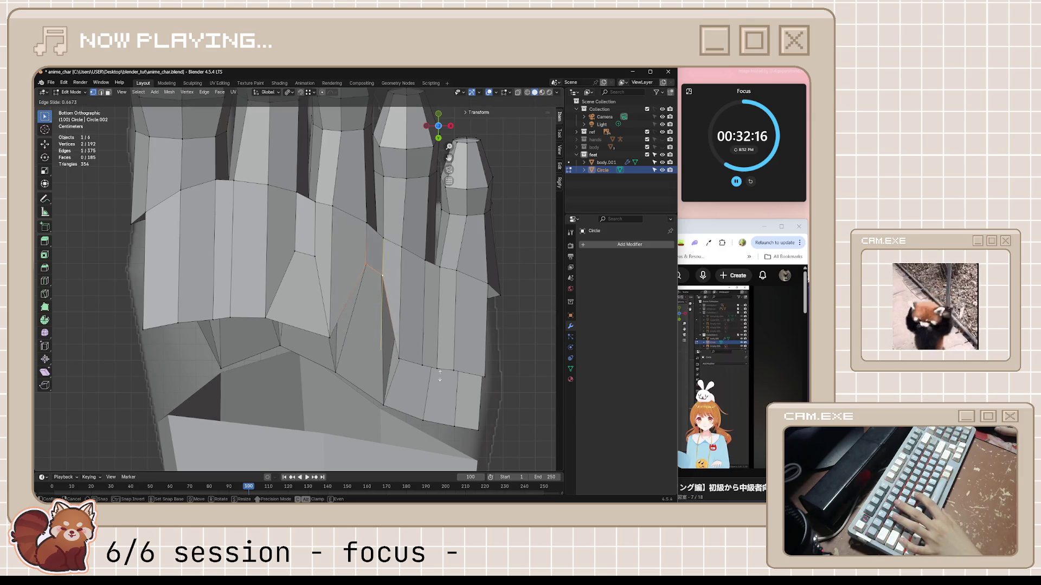
left_click(429, 406)
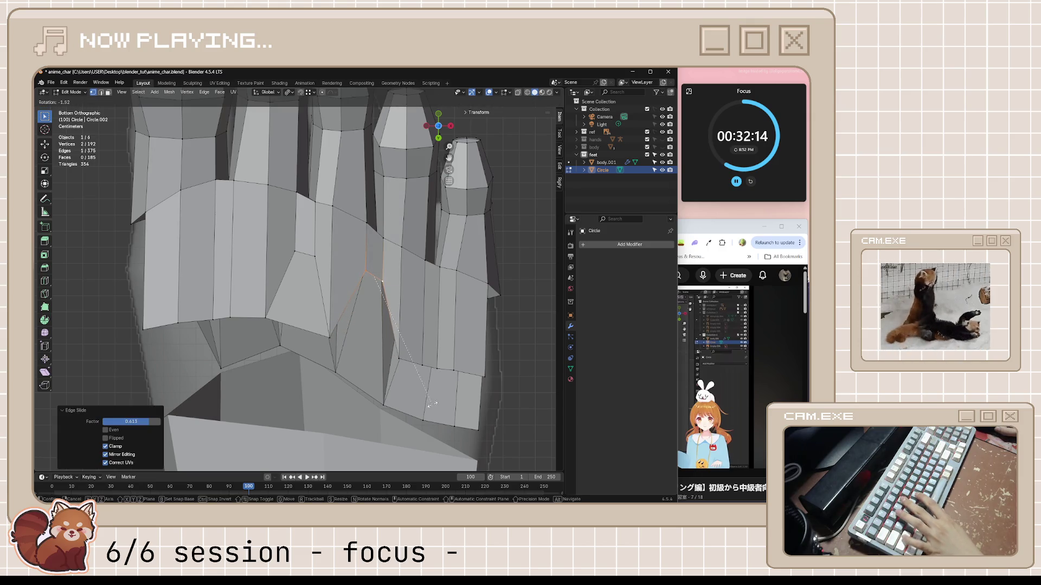
left_click(449, 371)
left_click(447, 370, "shift")
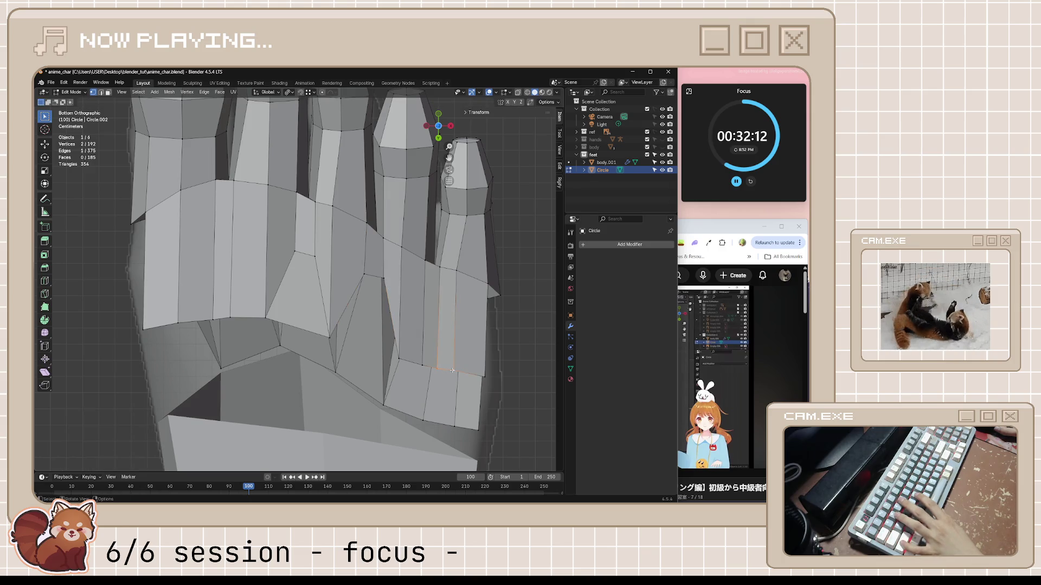
key("g")
key("g")
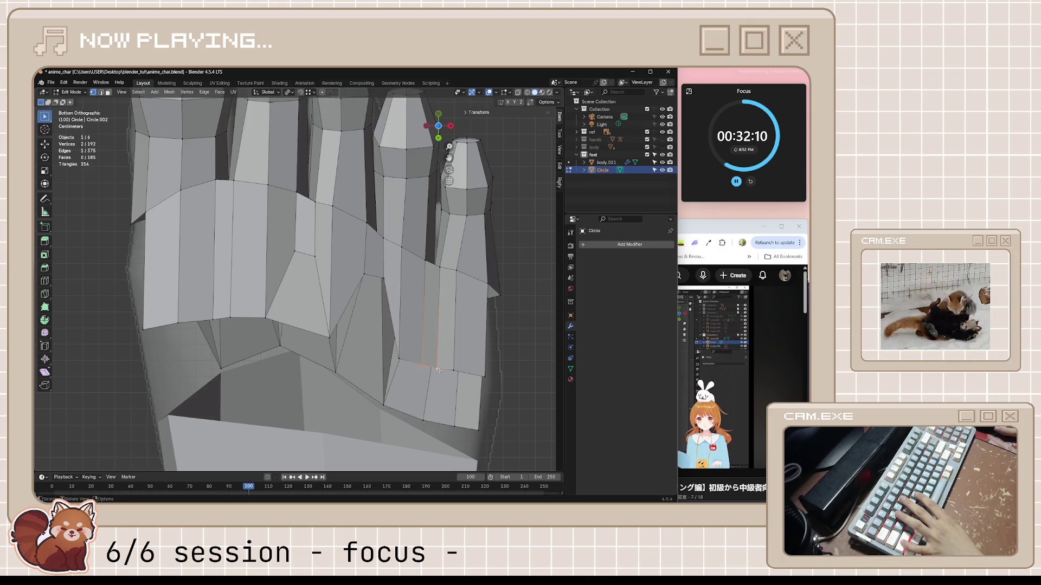
left_click(483, 305)
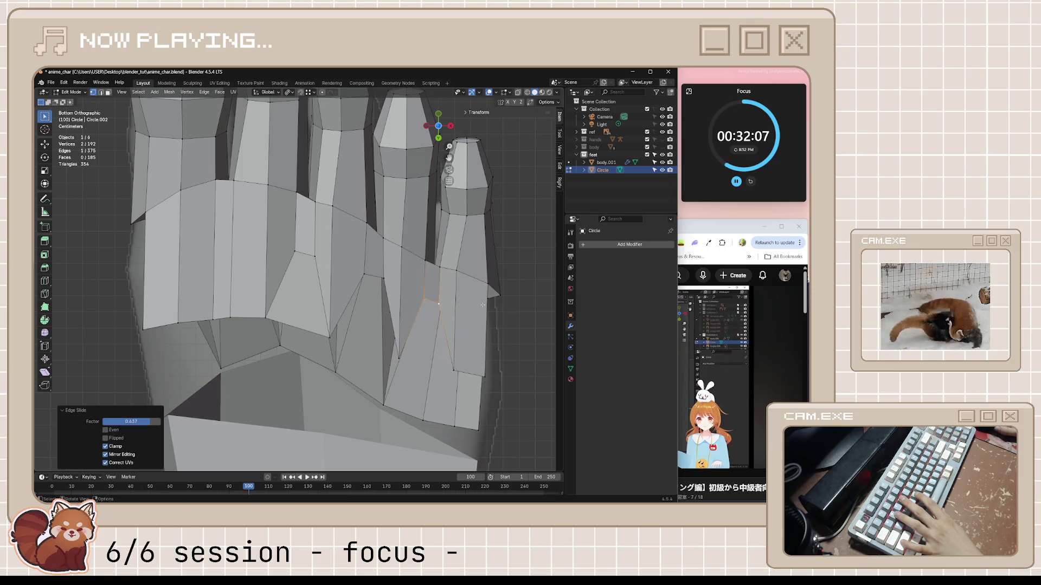
- Connect vertex pairs across the toe gaps and fill the remaining holes with new faces
left_click(452, 373)
left_click(399, 358, "shift")
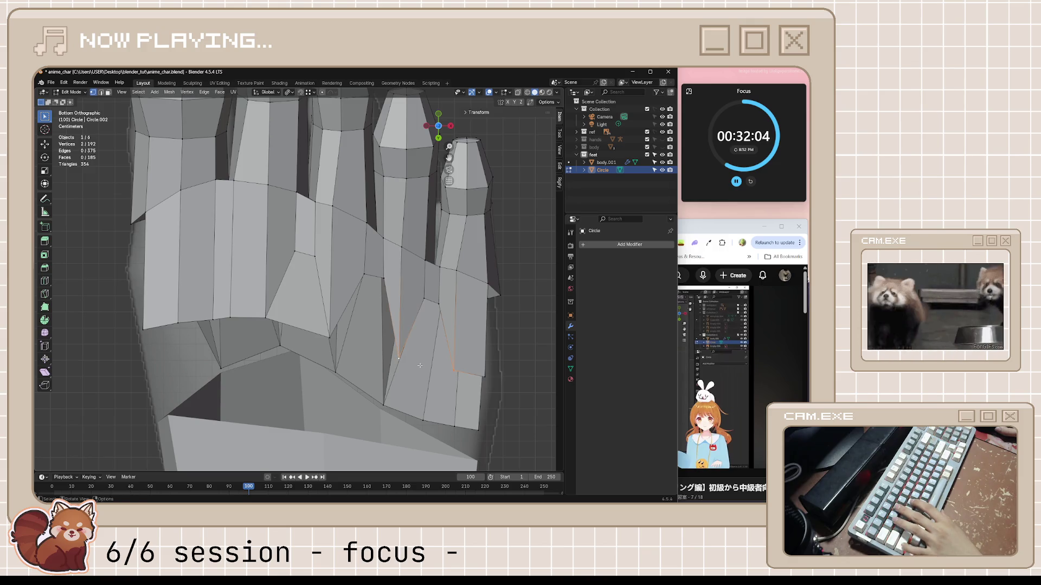
key("f")
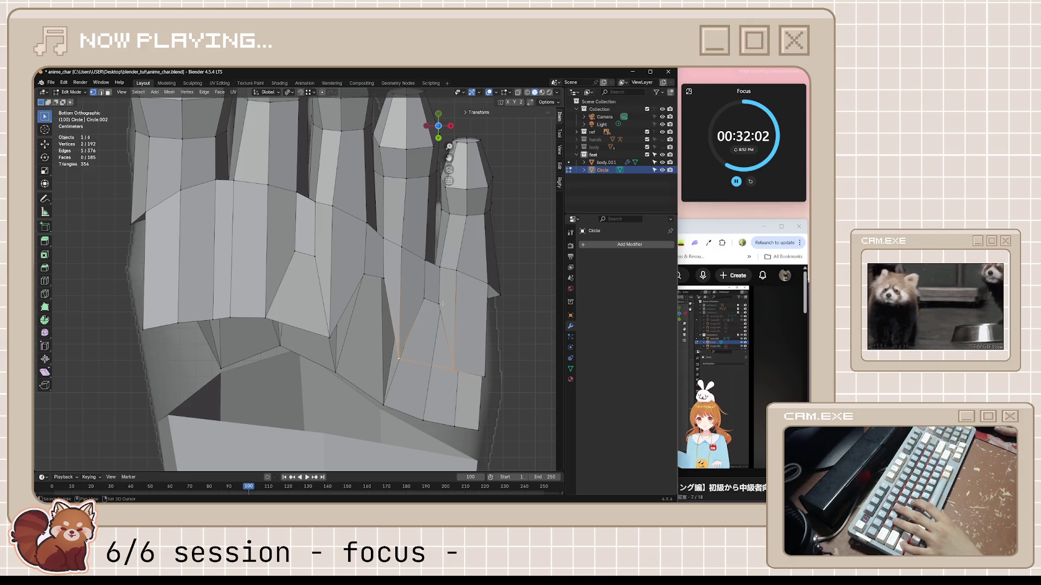
key("f")
left_click(399, 358)
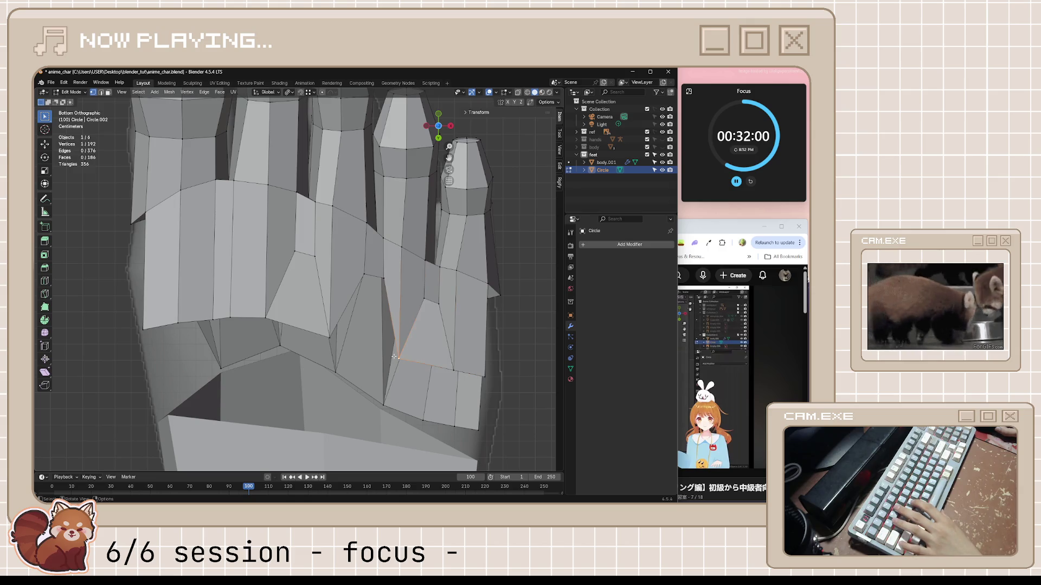
left_click(329, 337, "shift")
key("f")
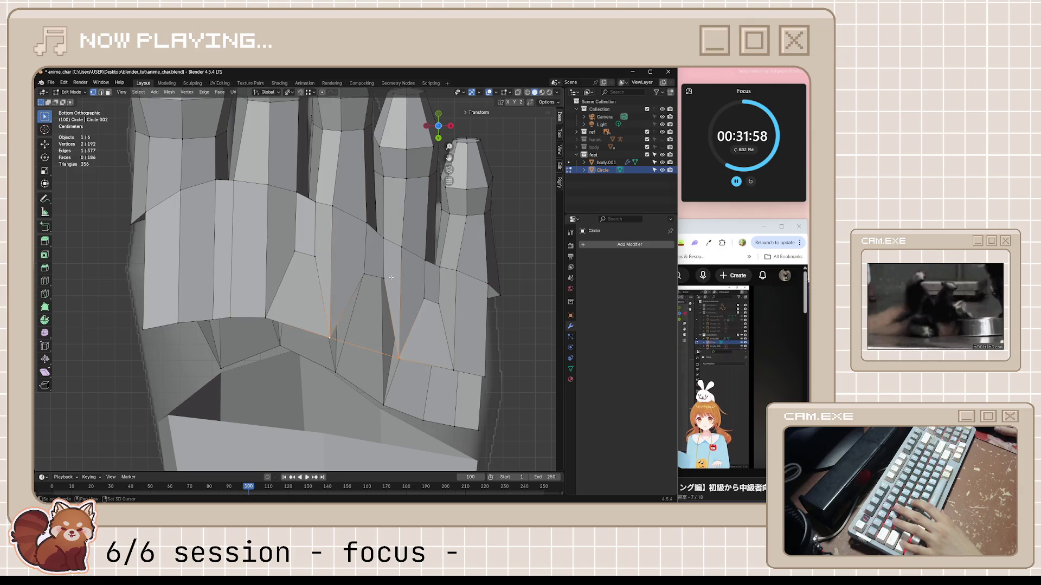
left_click(384, 277, "shift")
left_click(364, 274, "shift")
key("f")
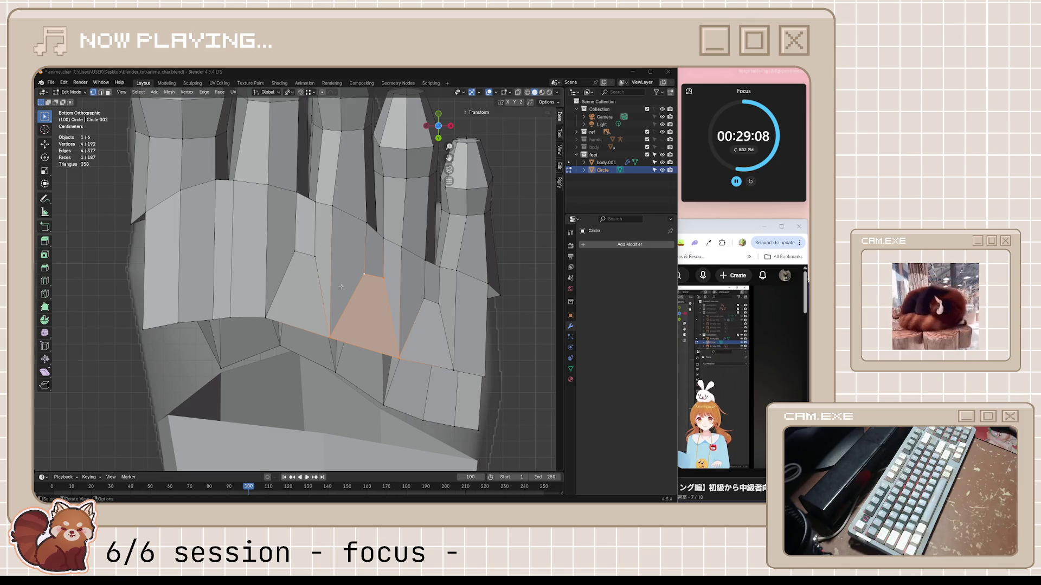
left_click(218, 315)
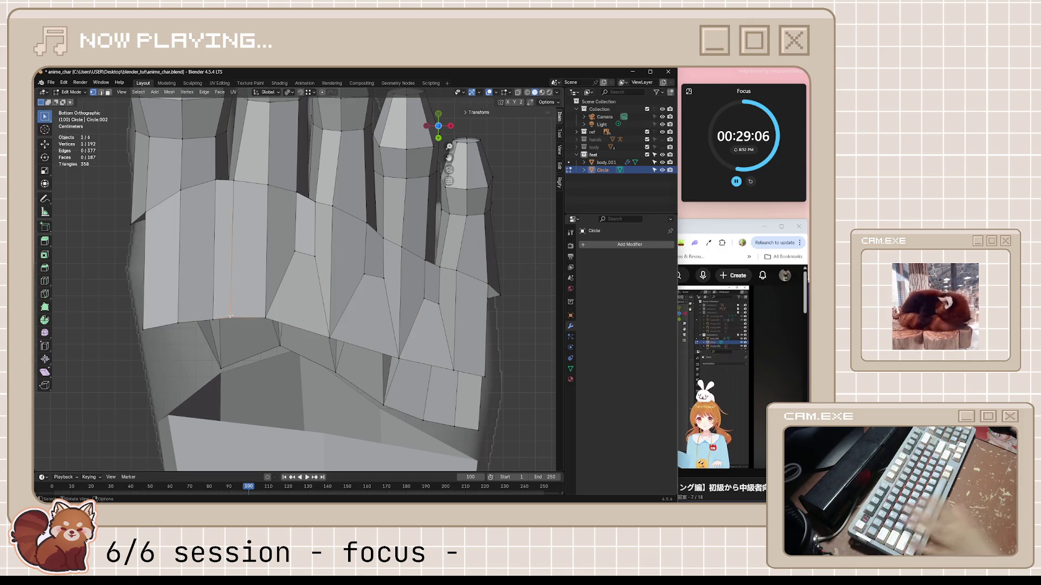
left_click(214, 315, "shift")
key("g")
key("g")
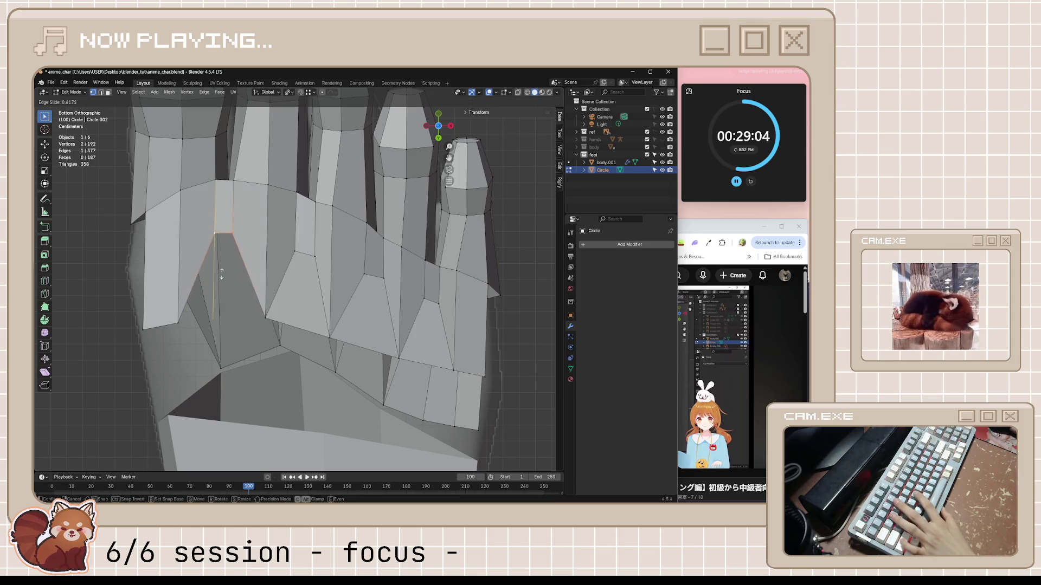
left_click(211, 302)
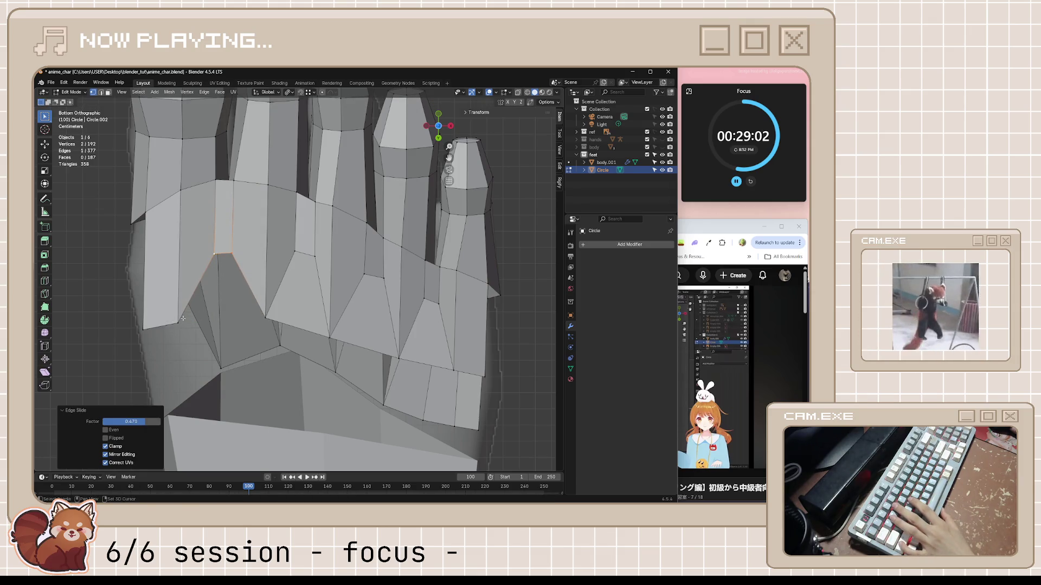
left_click(224, 320, "shift")
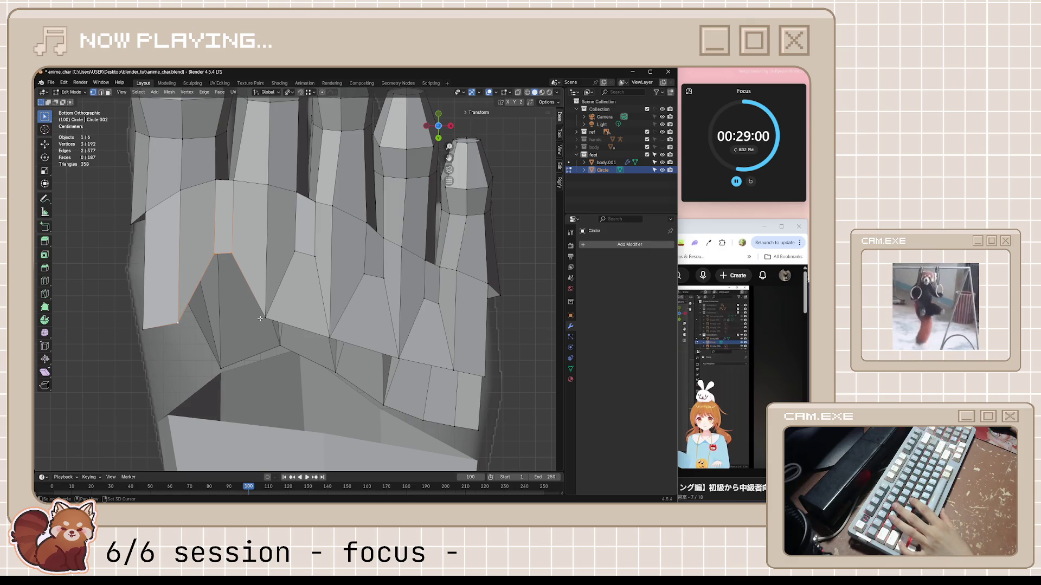
left_click(264, 317, "shift")
key("f")
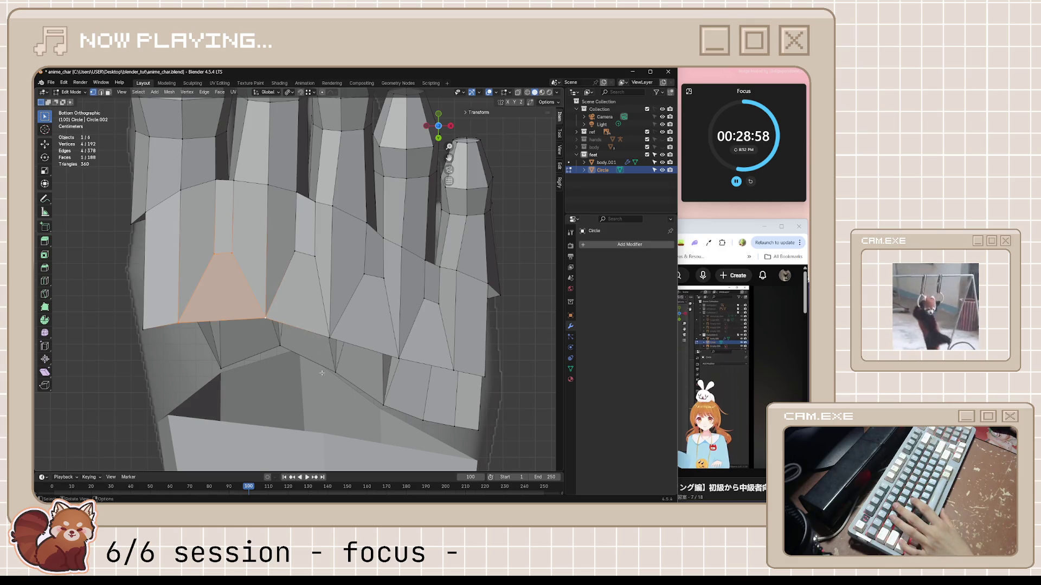
left_click(145, 328)
key("shift+v")
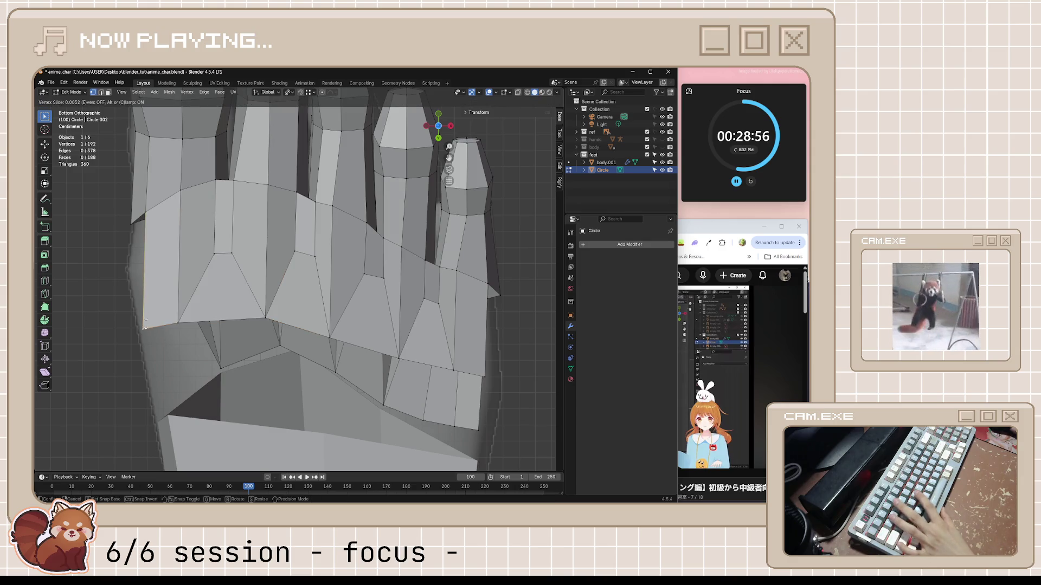
left_click(153, 303)
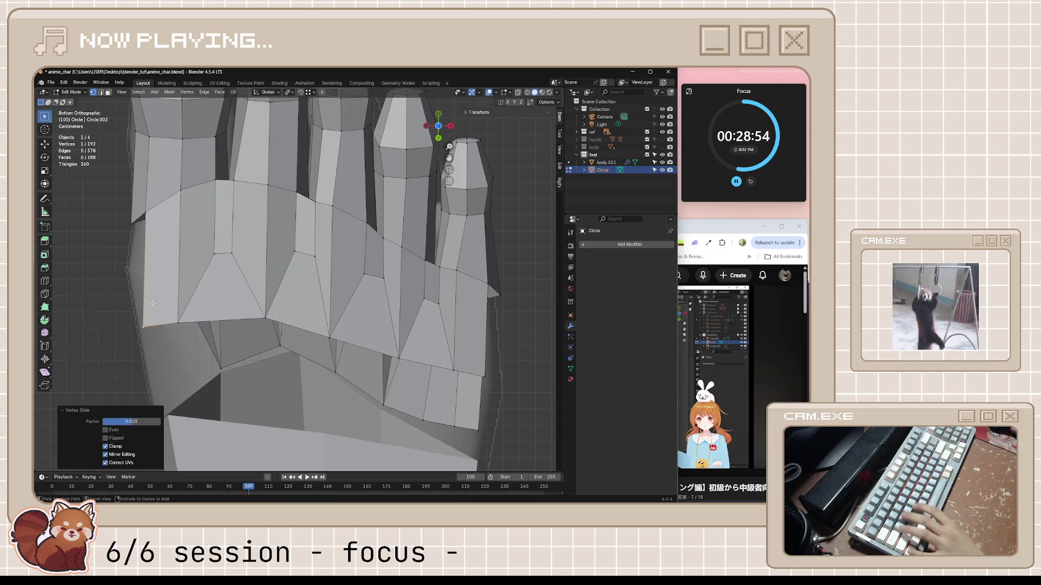
key("ctrl+s")
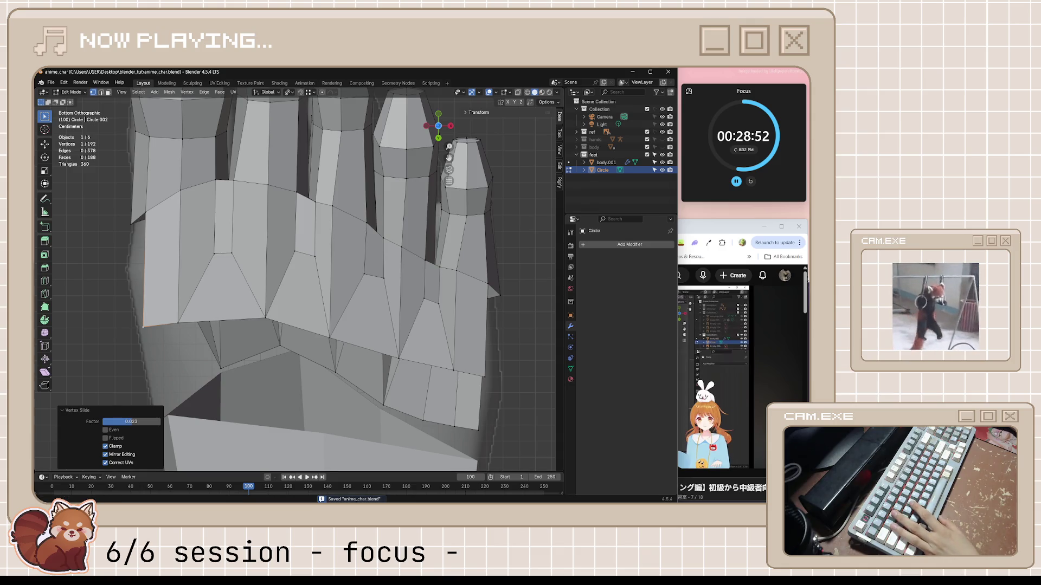
key("alt+Tab")
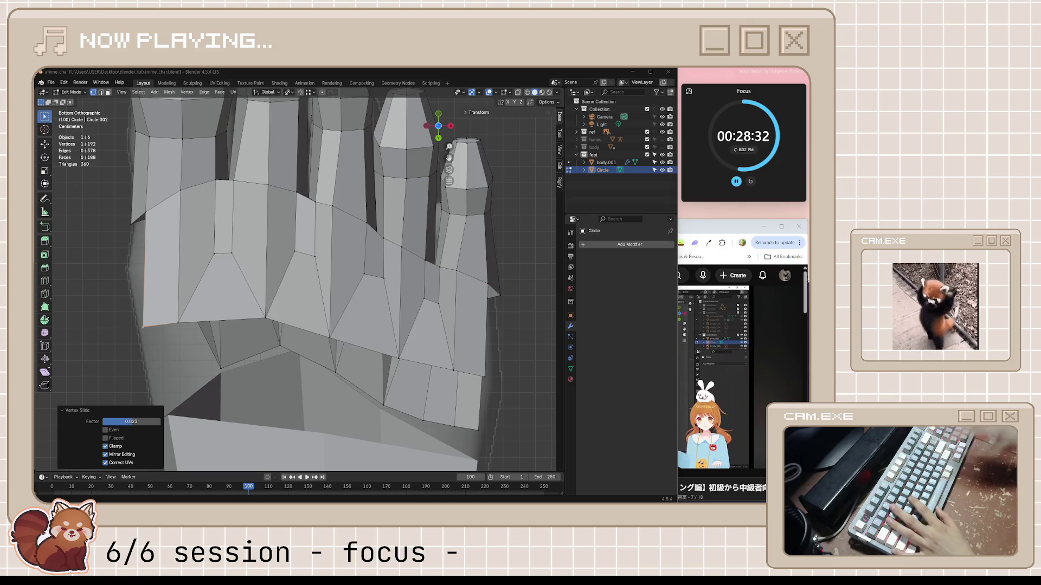
- Orbit out of the bottom view, then bring the feet tutorial forward and resume playback
middle_click_drag(519, 353, 499, 314, "shift")
mouse_move(290, 316)
middle_mouse_down()
mouse_move(255, 371)
mouse_move(242, 325)
mouse_move(256, 361)
mouse_move(260, 353)
middle_mouse_up()
key("ctrl+s")
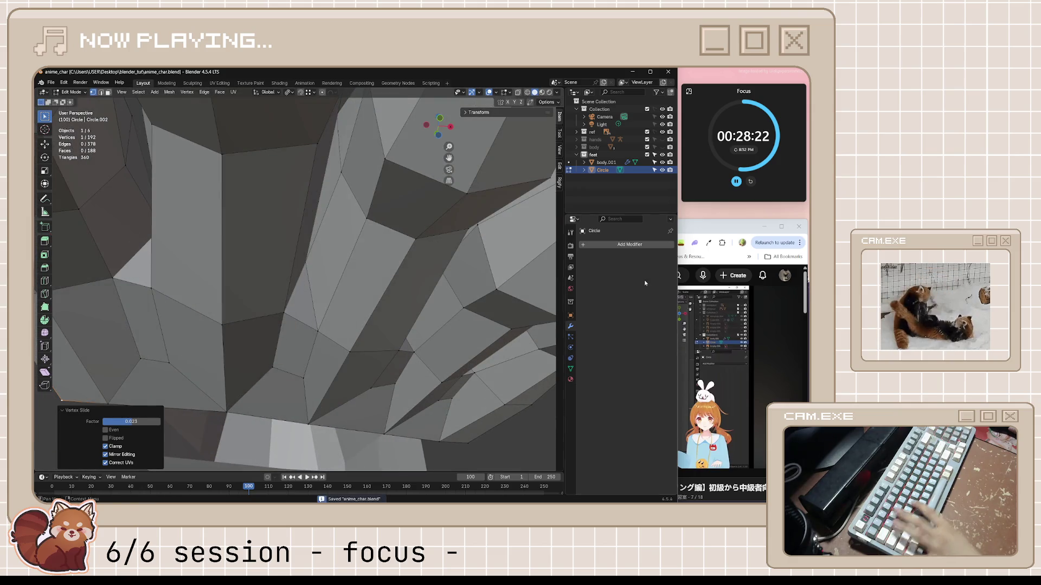
left_click(721, 238)
left_click(641, 373)
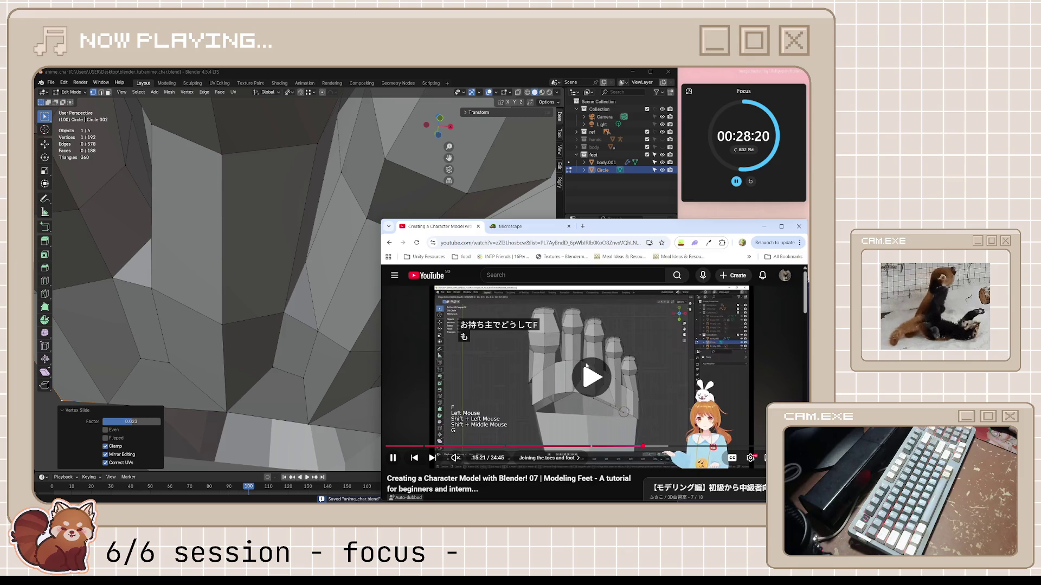
- Pause the feet tutorial at 15:24 in its 'Joining the toes and foot' chapter
left_click(621, 360)
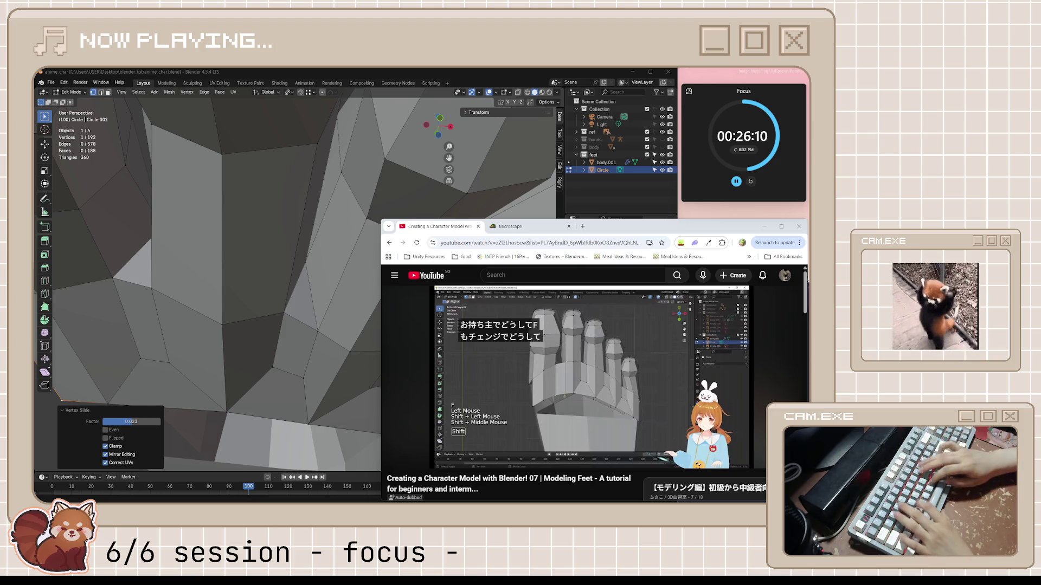
- Play the tutorial to about 15:32, where it adds loops around the foot, then pause and return to the toes
mouse_move(592, 337)
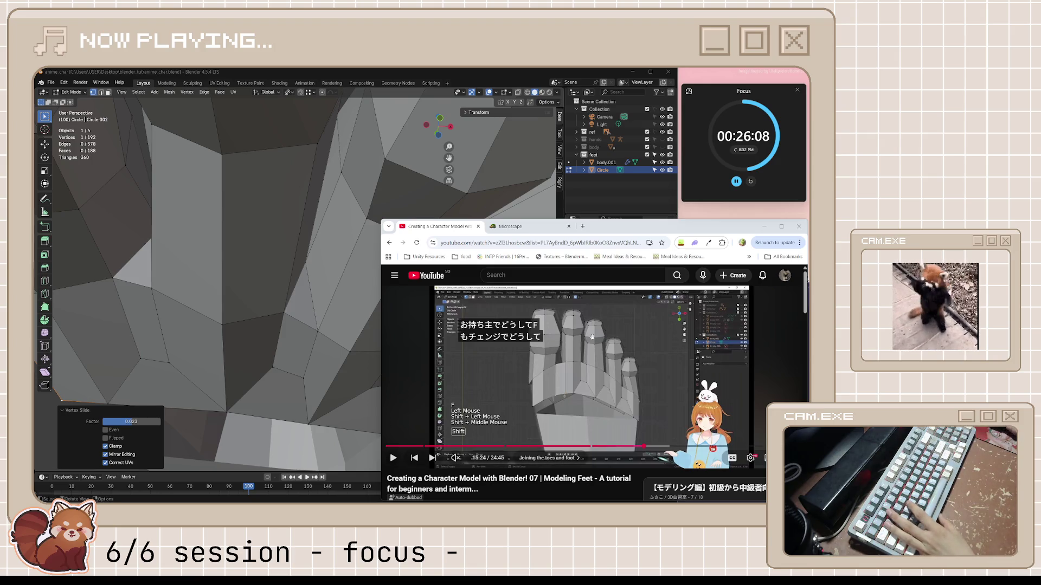
key("space")
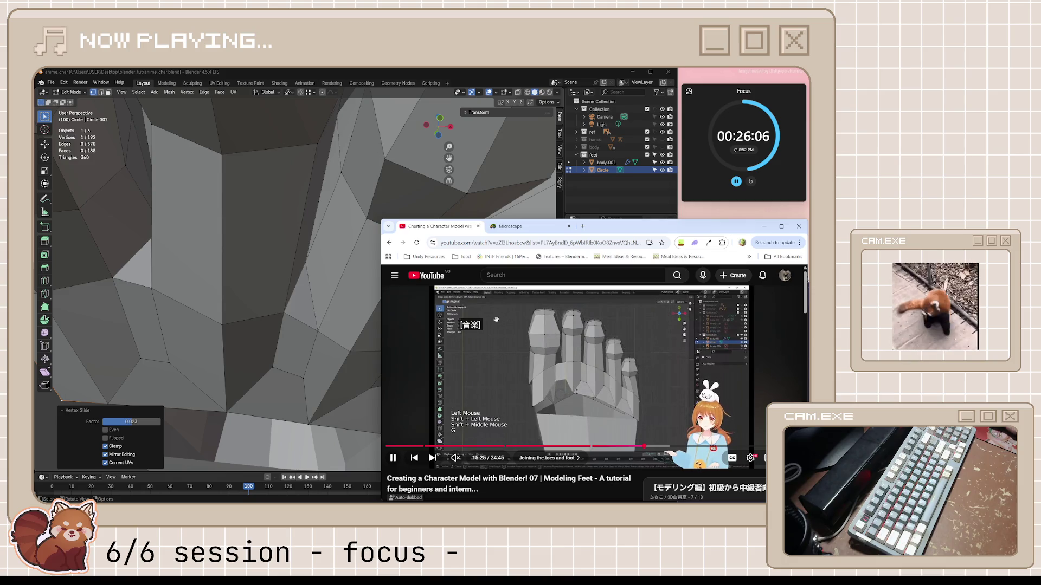
middle_click_drag(352, 303, 323, 299)
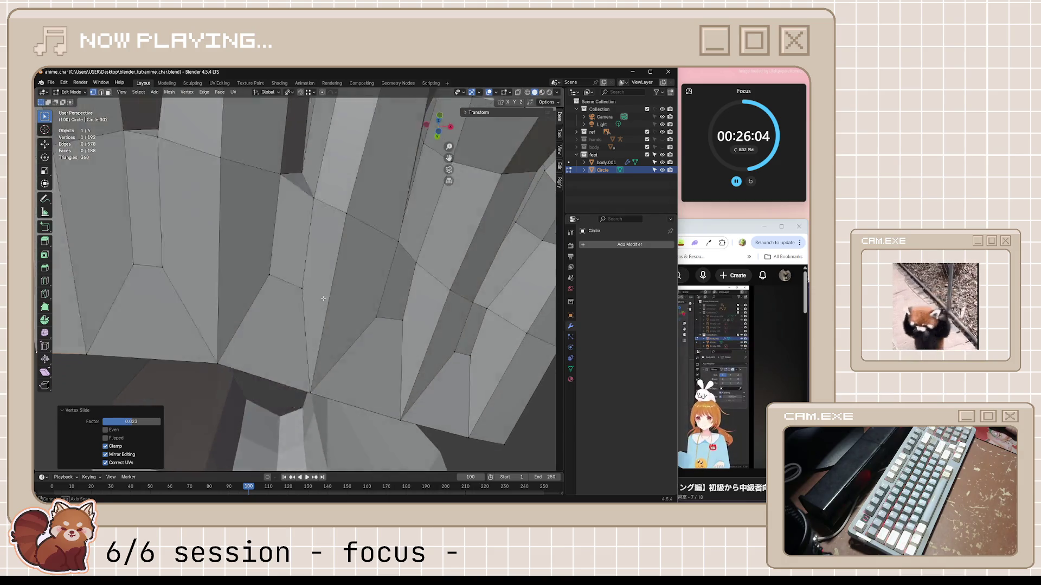
scroll(323, 299, "down", 5)
left_click(732, 228)
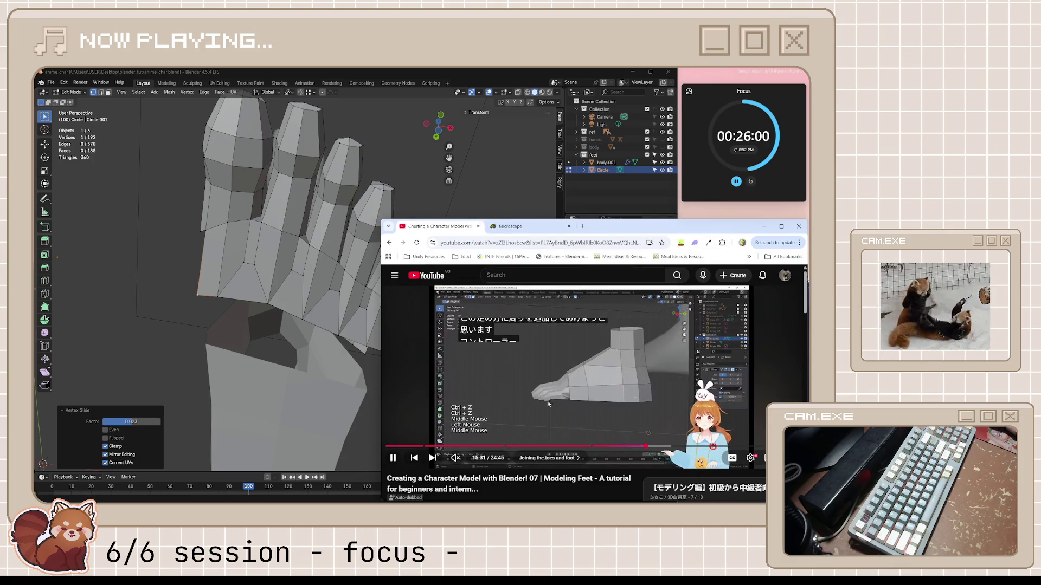
left_click(632, 396)
left_click(503, 105)
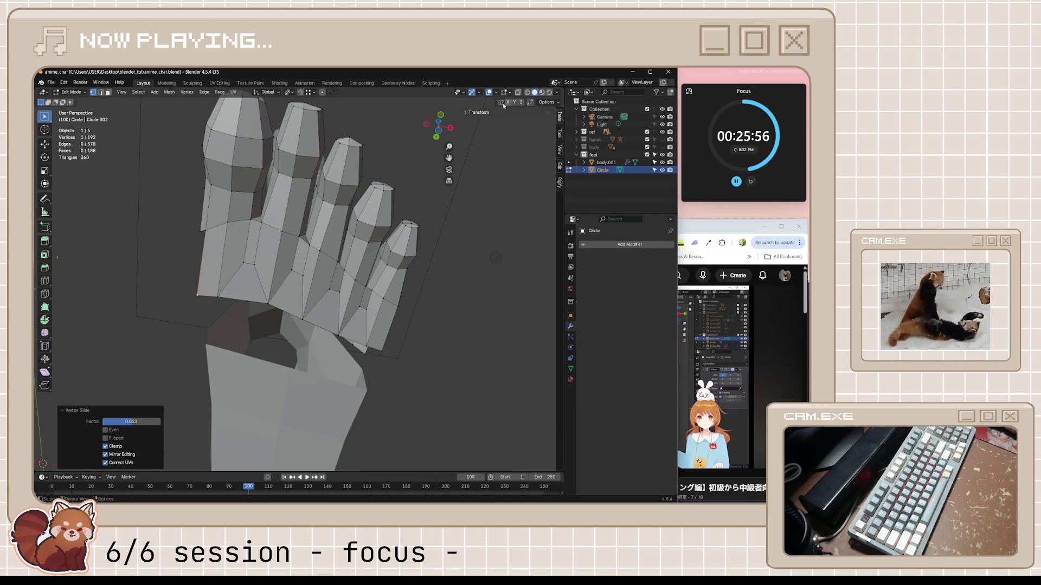
middle_click_drag(326, 244, 217, 255)
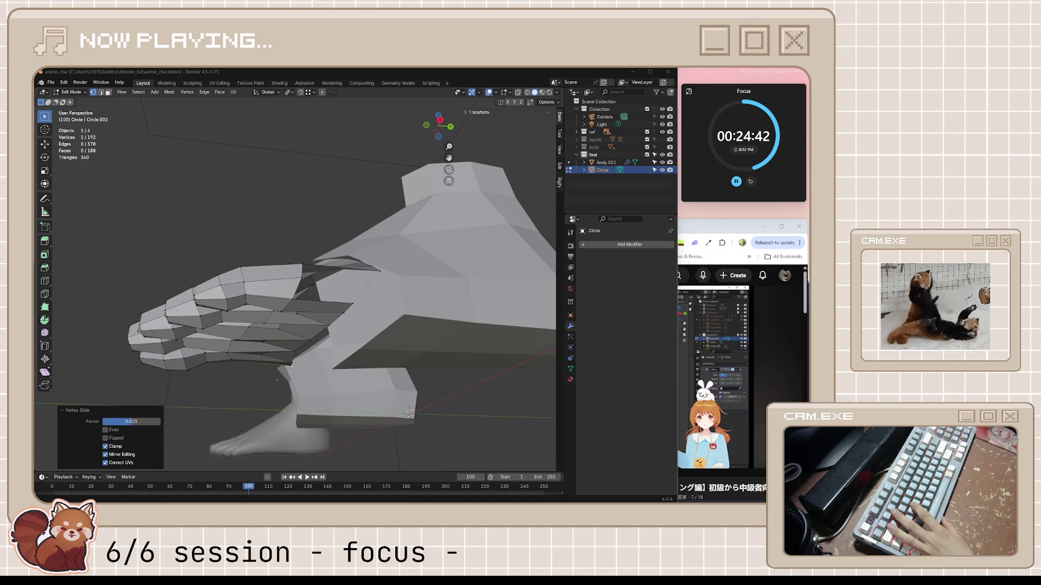
mouse_move(412, 346)
middle_mouse_down()
mouse_move(416, 284)
mouse_move(416, 352)
mouse_move(323, 356)
mouse_move(353, 336)
middle_mouse_up()
- Switch to Object Mode and select the mirrored body.001 foot object
key("Tab")
left_click(429, 304)
middle_click_drag(428, 304, 428, 305)
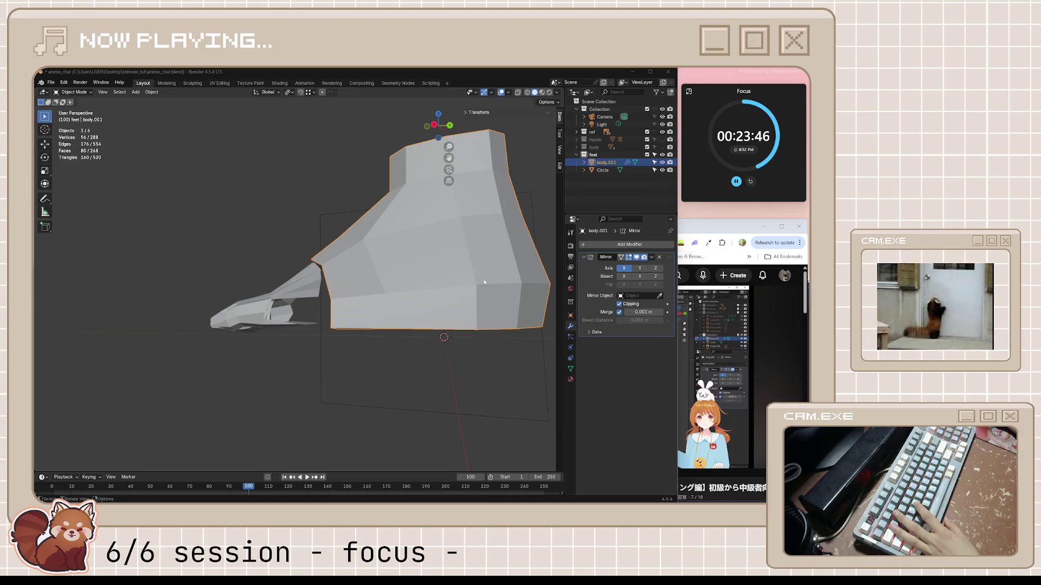
- Add one centred Ctrl+R edge loop around the lower part of the body.001 foot
mouse_move(412, 282)
middle_mouse_down()
mouse_move(423, 268)
mouse_move(477, 311)
middle_mouse_up()
key("Tab")
key("ctrl+r")
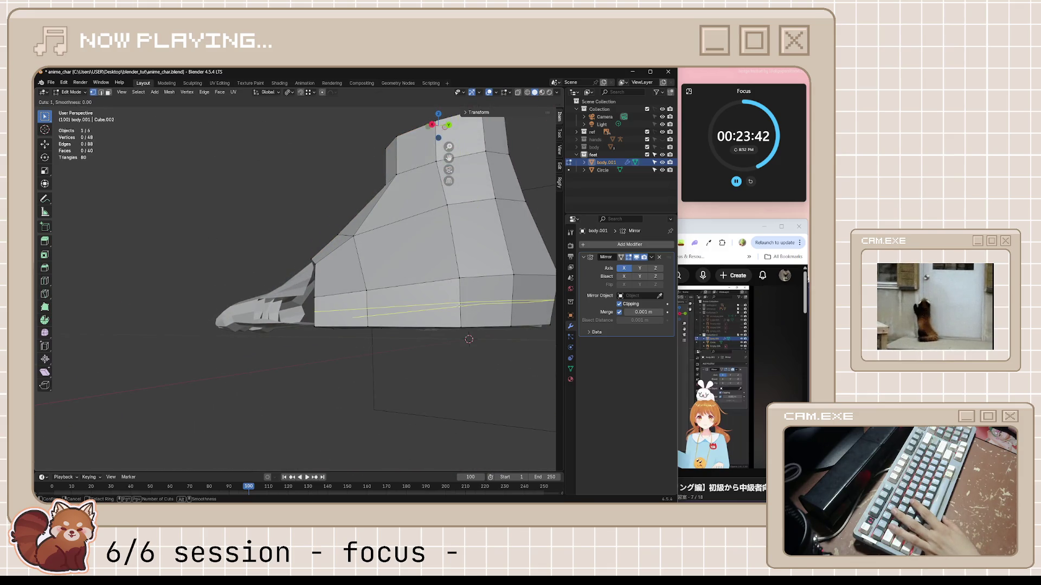
left_click(459, 305)
right_click(459, 305)
mouse_move(459, 305)
middle_mouse_down()
mouse_move(438, 353)
mouse_move(304, 339)
middle_mouse_up()
left_click(691, 333)
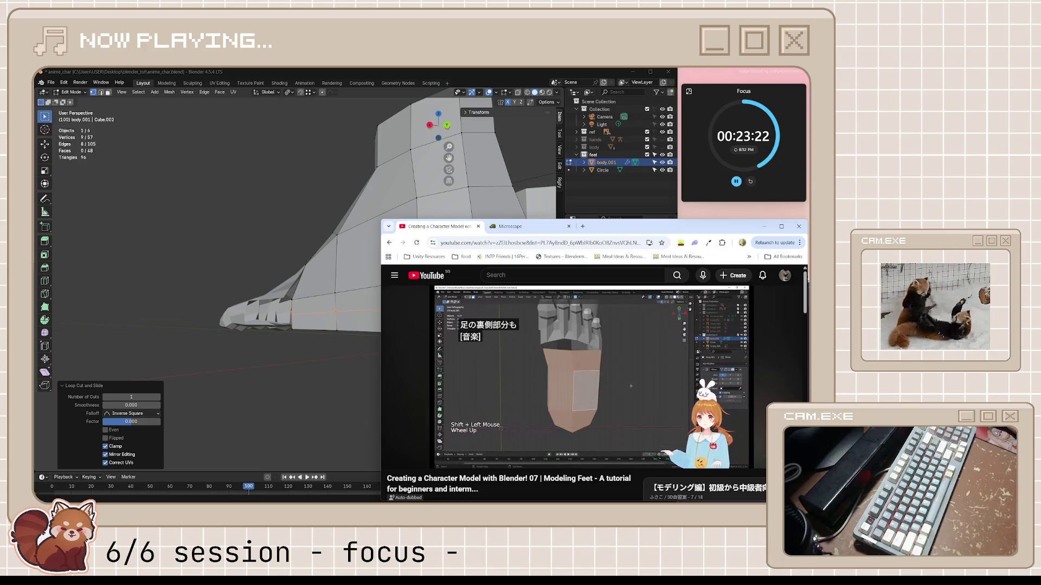
- Pause the tutorial at 15:50, where it insets the sole faces with Boundary unchecked, and return to the foot
mouse_move(620, 381)
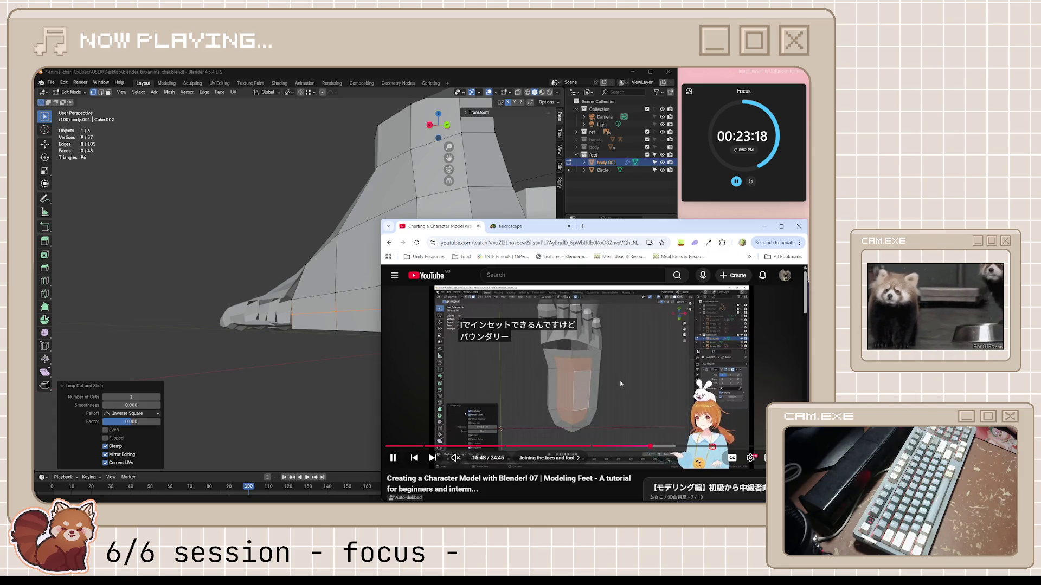
left_click(403, 296)
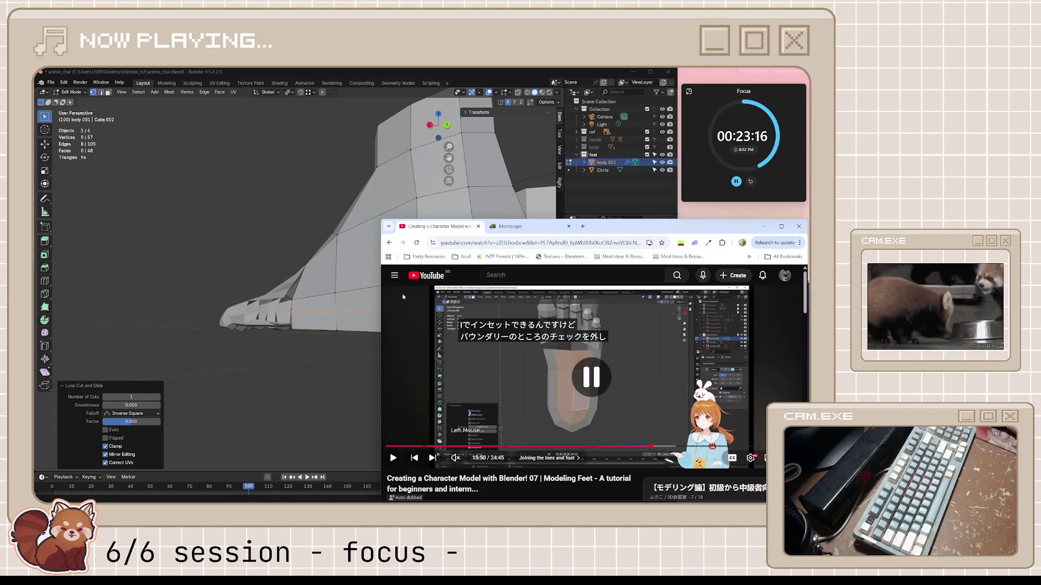
mouse_move(336, 271)
middle_mouse_down()
mouse_move(401, 244)
mouse_move(383, 255)
mouse_move(390, 260)
middle_mouse_up()
- Select the six sole faces on the underside of the foot
key("alt+a")
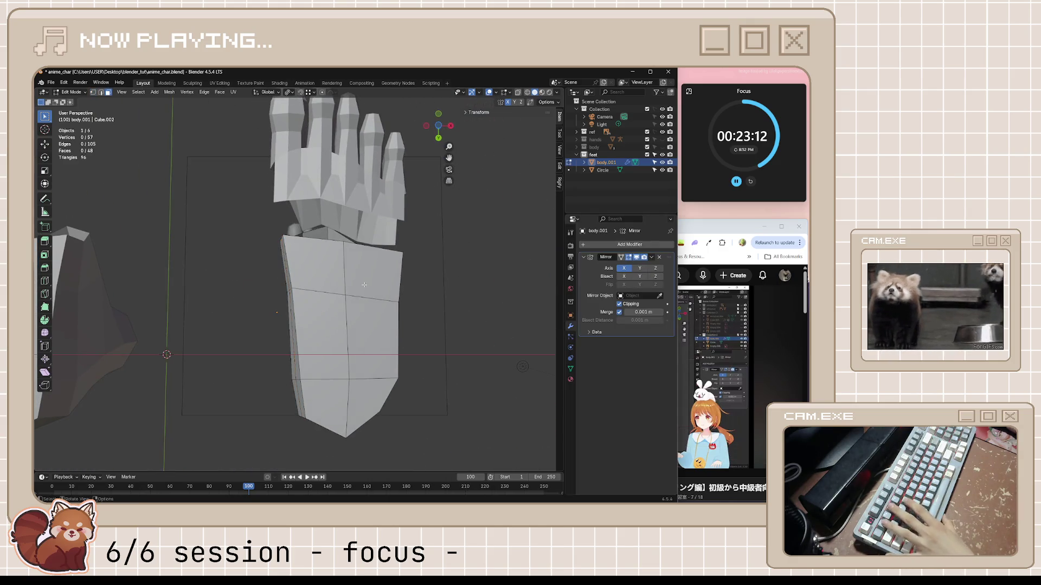
left_click(364, 285)
left_click(315, 266, "shift")
left_click(319, 336, "shift")
left_click(374, 339, "shift")
left_click(325, 407, "shift")
left_click(366, 404, "shift")
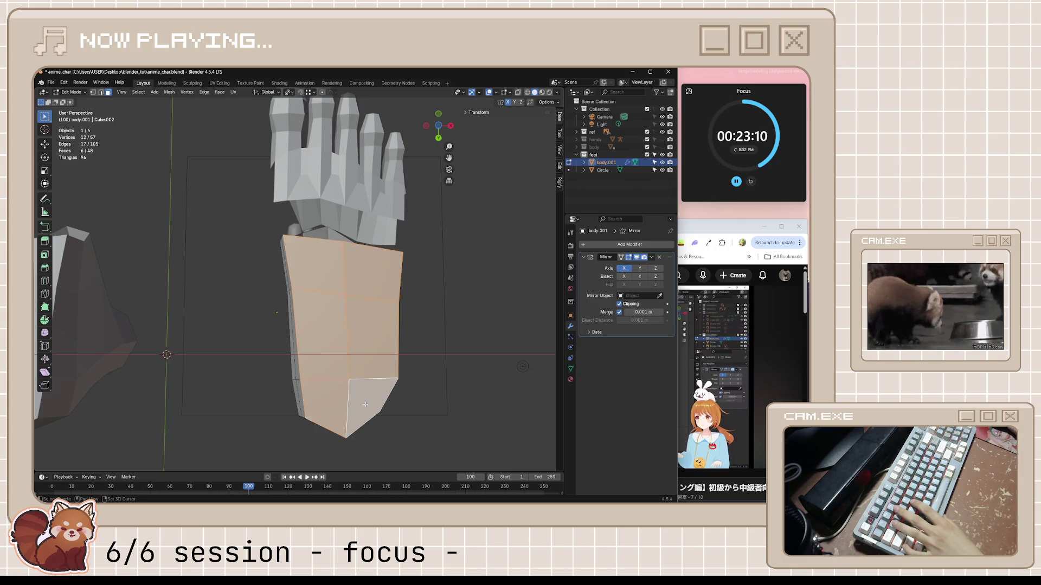
- Inset the sole faces by 0.06671 m with Boundary off and save the file
key("i")
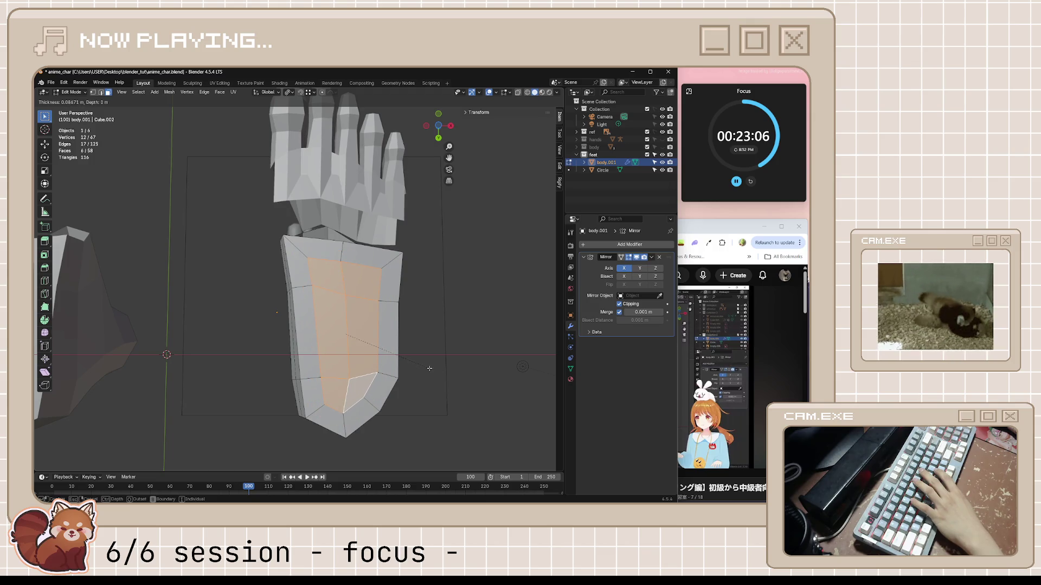
key("b")
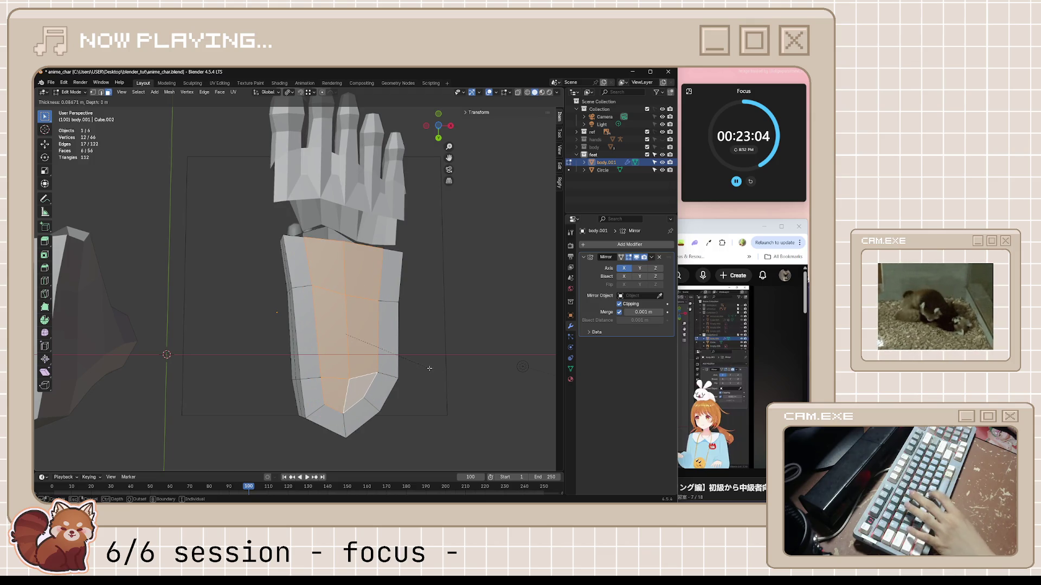
left_click(429, 368)
mouse_move(429, 368)
middle_mouse_down()
mouse_move(412, 379)
mouse_move(437, 357)
middle_mouse_up()
key("ctrl+s")
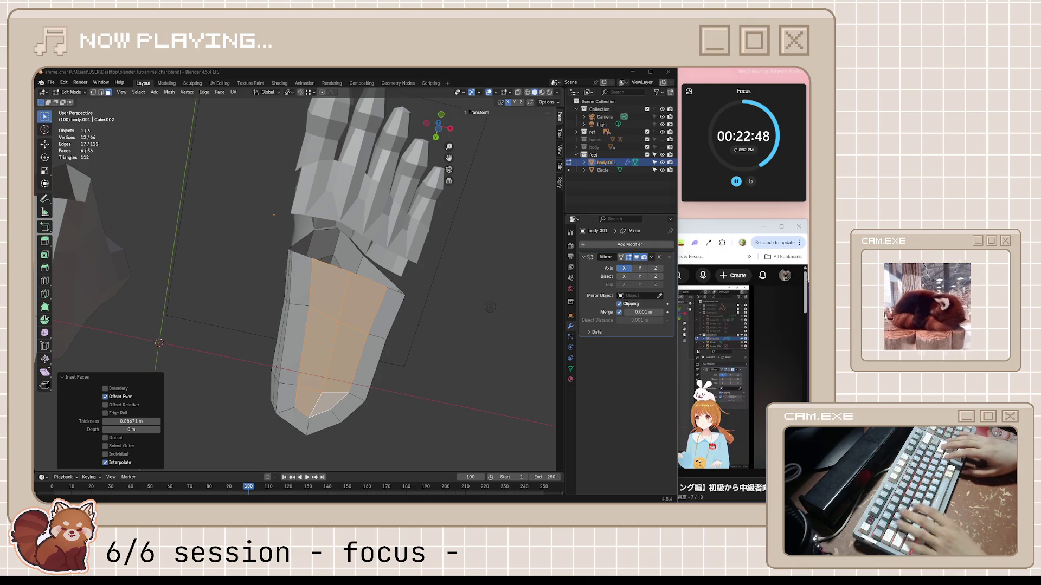
mouse_move(344, 191)
middle_mouse_down()
mouse_move(327, 288)
mouse_move(394, 257)
mouse_move(365, 223)
middle_mouse_up()
left_click(693, 231)
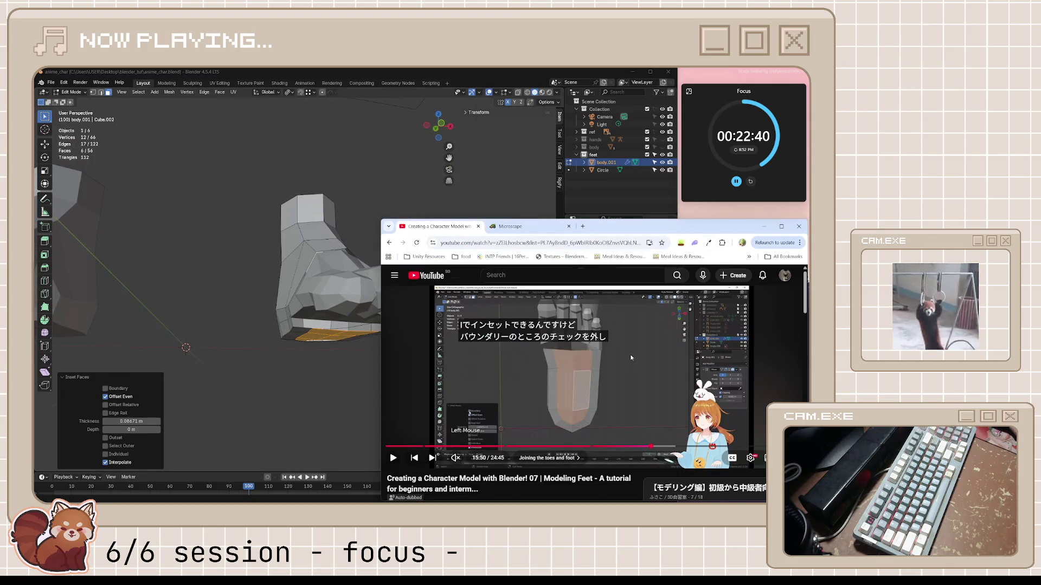
- Play the tutorial through the inset step, then push the inset sole faces outward by 0.0502 m
left_click(635, 369)
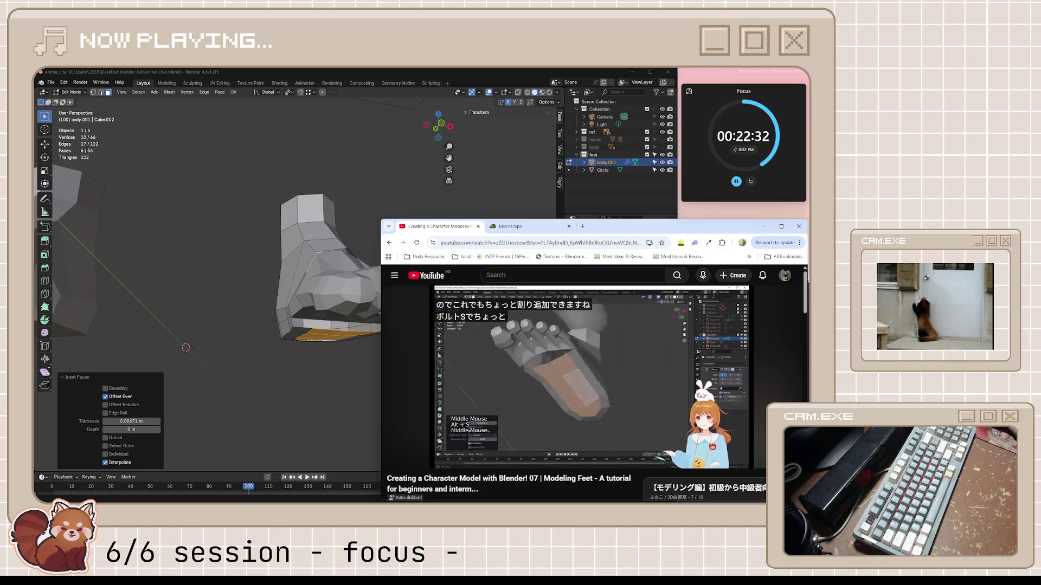
key("space")
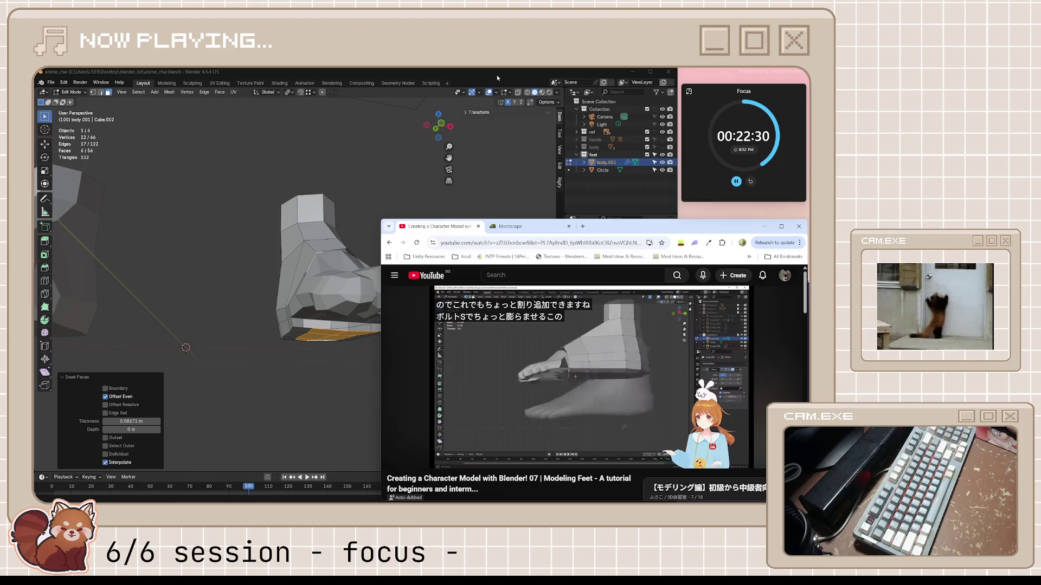
left_click(496, 74)
mouse_move(412, 260)
middle_mouse_down()
mouse_move(401, 284)
mouse_move(381, 293)
mouse_move(423, 320)
mouse_move(396, 320)
mouse_move(374, 342)
middle_mouse_up()
key("alt+s")
left_click(430, 319)
- In edge mode, select the toe-base and bottom rim edges of the sole
left_click(347, 358)
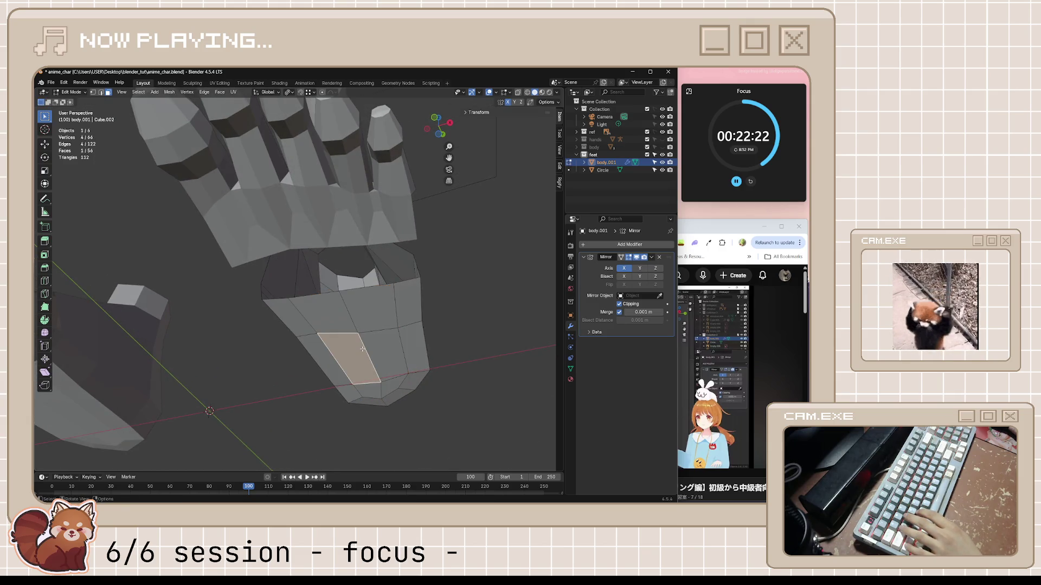
key("2")
left_click(357, 331, "shift")
left_click(341, 292, "shift")
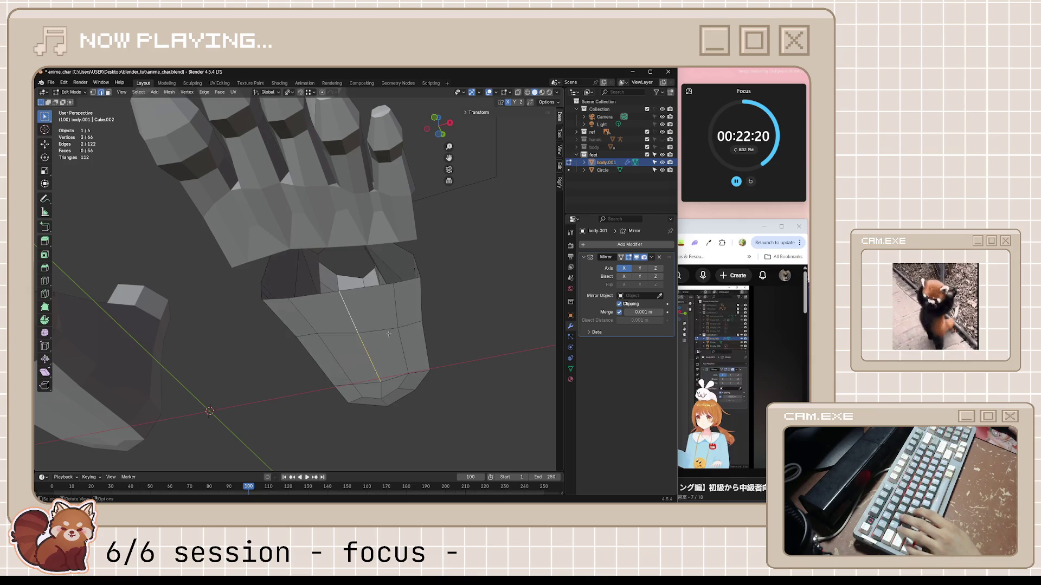
middle_click_drag(361, 337, 362, 282)
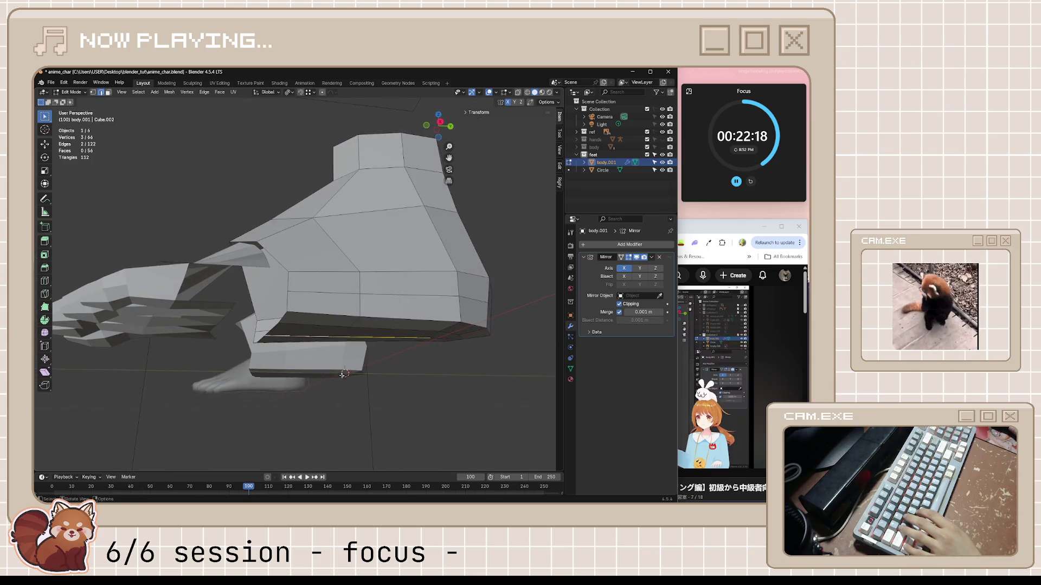
left_click(436, 337, "shift")
- Shrink/Fatten the selected edges outward by 0.00544 m and save anime_char.blend
key("s")
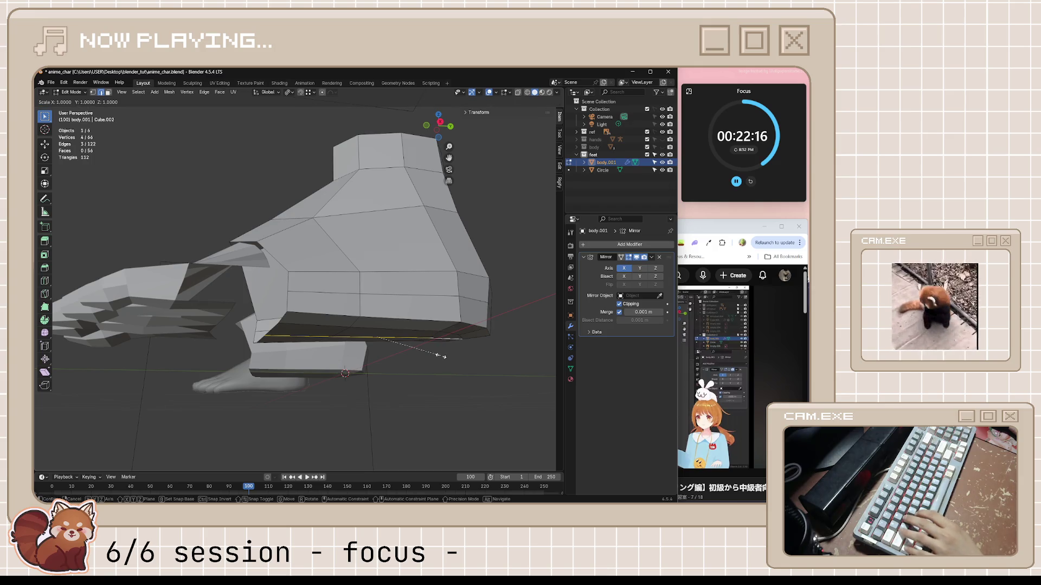
key("Escape")
key("alt+s")
left_click(426, 356)
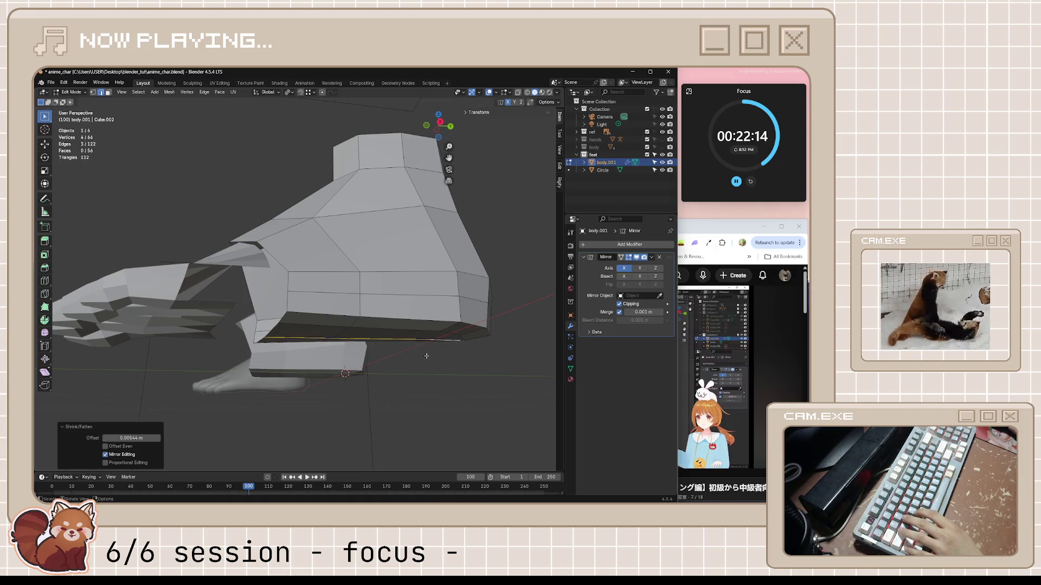
mouse_move(427, 356)
middle_mouse_down()
mouse_move(443, 371)
mouse_move(314, 381)
middle_mouse_up()
key("ctrl+s")
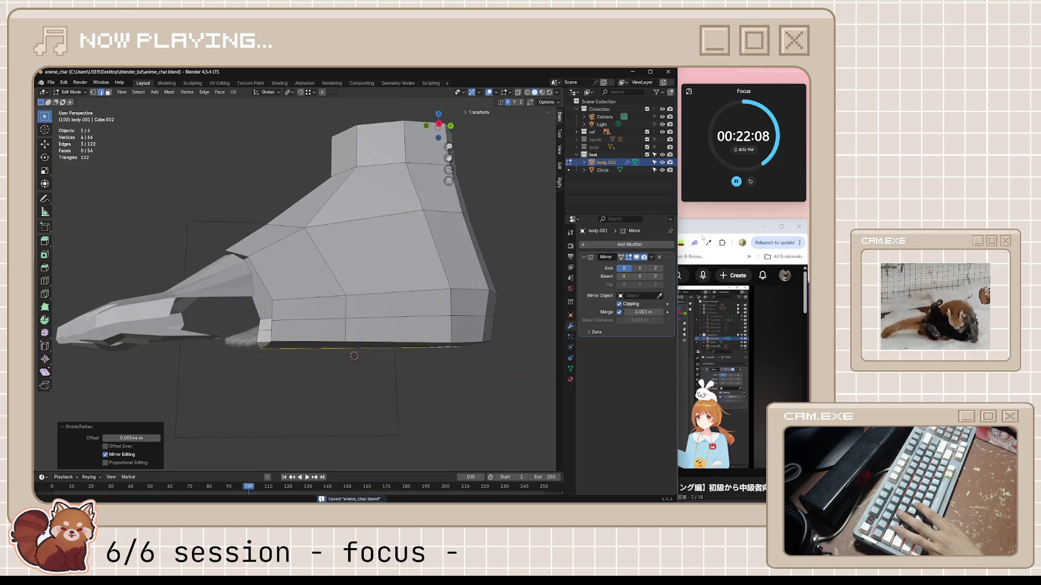
- Play the tutorial to about 16:19 in its 'Joining the toes and foot' chapter, then return to the foot
key("alt+Tab")
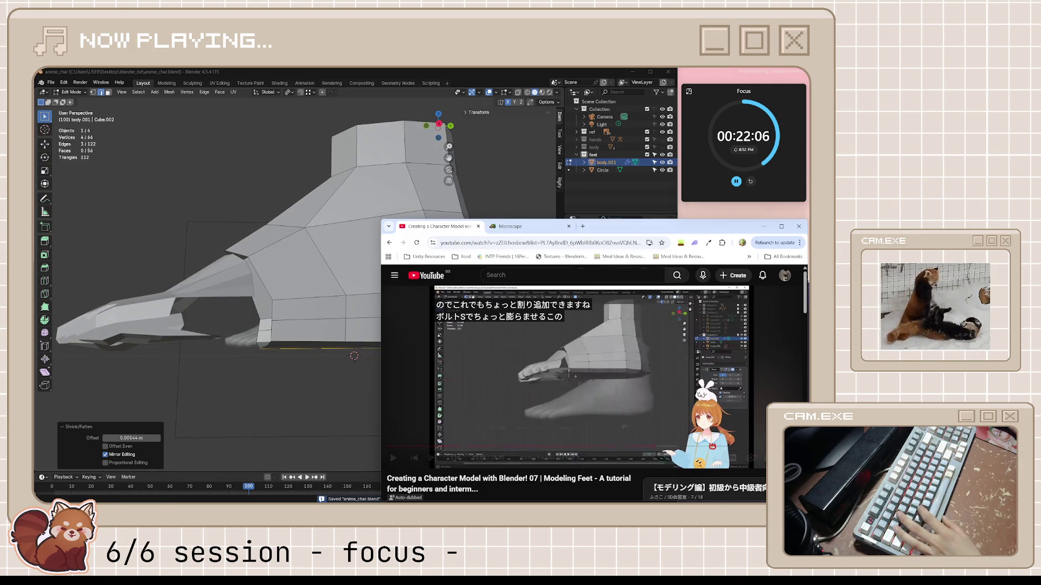
key("alt+Tab")
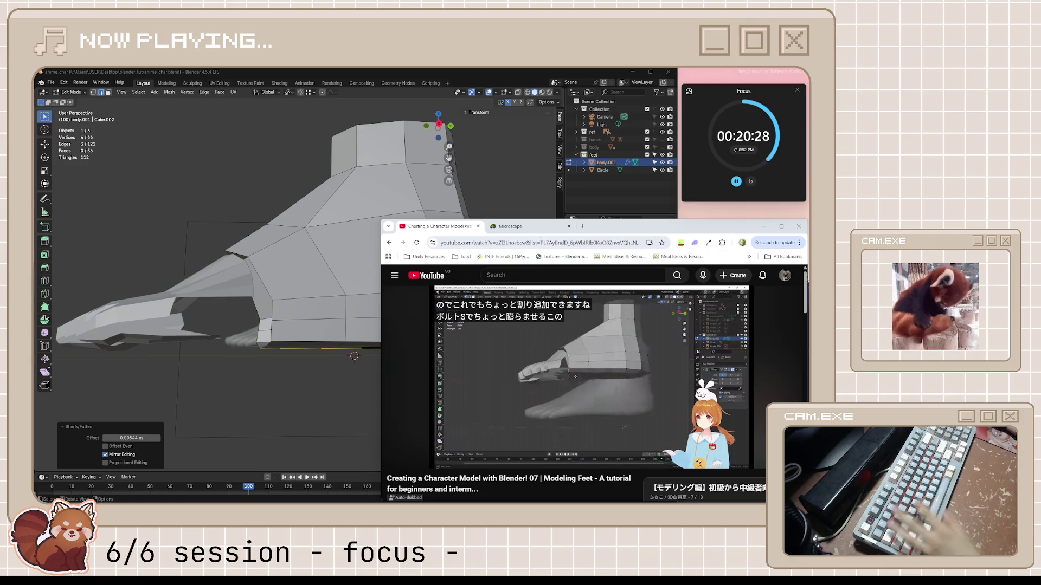
left_click(610, 373)
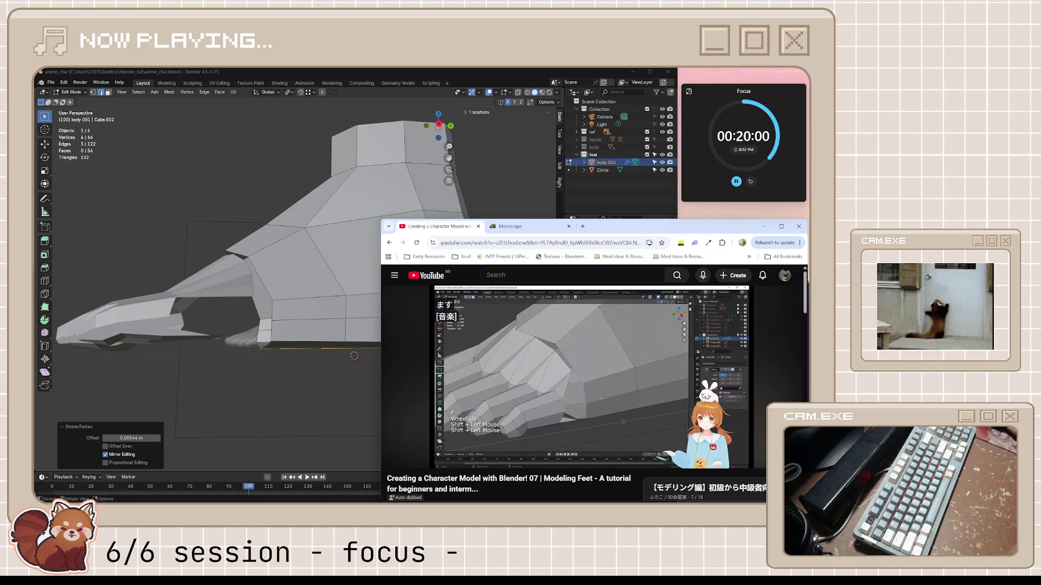
left_click(594, 380)
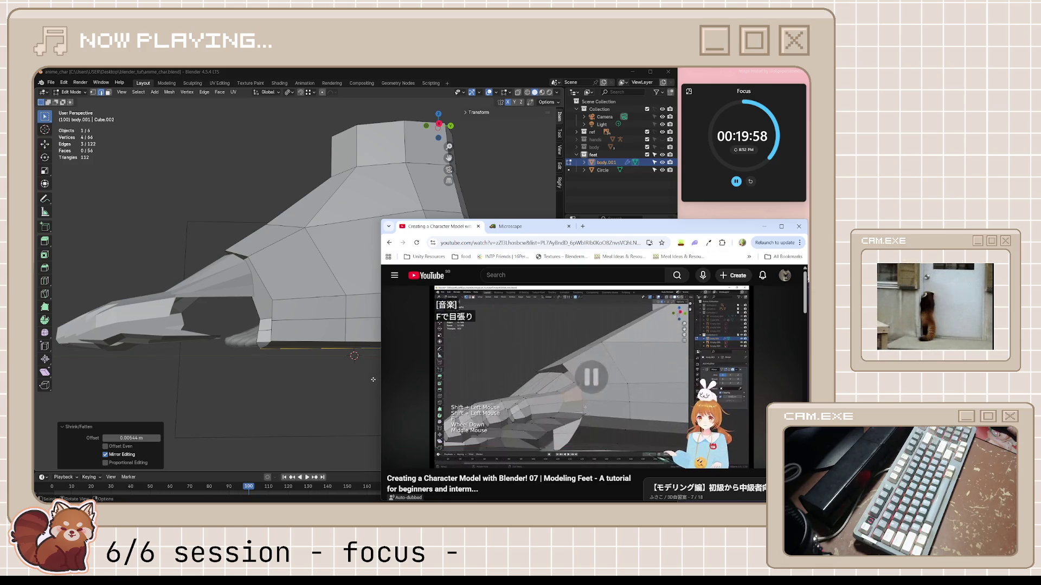
mouse_move(373, 379)
middle_mouse_down()
mouse_move(282, 332)
mouse_move(271, 357)
mouse_move(232, 369)
middle_mouse_up()
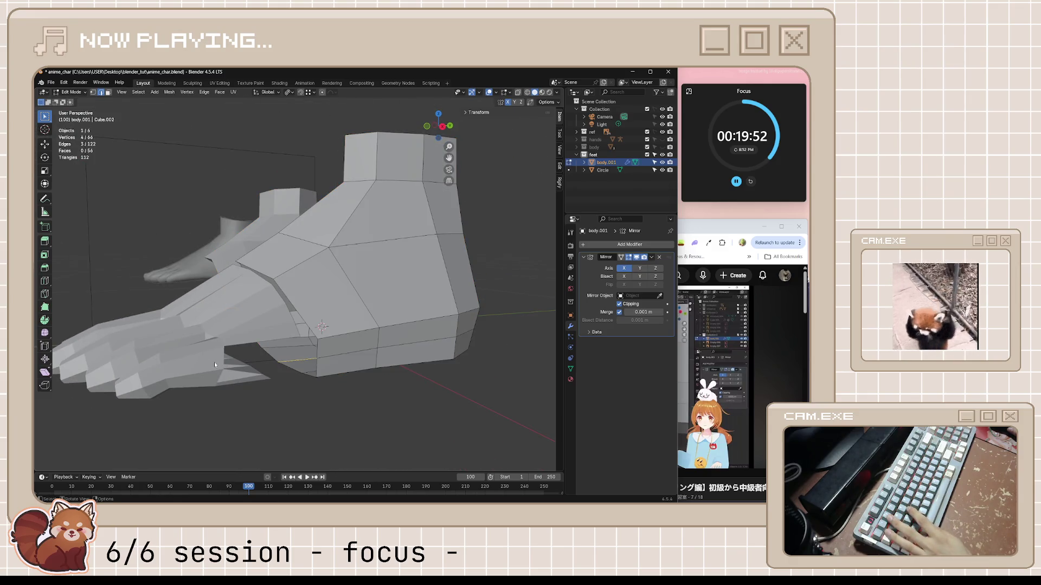
- Switch edit mode from body.001 to the Circle mesh, then resume the tutorial briefly
key("alt+q")
scroll(213, 362, "up", 2)
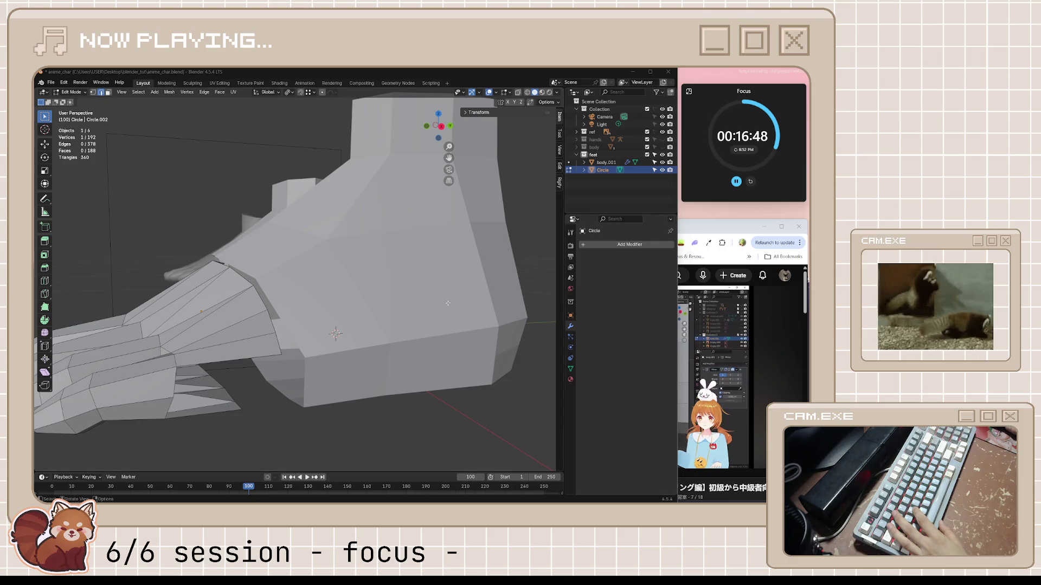
left_click(661, 374)
left_click(662, 374)
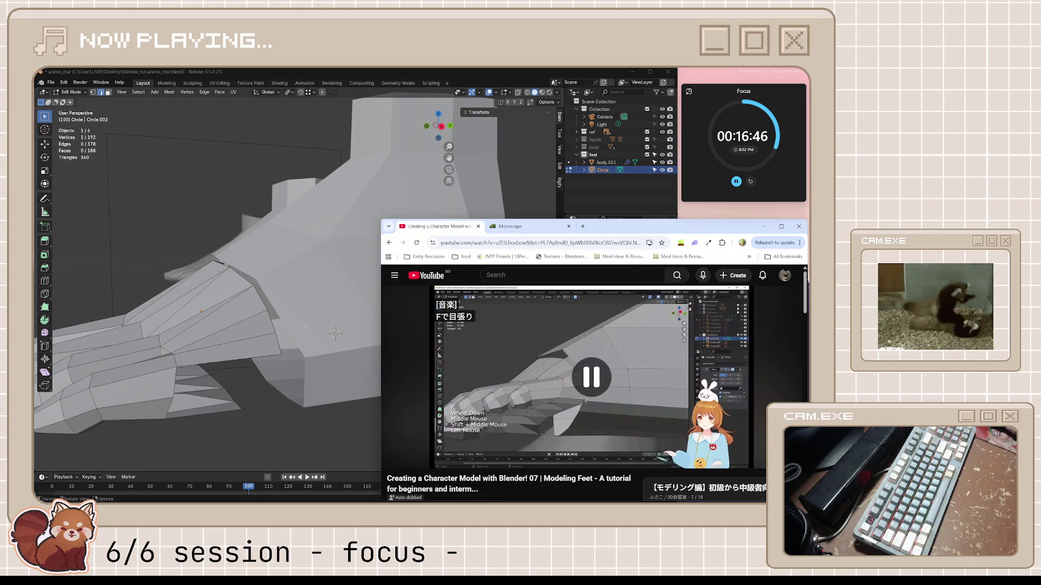
mouse_move(326, 325)
middle_mouse_down()
mouse_move(281, 295)
mouse_move(272, 308)
mouse_move(228, 301)
mouse_move(199, 273)
mouse_move(202, 248)
middle_mouse_up()
- Select the toe-tip vertex path and the four toe-base faces from below, in vertex mode
key("1")
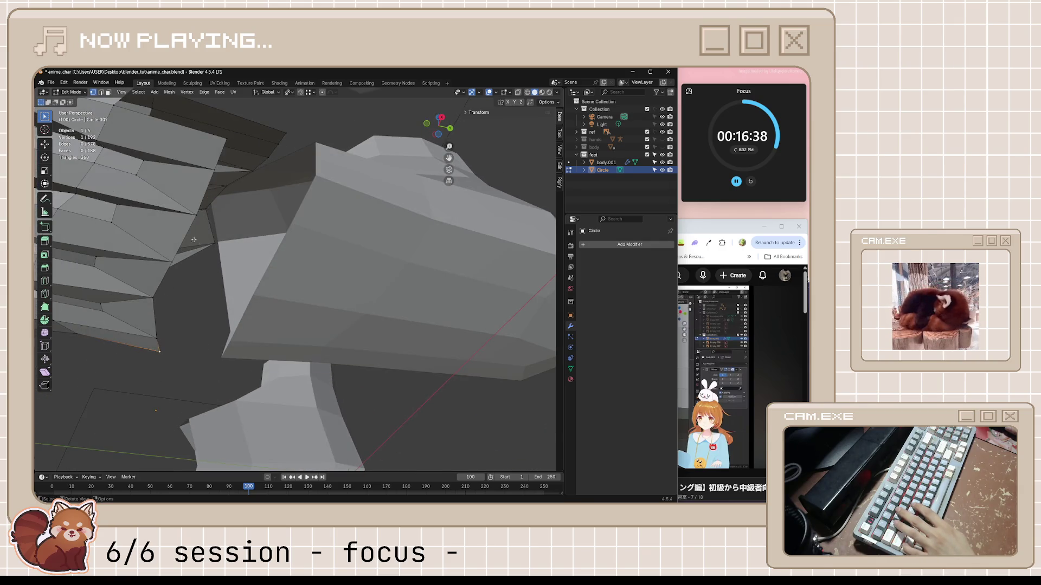
left_click(225, 139, "ctrl")
middle_click_drag(225, 139, 227, 152)
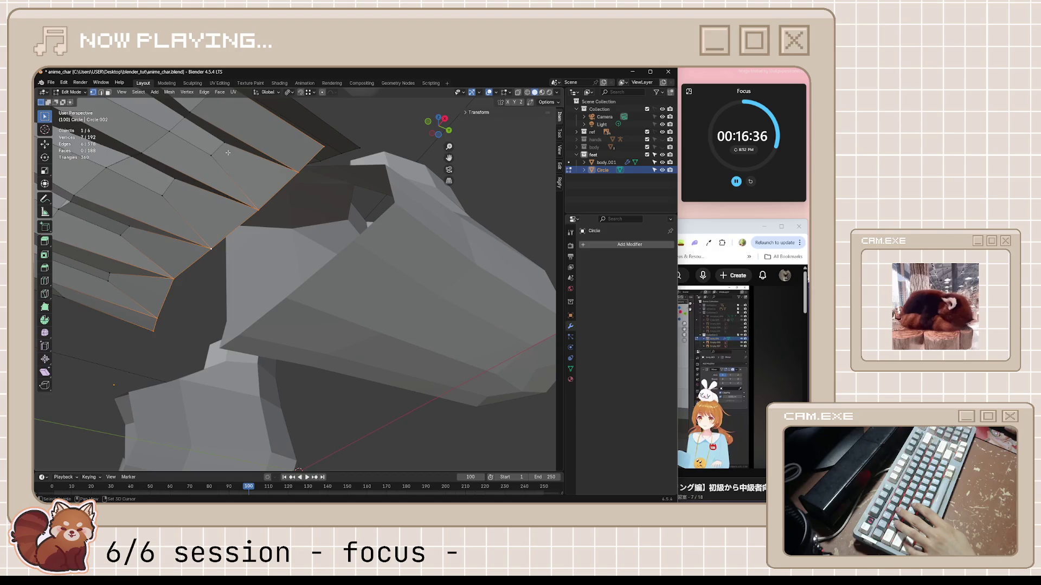
left_click(217, 145, "ctrl")
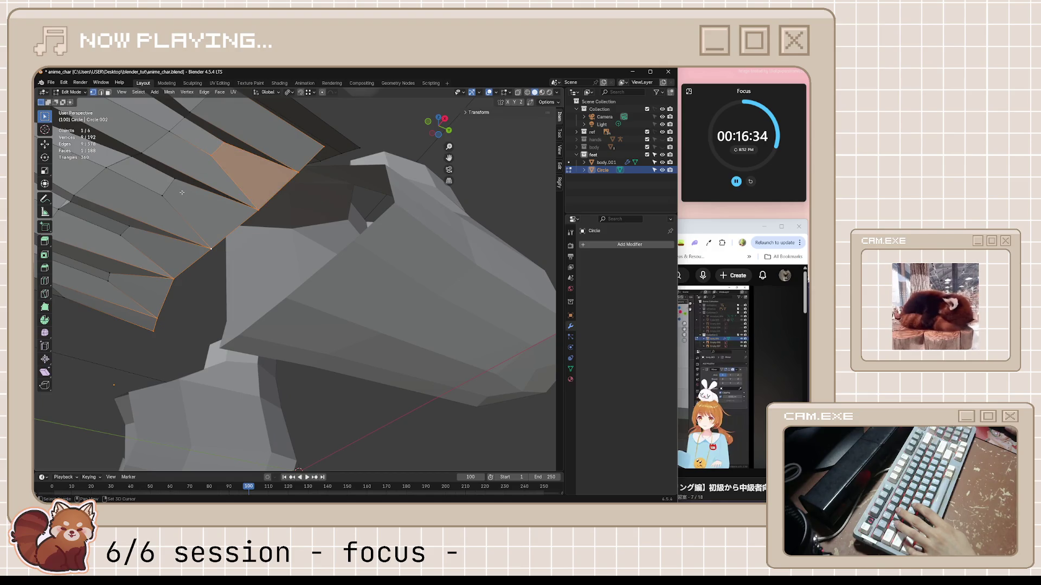
left_click(151, 173, "ctrl")
middle_click_drag(151, 172, 326, 168)
left_click(322, 215, "ctrl")
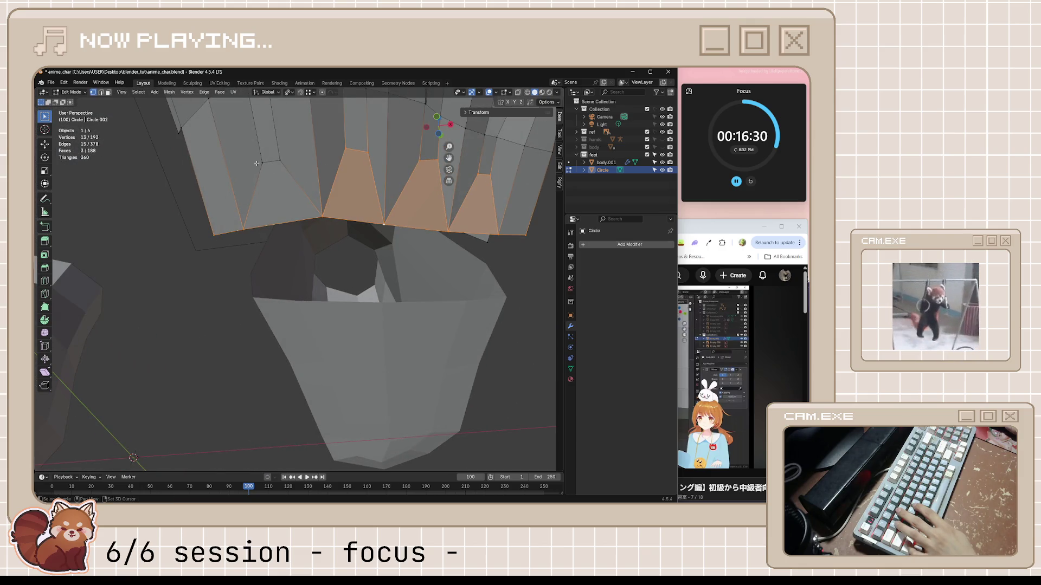
left_click(243, 228, "ctrl")
mouse_move(244, 228)
middle_mouse_down()
mouse_move(304, 202)
mouse_move(290, 235)
mouse_move(339, 230)
middle_mouse_up()
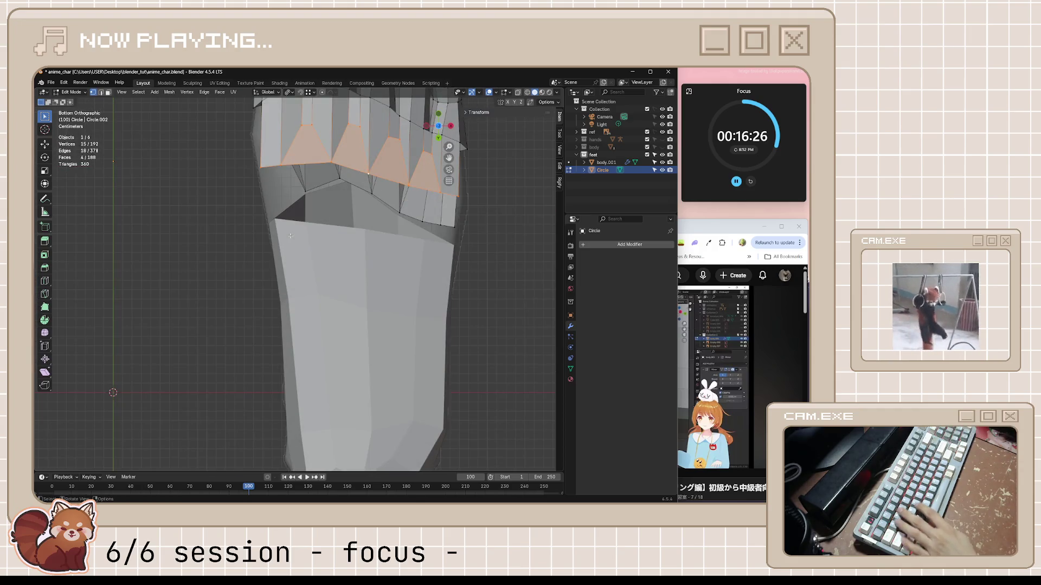
- Nudge the selected toe-base faces slightly, abandoning a trial move and scale first
key("g")
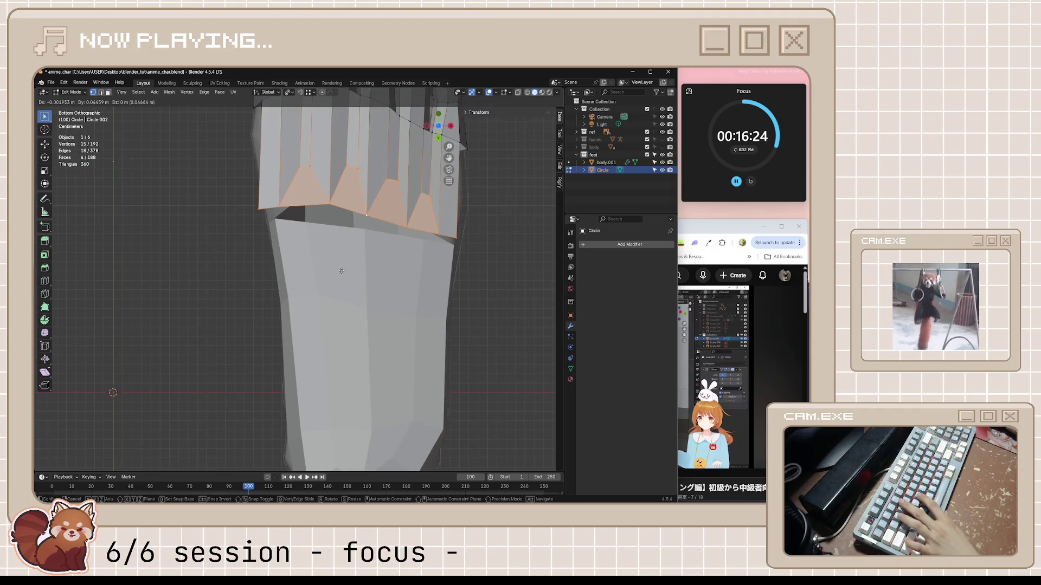
key("Escape")
key("s")
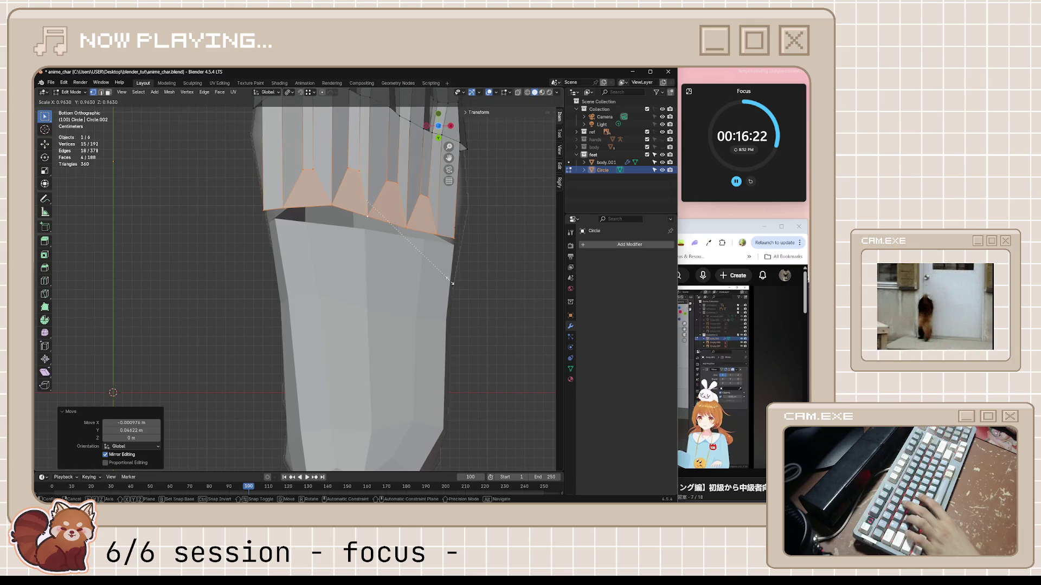
key("Escape")
key("g")
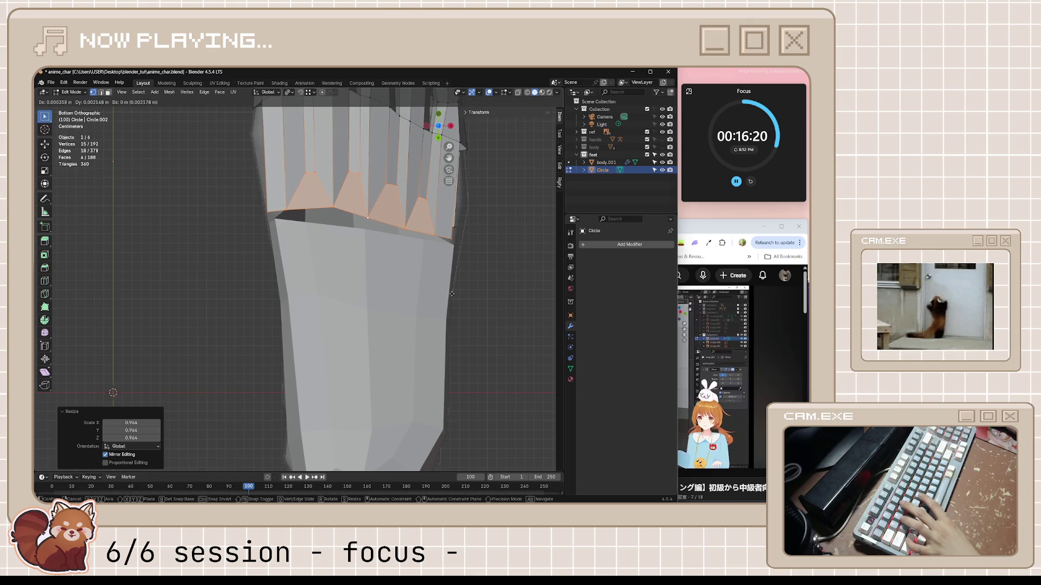
left_click(339, 229)
- Shift a single vertex at the outer toe edge to a new position
left_click(330, 211)
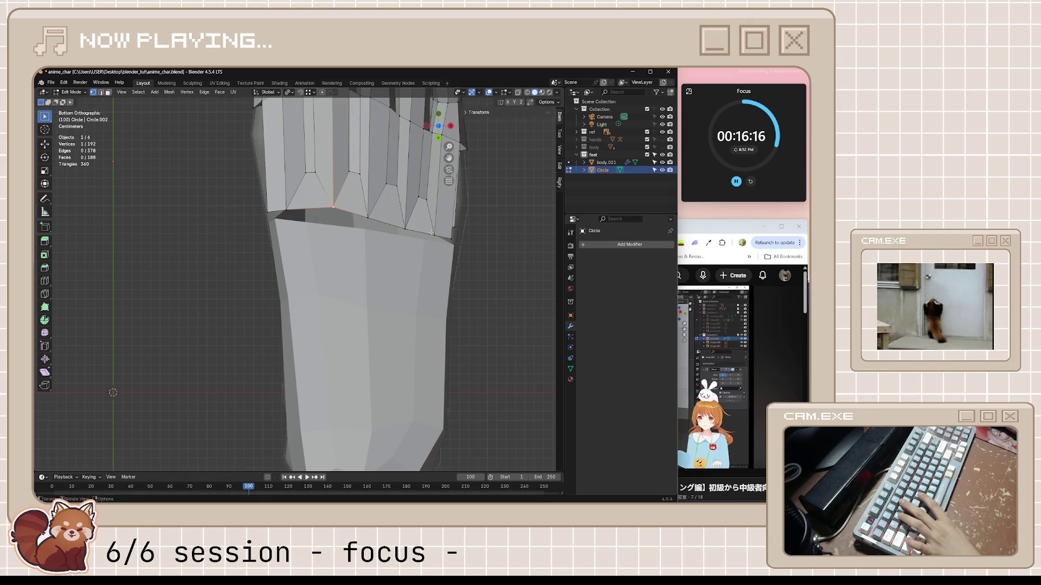
left_click(451, 236)
key("g")
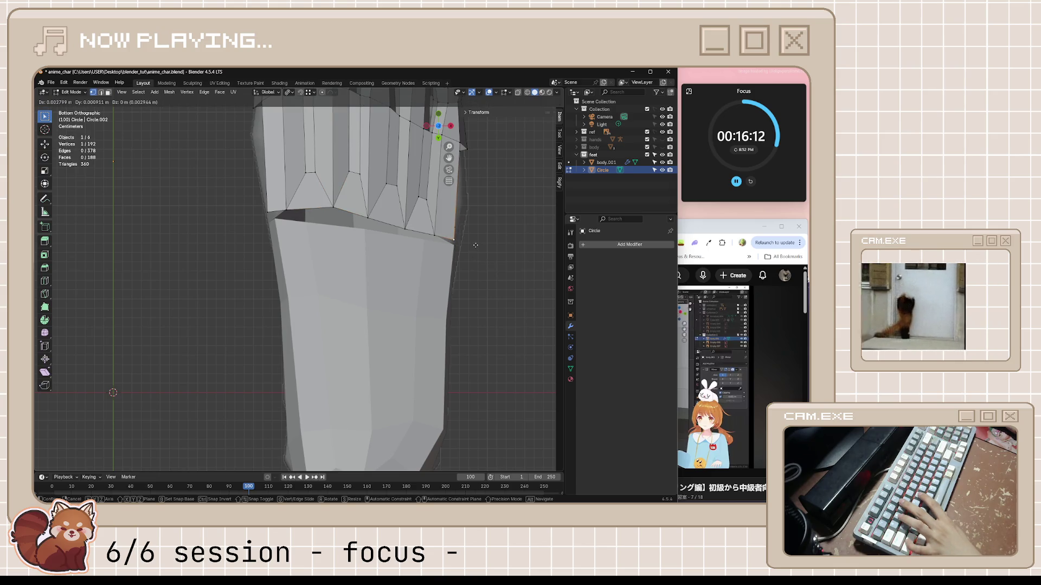
left_click(475, 245)
- Move the toe's bottom edge loop up slightly, then check the foot from above
left_click(423, 235, "alt")
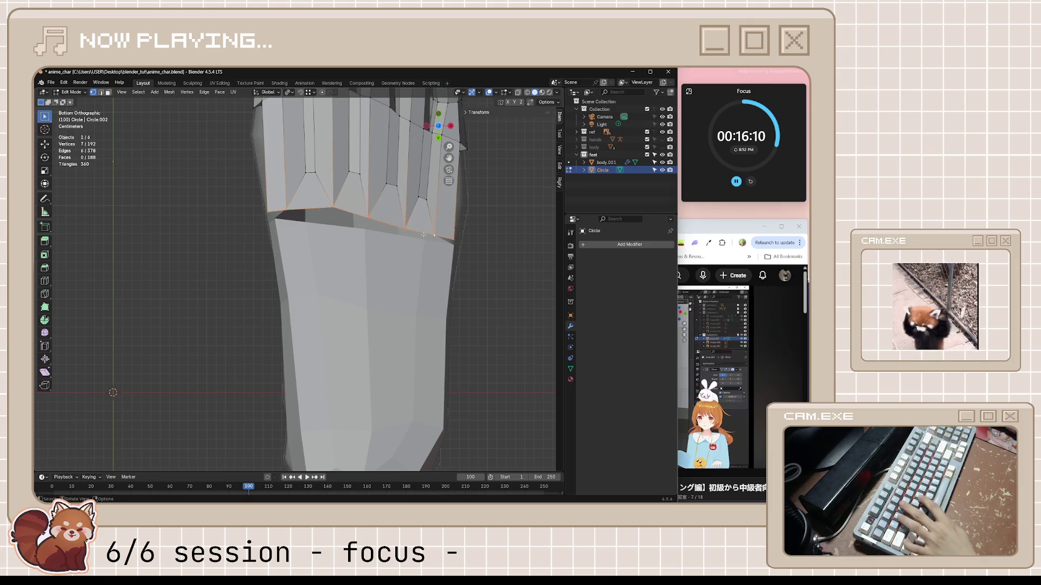
key("g")
left_click(437, 182)
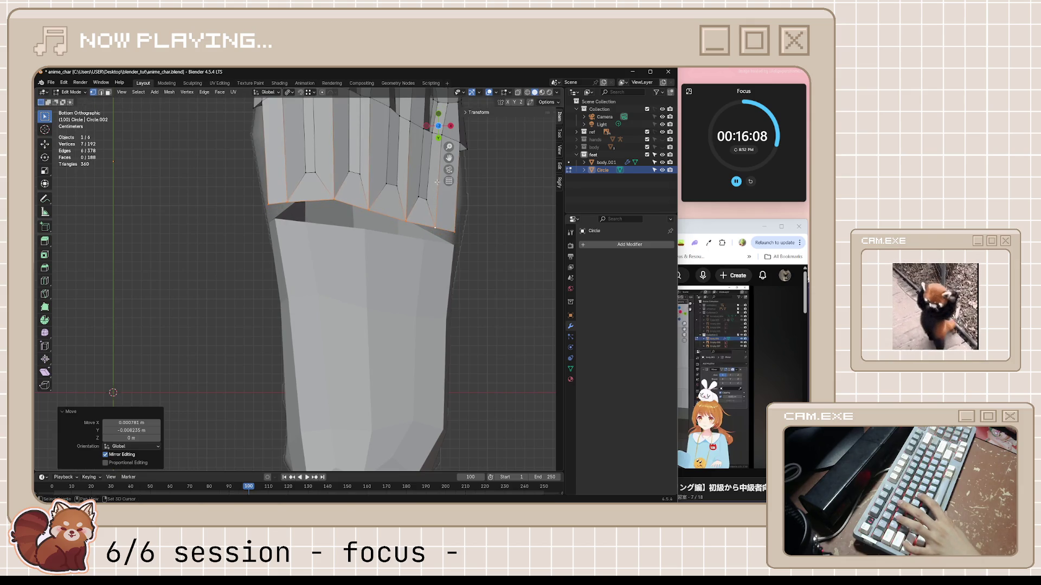
mouse_move(437, 182)
middle_mouse_down()
mouse_move(370, 280)
mouse_move(382, 277)
middle_mouse_up()
key("KP_7")
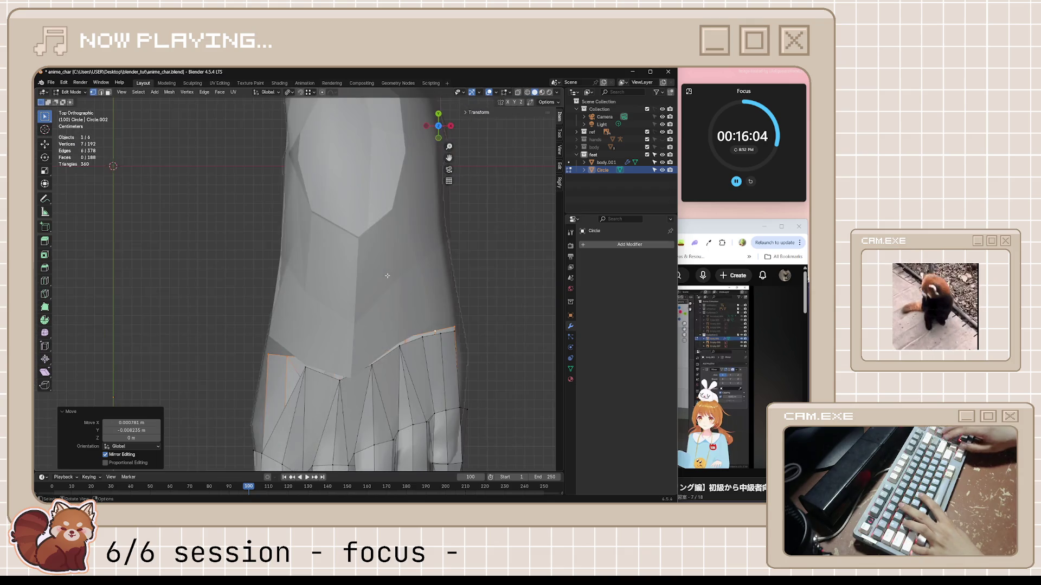
- Nudge the toe-base faces into place from the right side view
key("KP_3")
key("g")
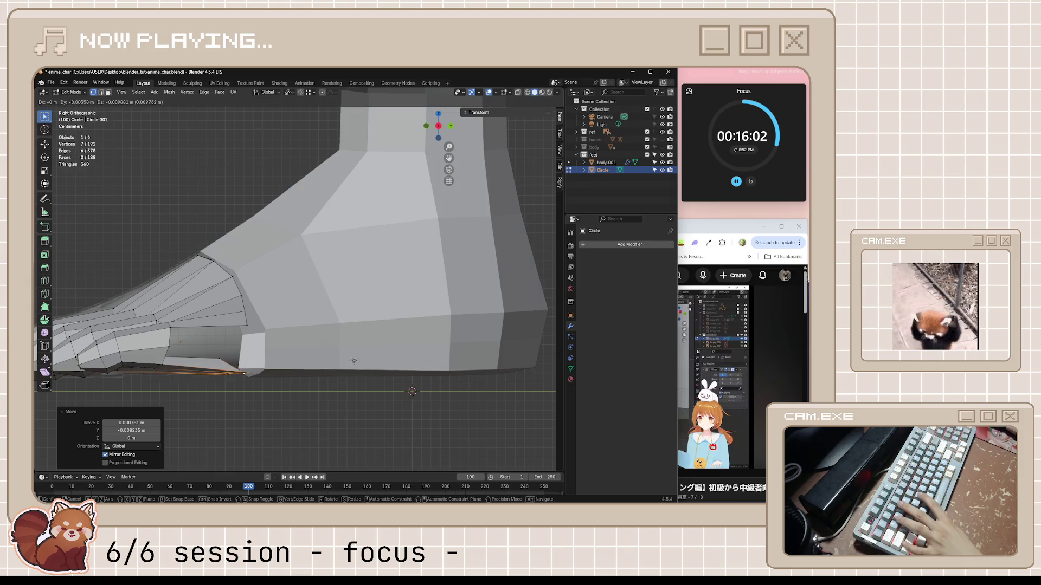
left_click(354, 361)
mouse_move(354, 361)
middle_mouse_down()
mouse_move(354, 314)
mouse_move(482, 370)
mouse_move(333, 297)
middle_mouse_up()
- Raise the toe-base faces about 0.0044 m along Z and save anime_char.blend
key("g")
key("z")
left_click(477, 369)
key("ctrl+s")
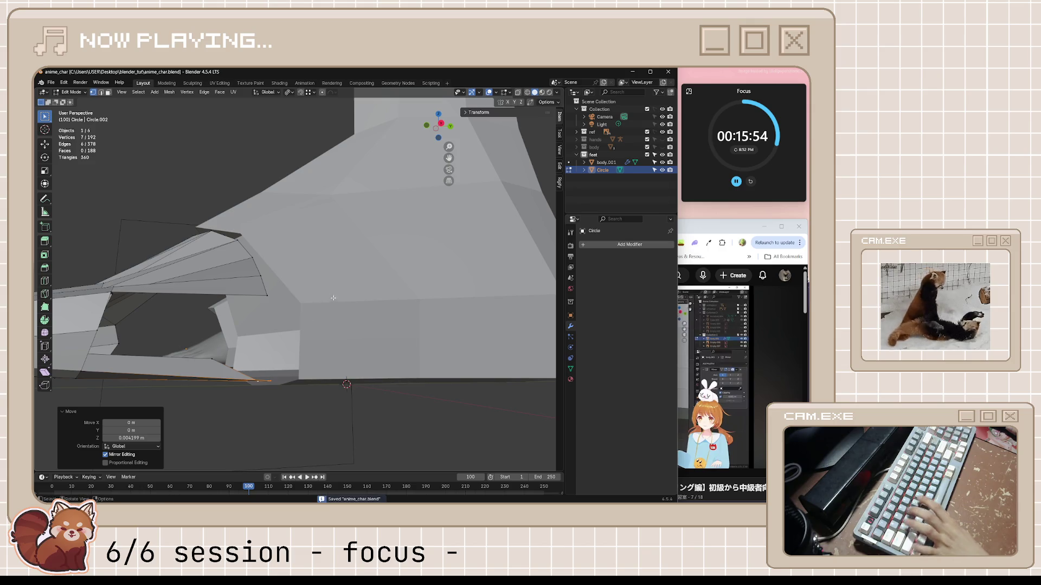
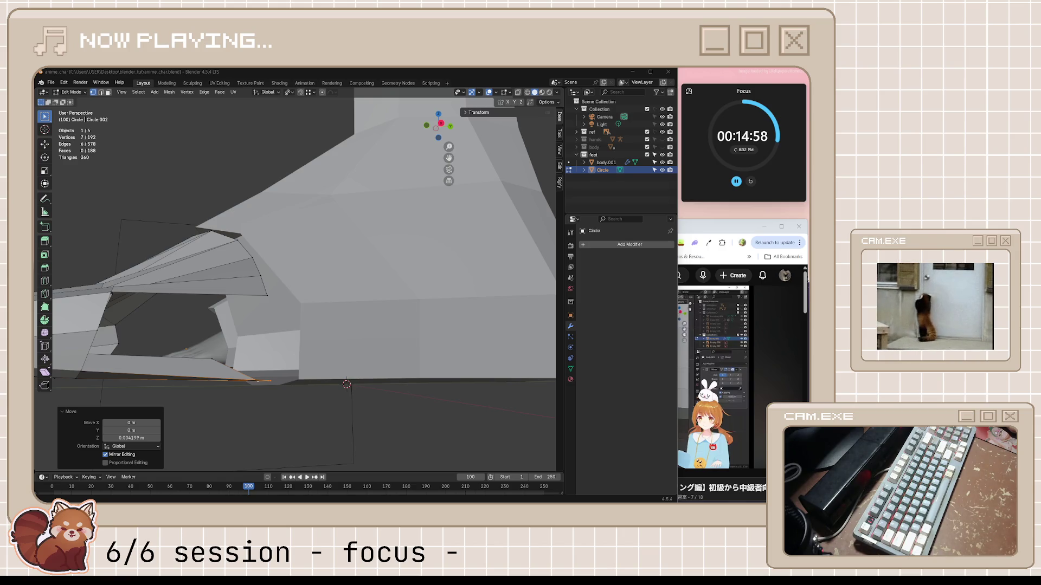
- Extrude a toe vertex in the right side view into position under the toe
middle_click_drag(282, 304, 349, 285)
key("KP_3")
left_click(257, 289)
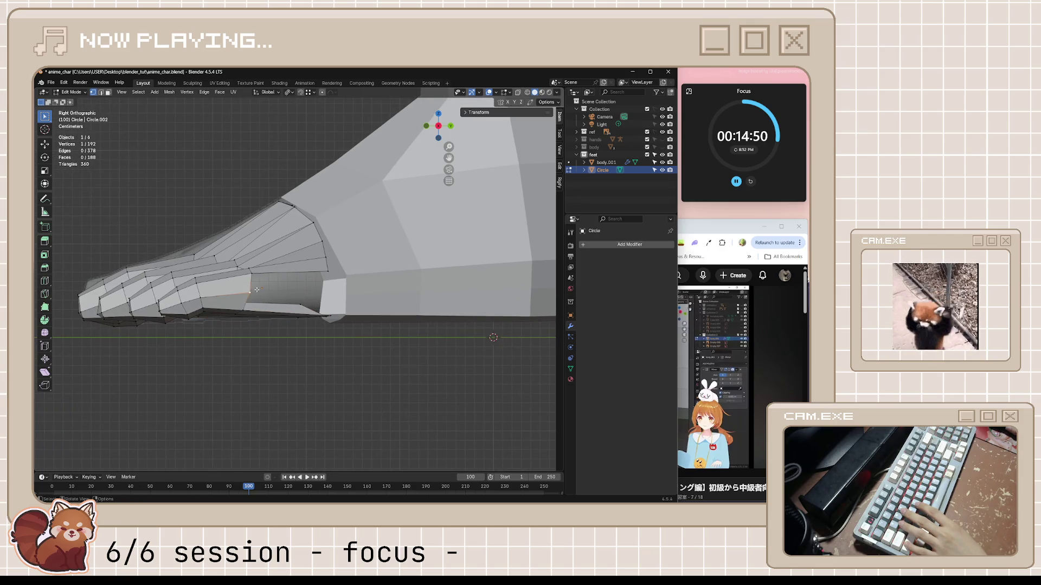
mouse_move(319, 282)
middle_mouse_down()
mouse_move(435, 323)
mouse_move(248, 274)
middle_mouse_up()
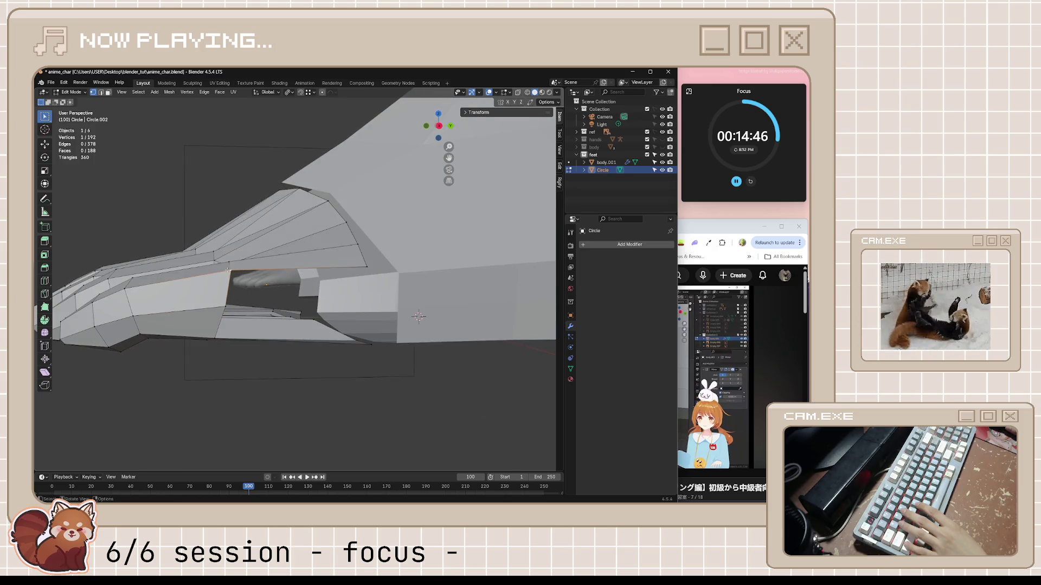
middle_click_drag(354, 265, 376, 286)
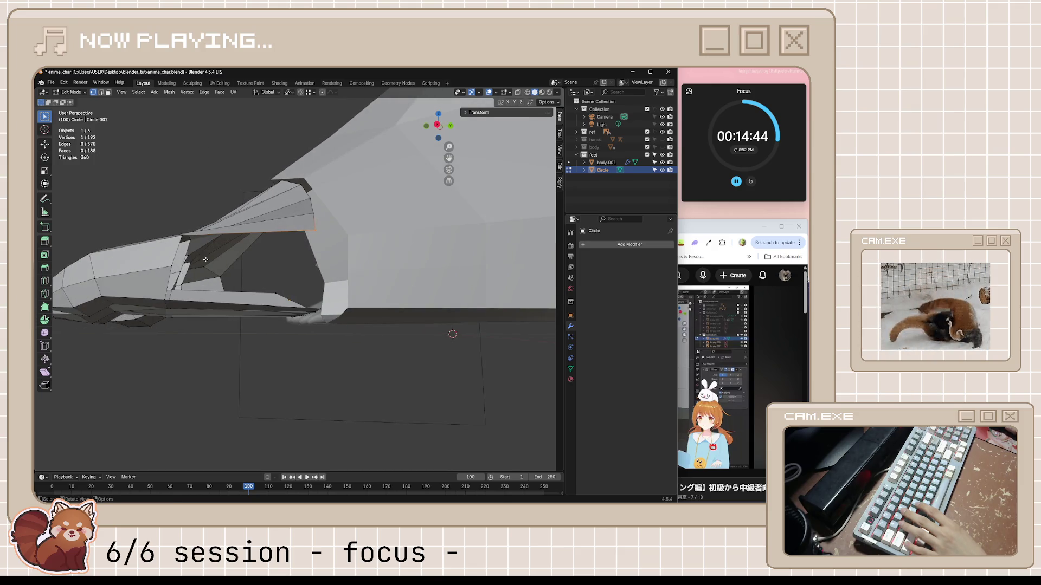
middle_click_drag(172, 264, 212, 284)
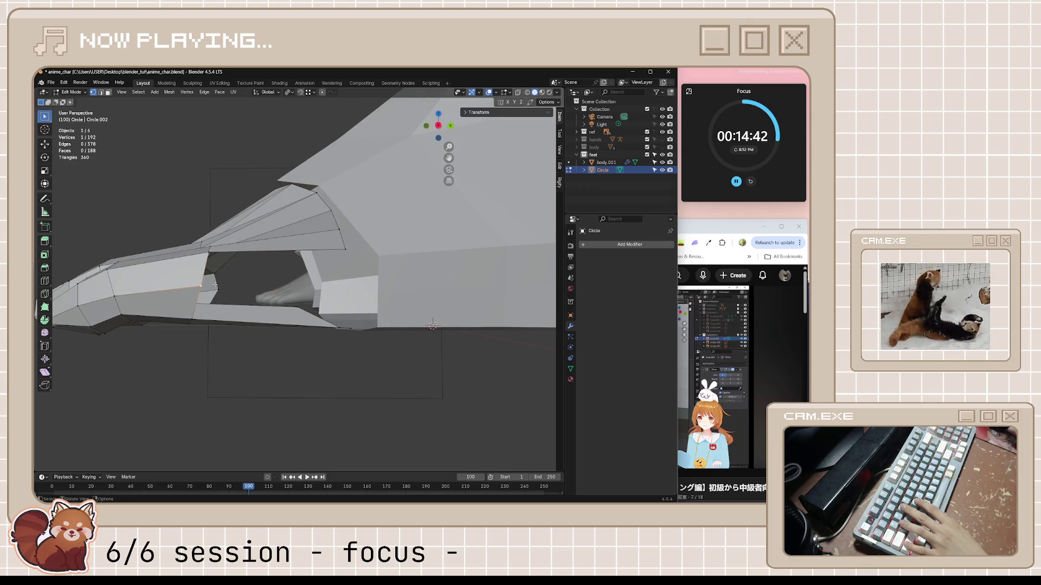
key("KP_7")
key("KP_3")
key("e")
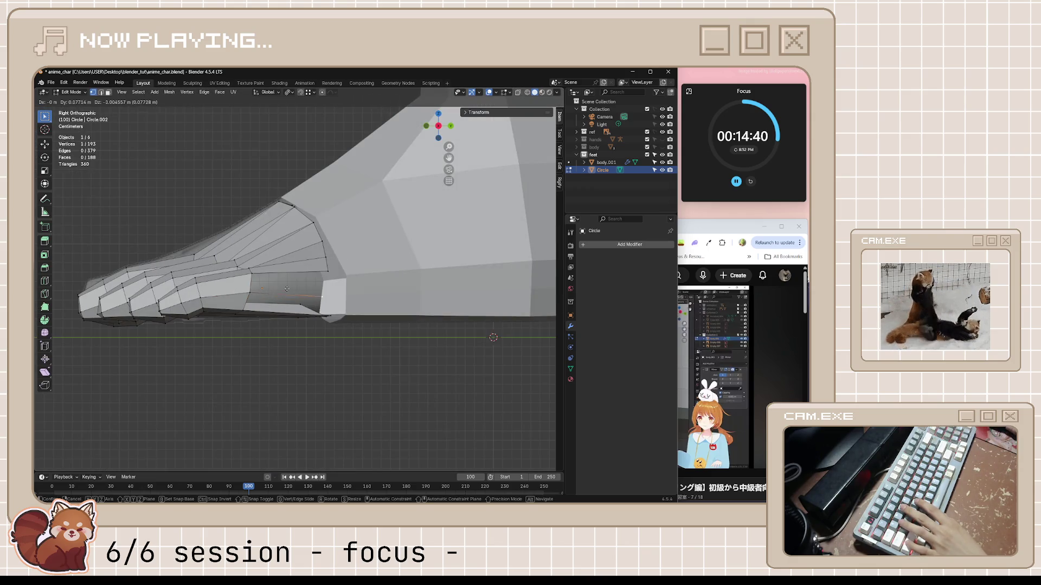
left_click(292, 287)
- Fill two faces between the toe and foot body, then resume the tutorial video
left_click(293, 279, "shift")
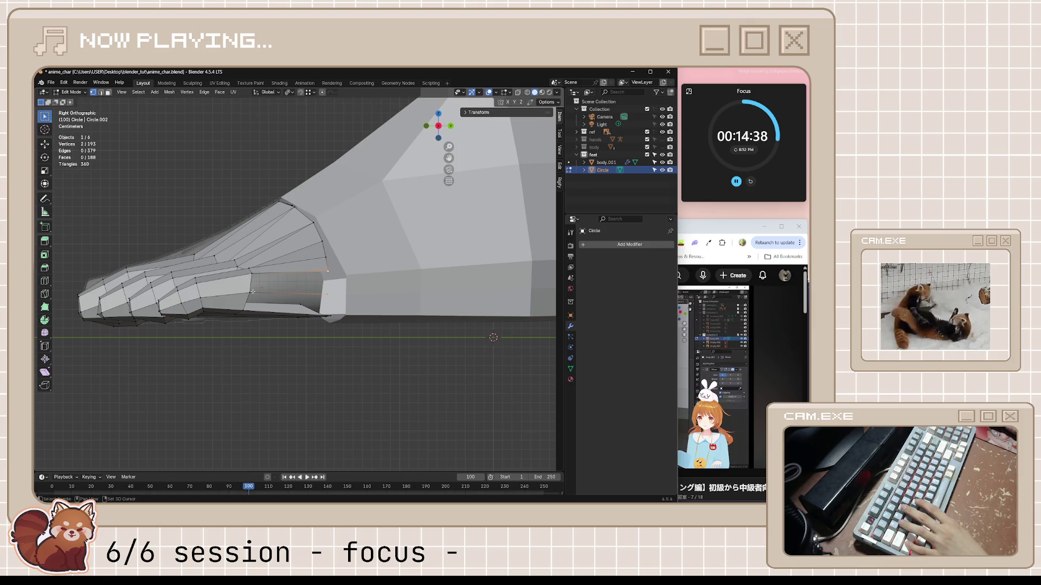
key("f")
left_click(327, 294)
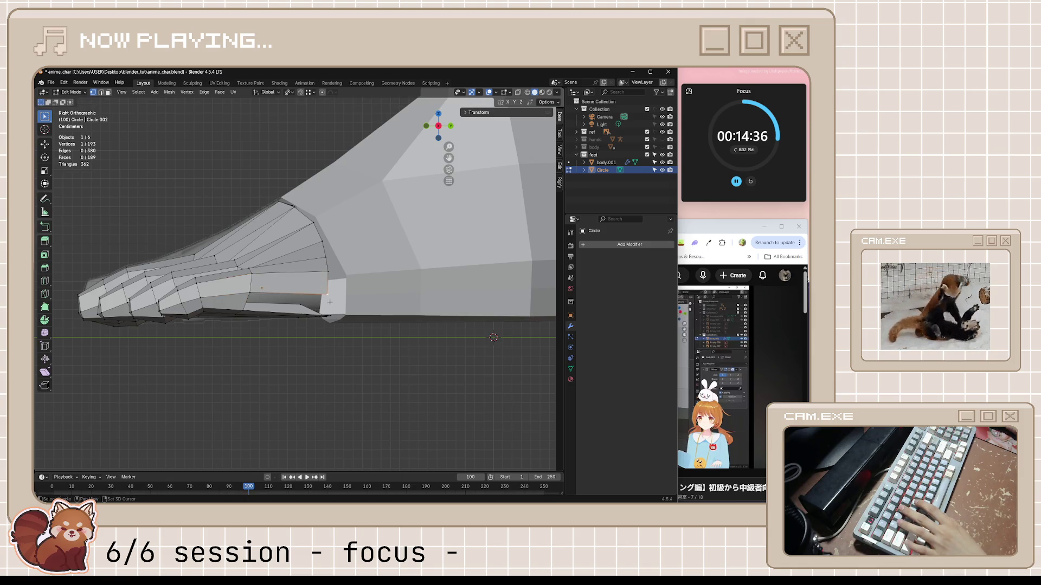
left_click(331, 314, "shift")
middle_click_drag(331, 314, 191, 288)
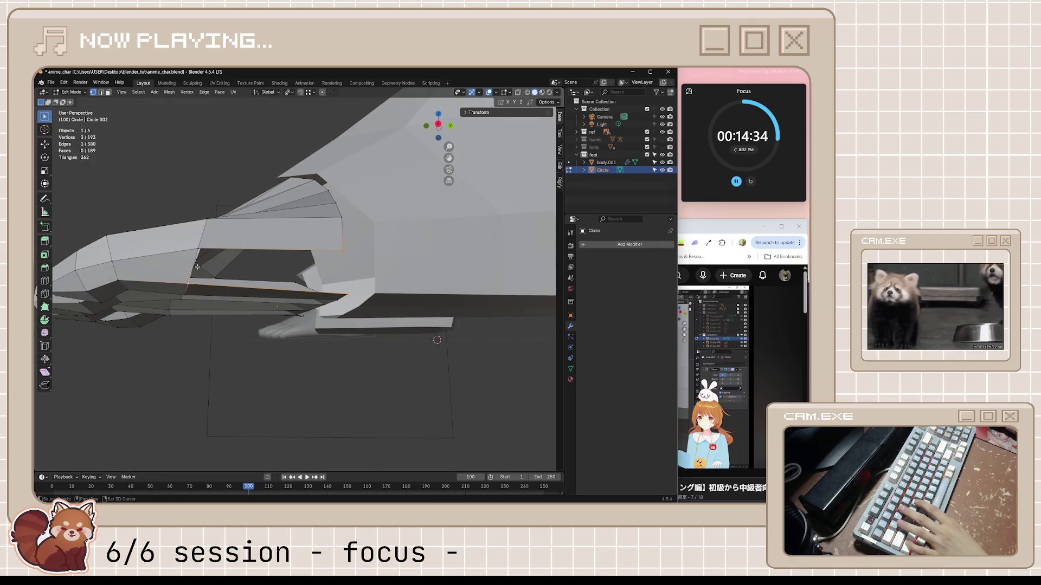
left_click(198, 249, "shift")
key("f")
mouse_move(199, 249)
middle_mouse_down()
mouse_move(370, 323)
mouse_move(434, 295)
middle_mouse_up()
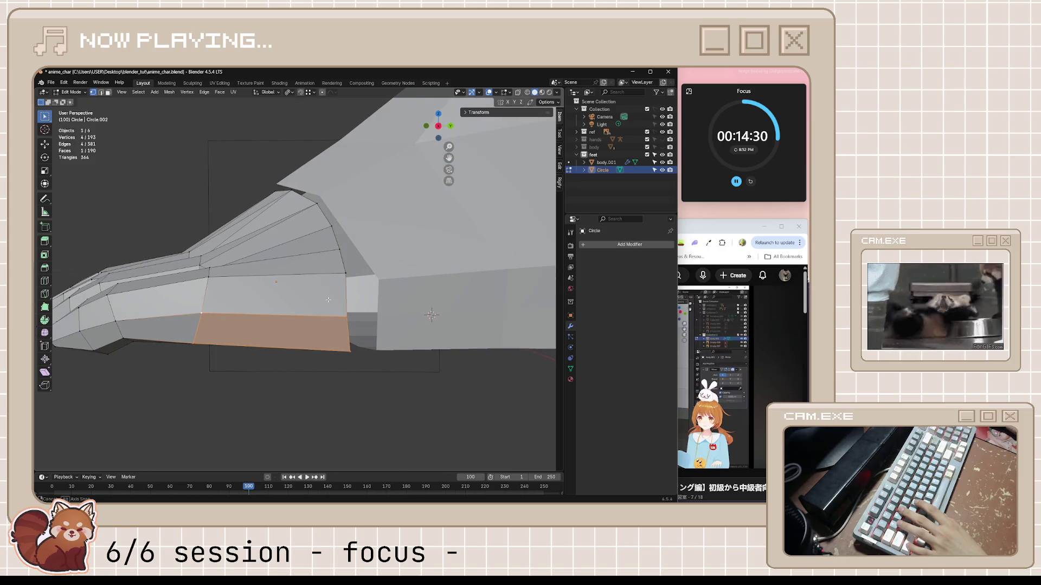
left_click(729, 229)
left_click(658, 363)
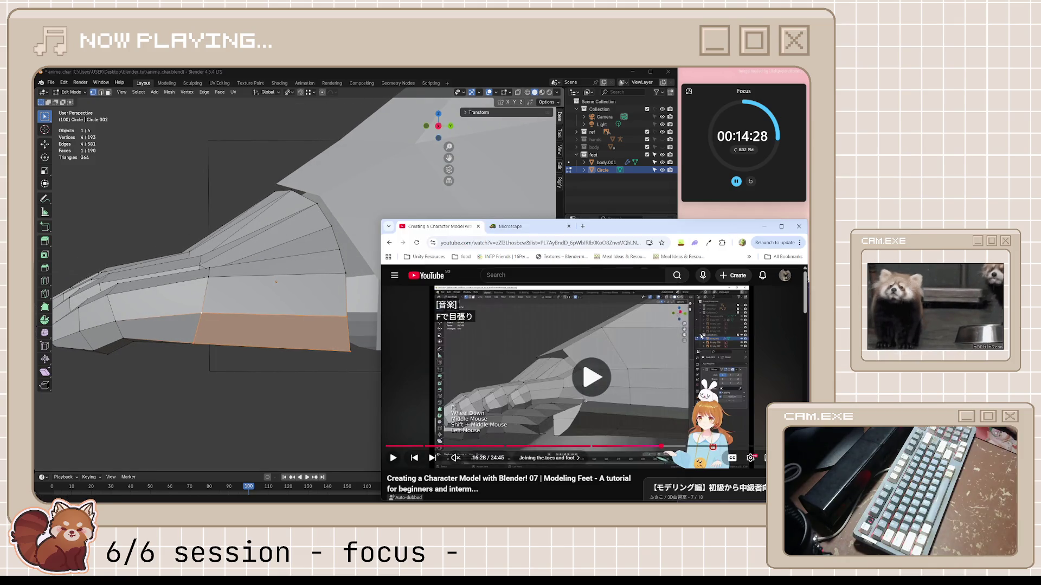
- Play the tutorial on to about 16:31, pause it, and return to the Blender foot mesh
left_click(658, 363)
left_click(548, 404)
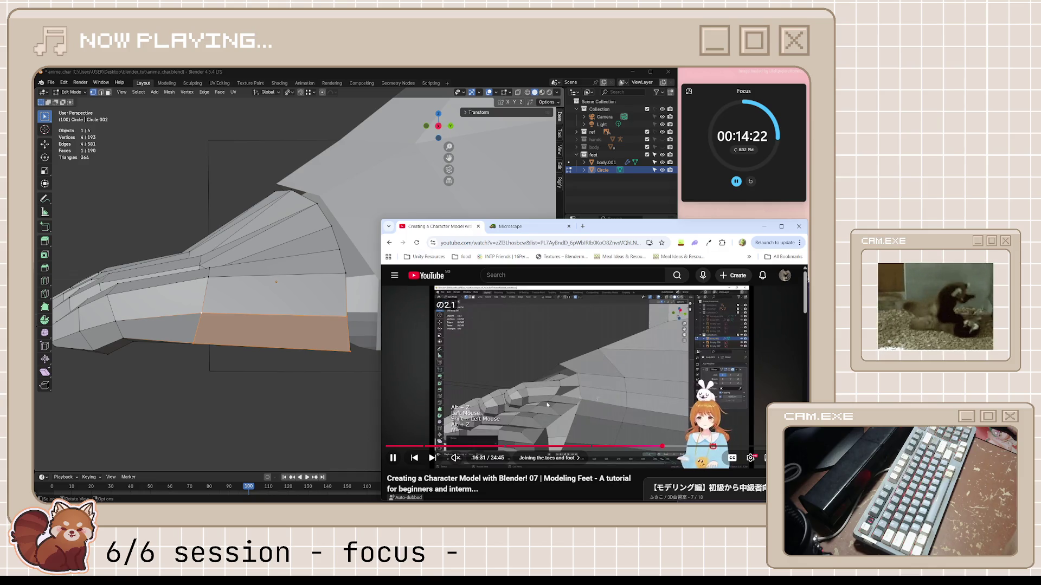
left_click(547, 405)
middle_click_drag(336, 369, 375, 285)
left_click(375, 285)
scroll(451, 291, "down", 3)
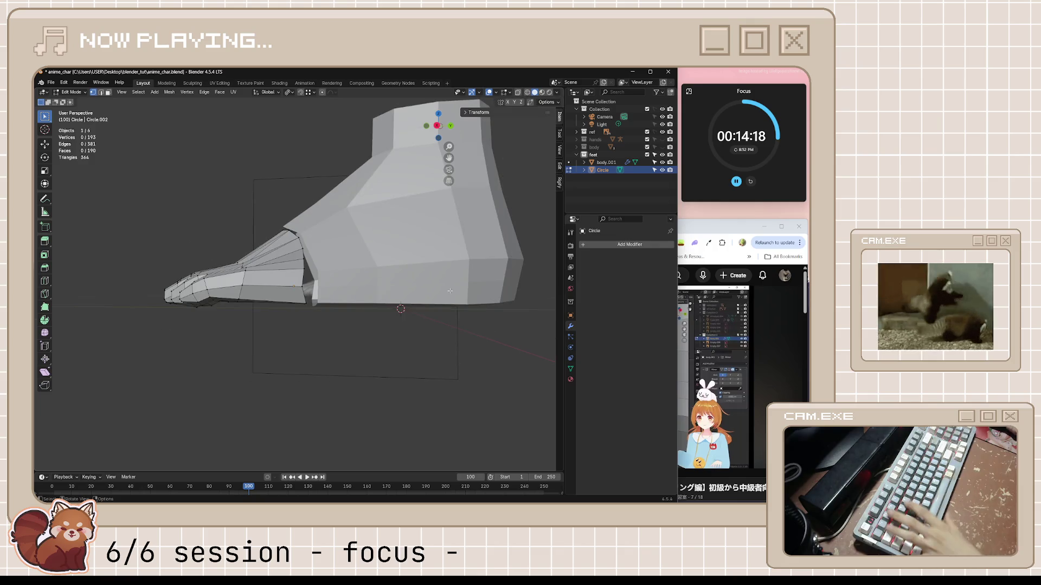
- Fatten body.001's lower edge loop by 0.00593 m, then return to Object Mode
key("Tab")
left_click(379, 299)
scroll(379, 299, "up", 4)
key("Tab")
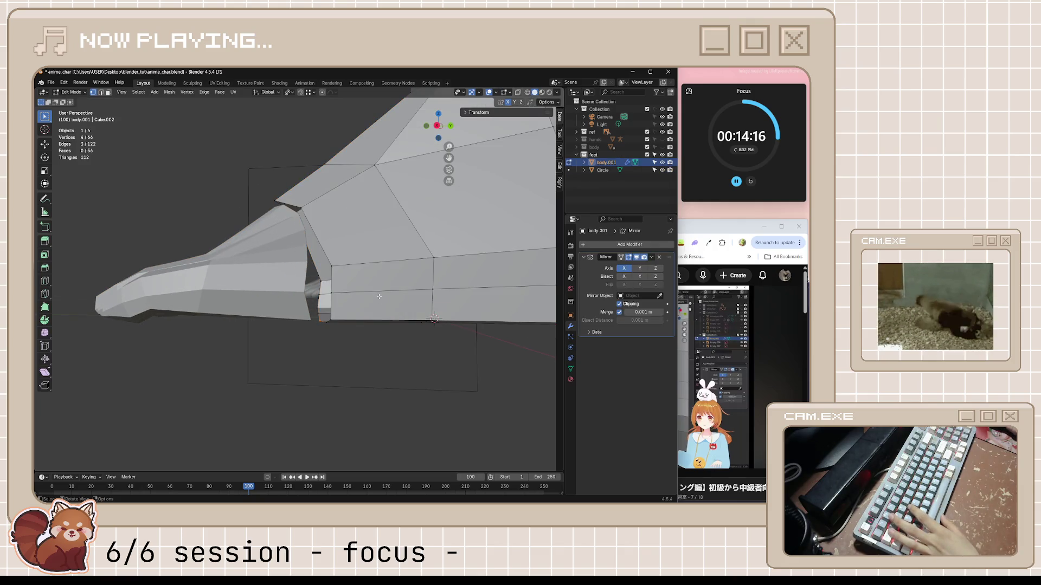
middle_click_drag(376, 304, 425, 354)
left_click(418, 344, "alt")
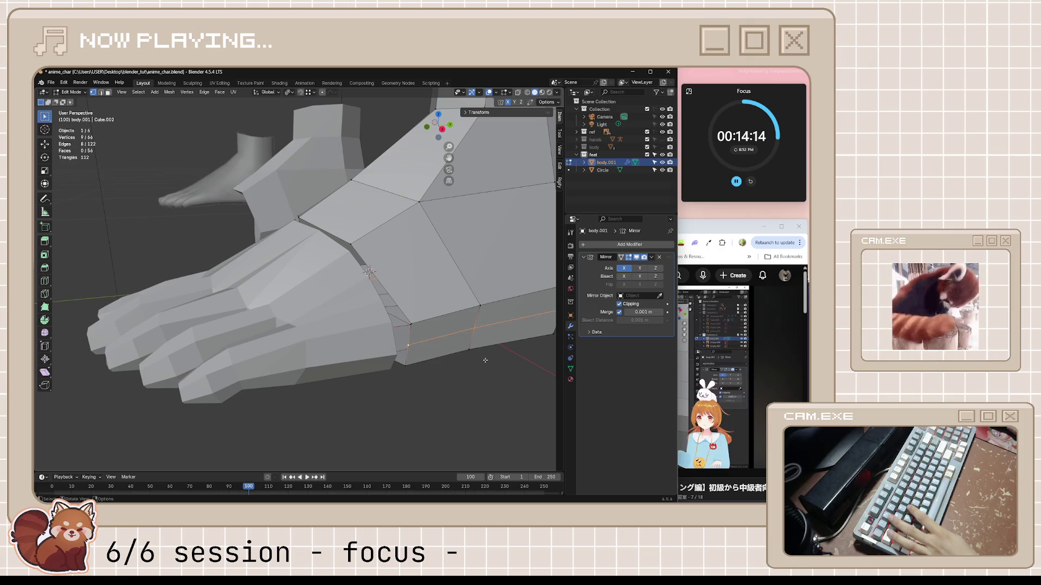
scroll(418, 344, "down", 2)
key("alt+s")
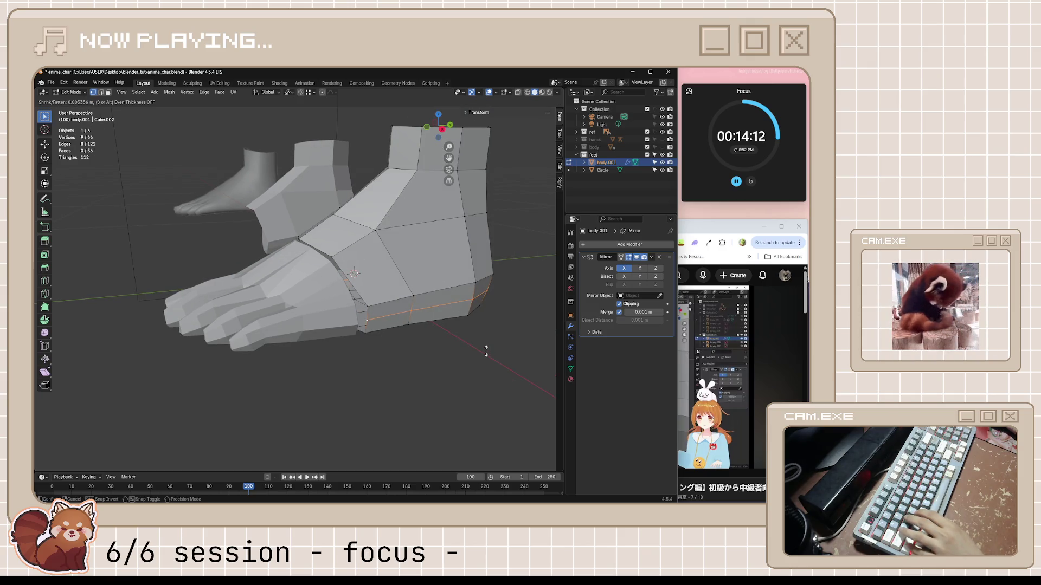
left_click(489, 345)
middle_click_drag(489, 345, 326, 319)
scroll(325, 320, "up", 2)
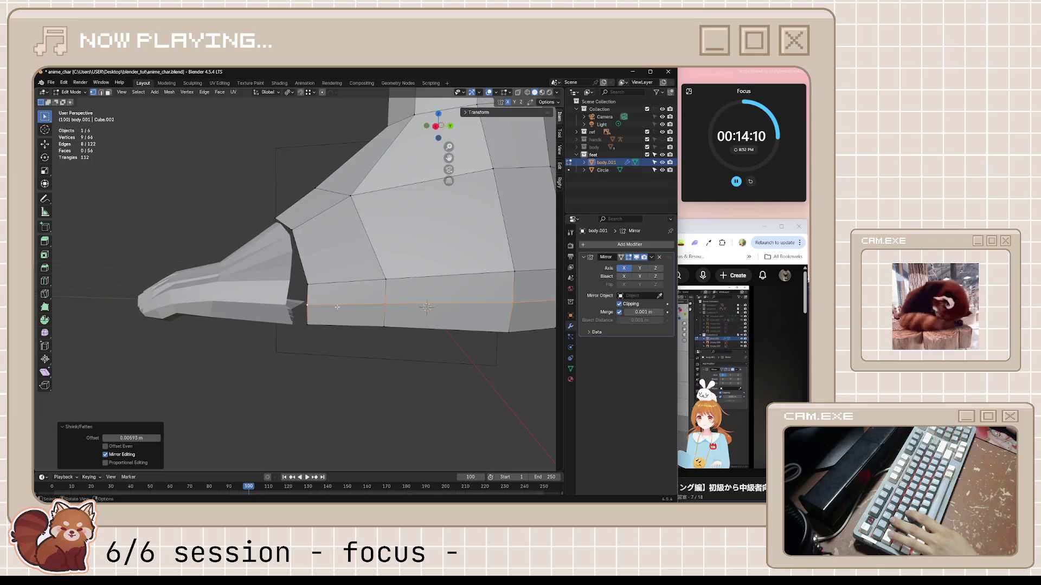
key("Tab")
- Edit the foot body and toes together, try filling faces between their vertices, and undo it
left_click(269, 313, "shift")
left_click(346, 290, "shift")
key("Tab")
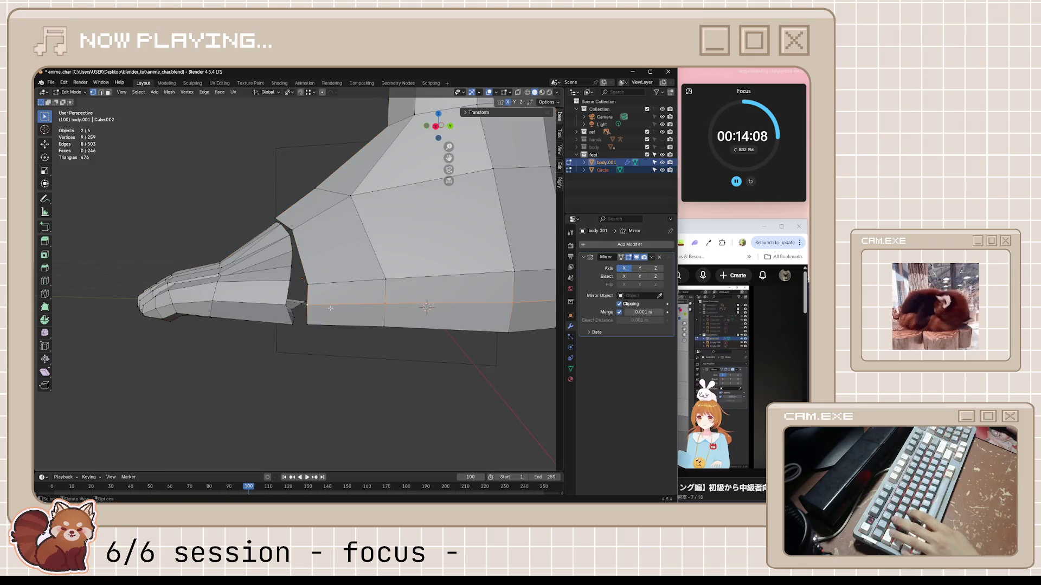
scroll(318, 312, "up", 1)
scroll(317, 313, "up", 1)
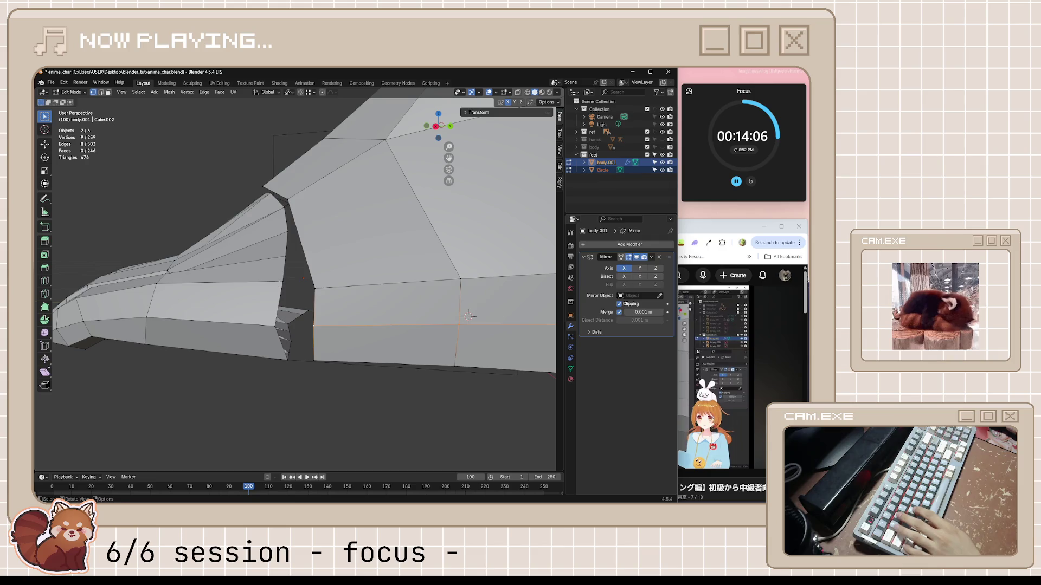
left_click(292, 282)
left_click(318, 287, "shift")
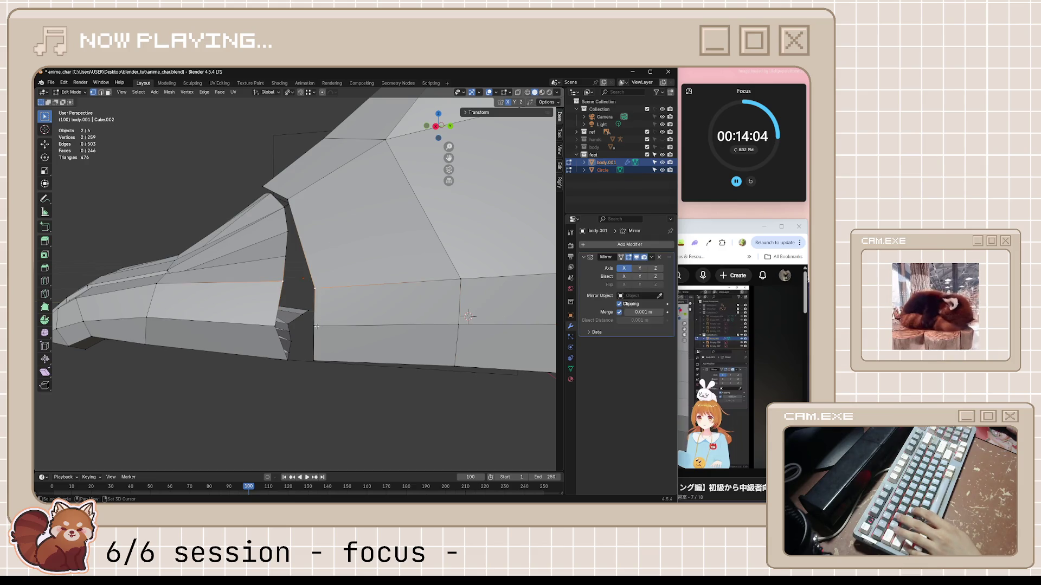
left_click(277, 328, "shift")
middle_click_drag(277, 328, 325, 346)
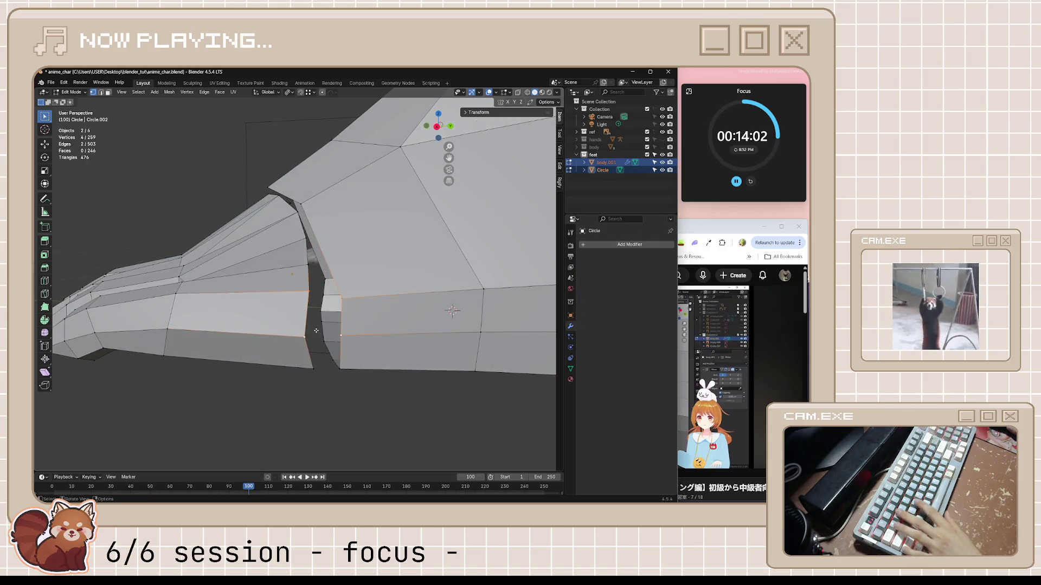
key("f")
key("ctrl+z")
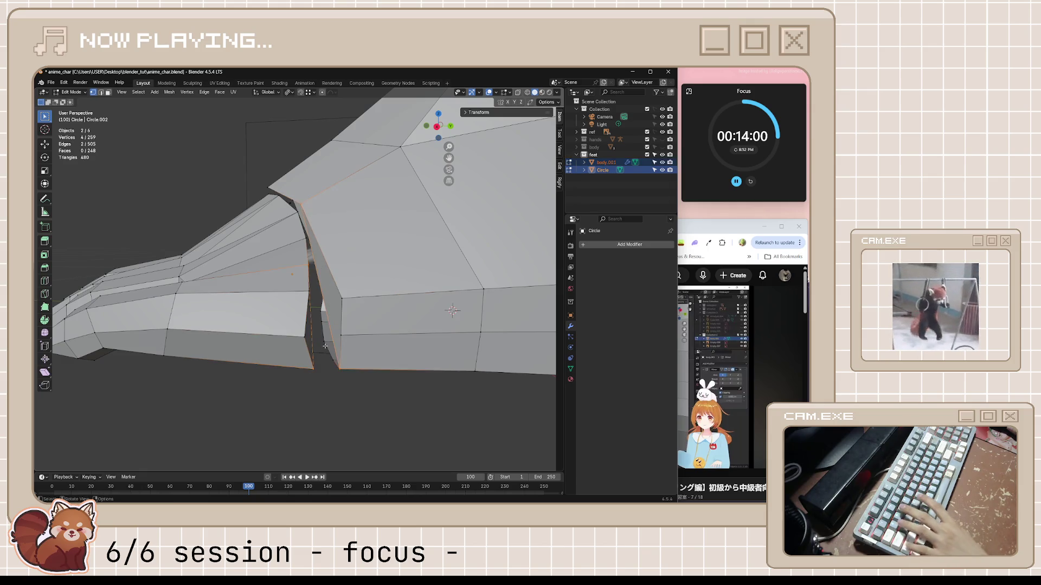
- Toggle see-through, leave Edit Mode, and select only the Circle toes object
mouse_move(325, 345)
middle_mouse_down()
mouse_move(310, 326)
mouse_move(347, 348)
mouse_move(375, 286)
mouse_move(473, 272)
middle_mouse_up()
key("alt+z")
key("alt+z")
key("Tab")
left_click(609, 170)
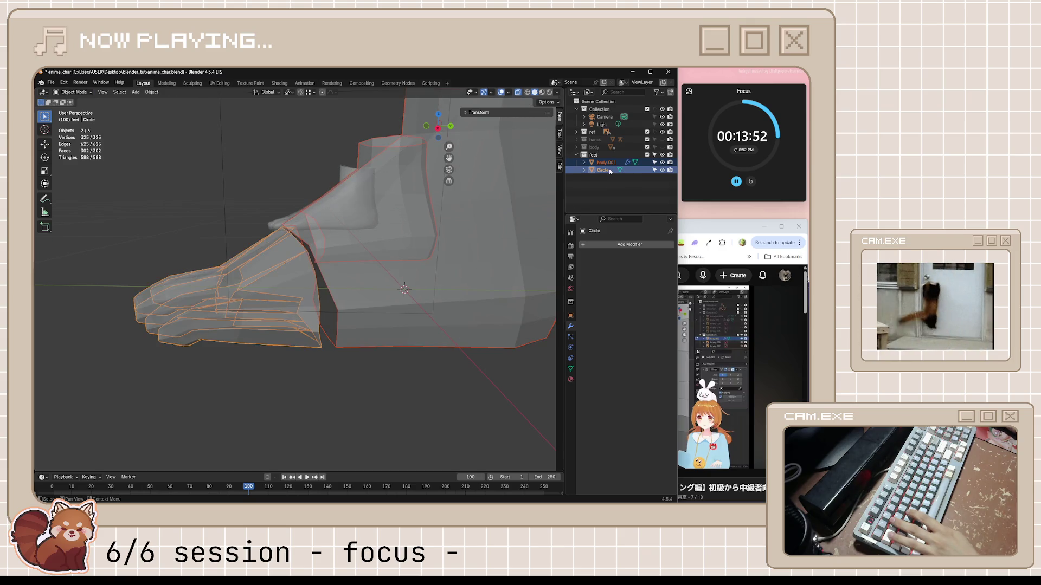
- Join the Circle toes into body.001 with Ctrl+J and enter Edit Mode on the combined mesh
left_click(691, 331)
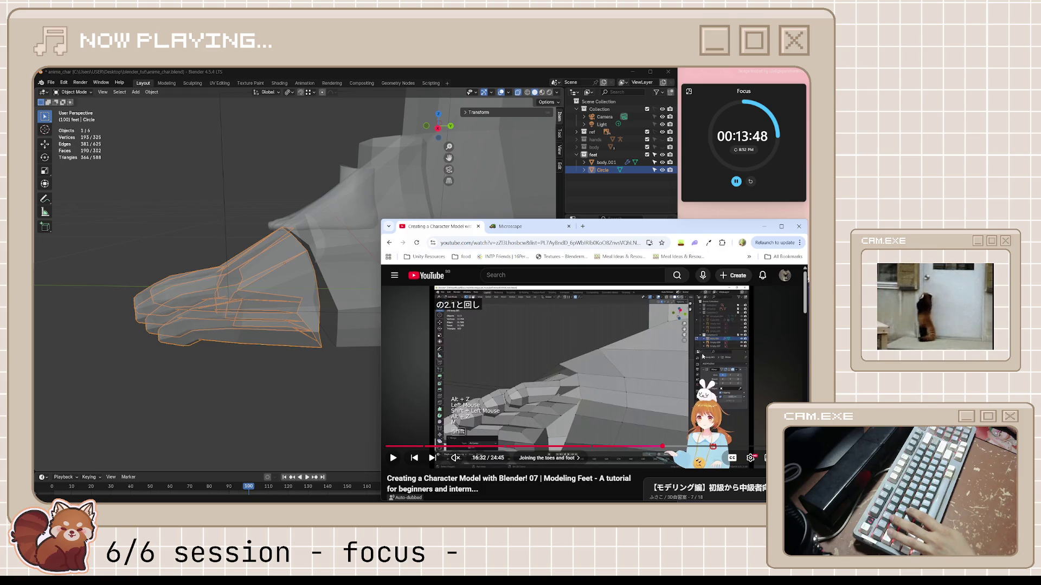
left_click(629, 202)
left_click(391, 267)
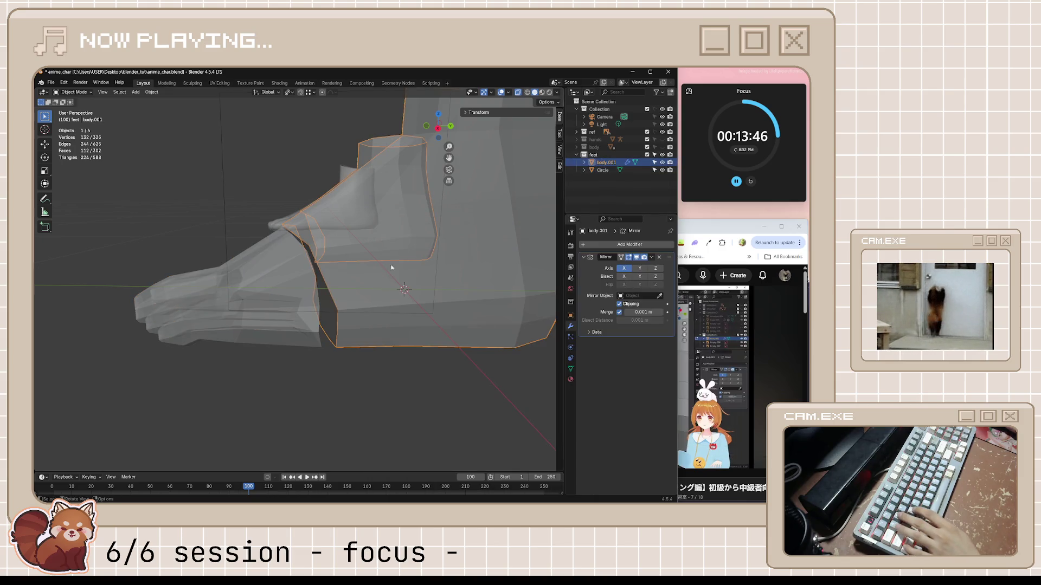
left_click(271, 284, "shift")
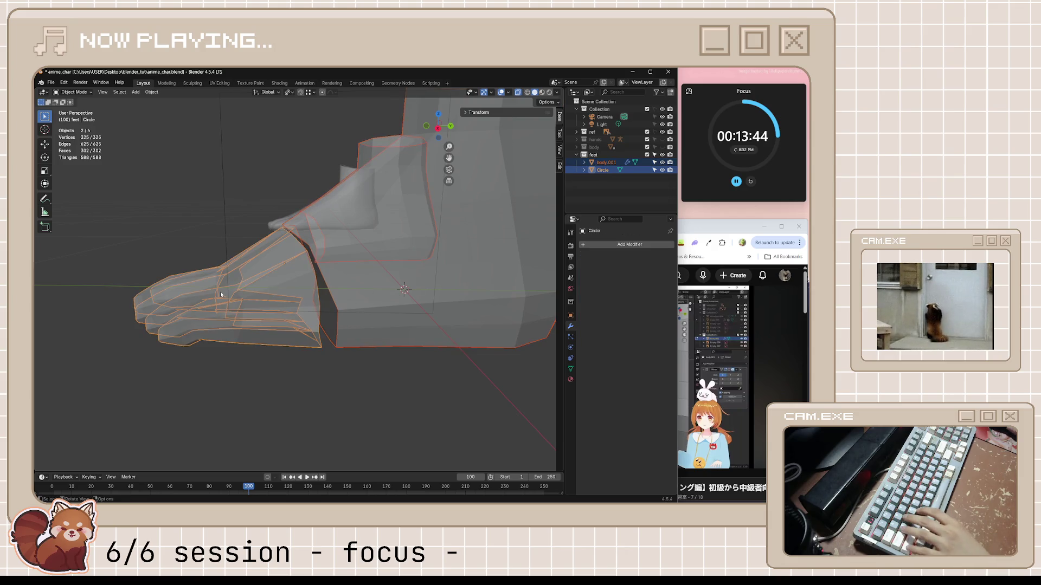
left_click(412, 247, "shift")
mouse_move(420, 265)
middle_mouse_down()
mouse_move(460, 278)
mouse_move(422, 291)
mouse_move(295, 296)
mouse_move(351, 297)
mouse_move(341, 314)
mouse_move(341, 306)
middle_mouse_up()
key("ctrl+j")
key("Tab")
- Fill faces bridging the toe gap between the selected edges
key("f")
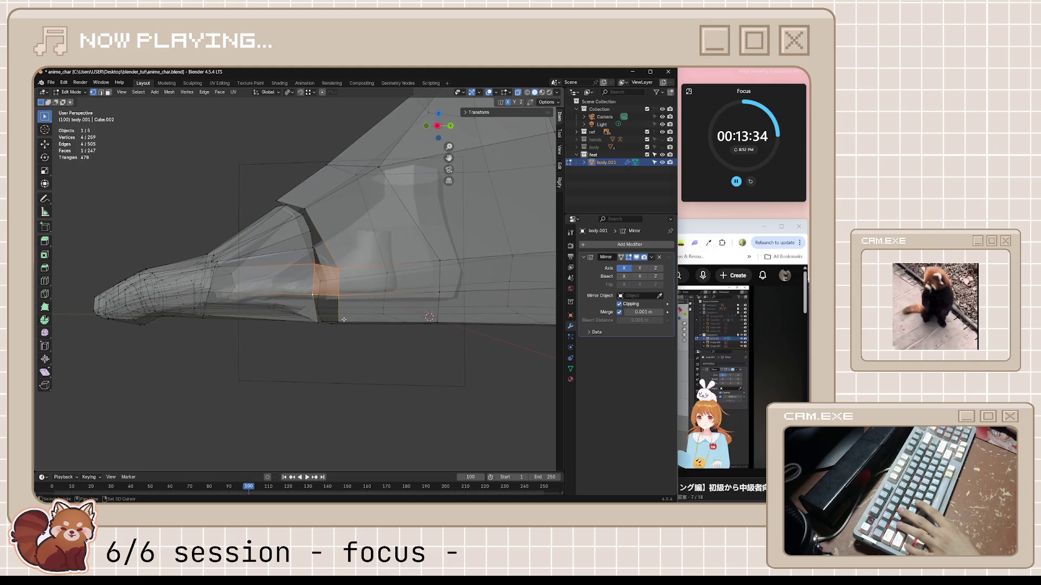
key("2")
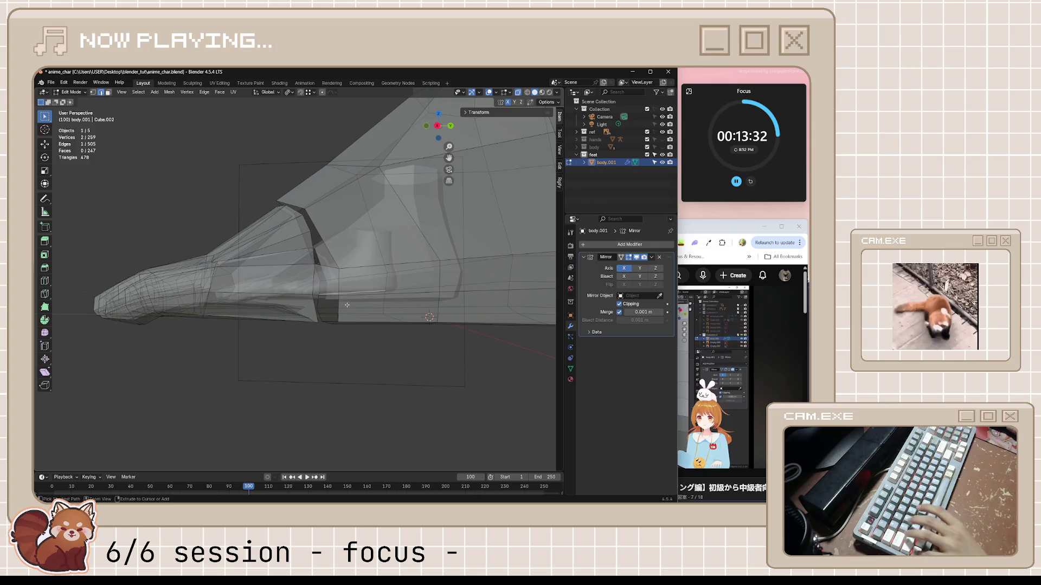
mouse_move(347, 305)
middle_mouse_down()
mouse_move(374, 319)
mouse_move(389, 348)
mouse_move(415, 290)
mouse_move(386, 349)
mouse_move(371, 279)
mouse_move(447, 349)
middle_mouse_up()
left_click(374, 320)
key("f")
- Unhide all geometry, switch to vertex select, and move a vertex in the bottom ortho view
key("Tab")
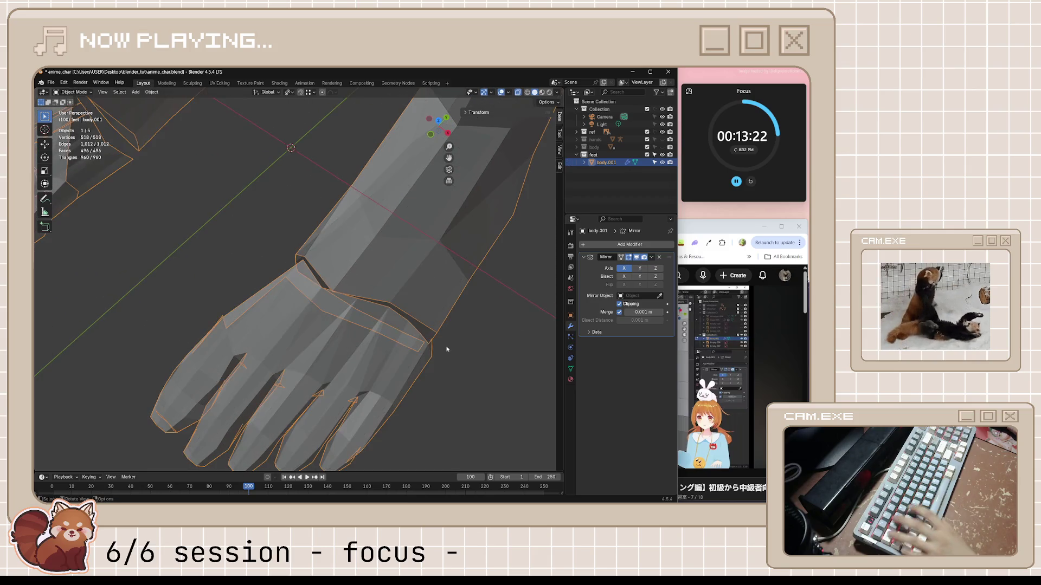
key("h")
key("alt+h")
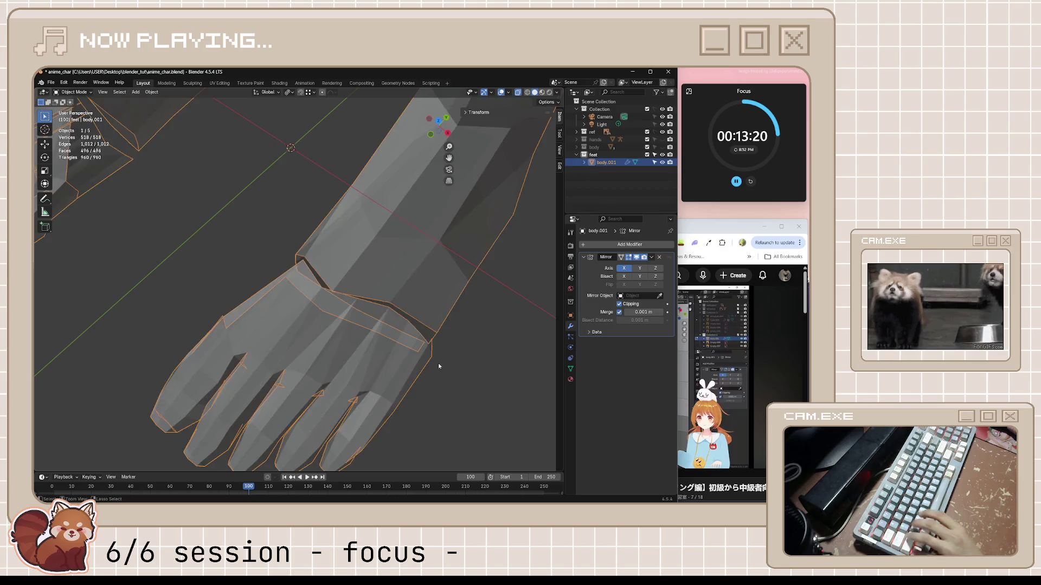
key("Tab")
key("1")
middle_click_drag(430, 358, 475, 365)
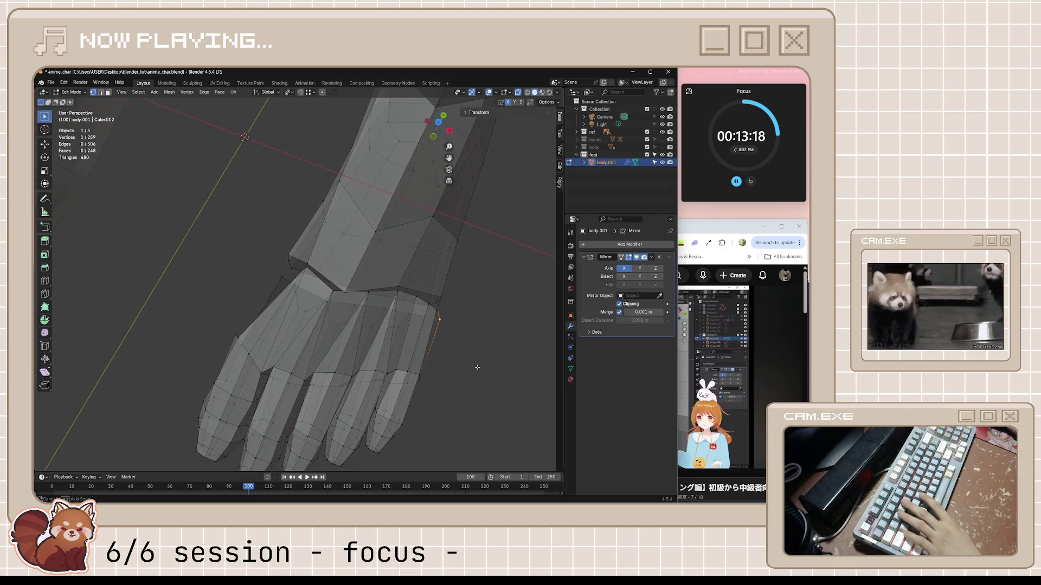
key("KP_8")
key("KP_8")
key("KP_5")
key("ctrl+KP_7")
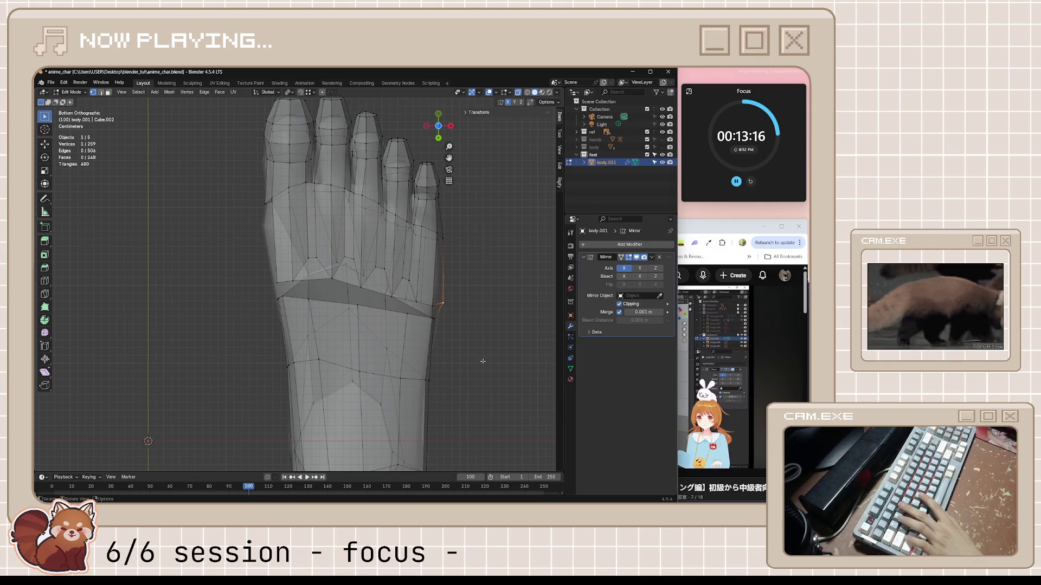
key("g")
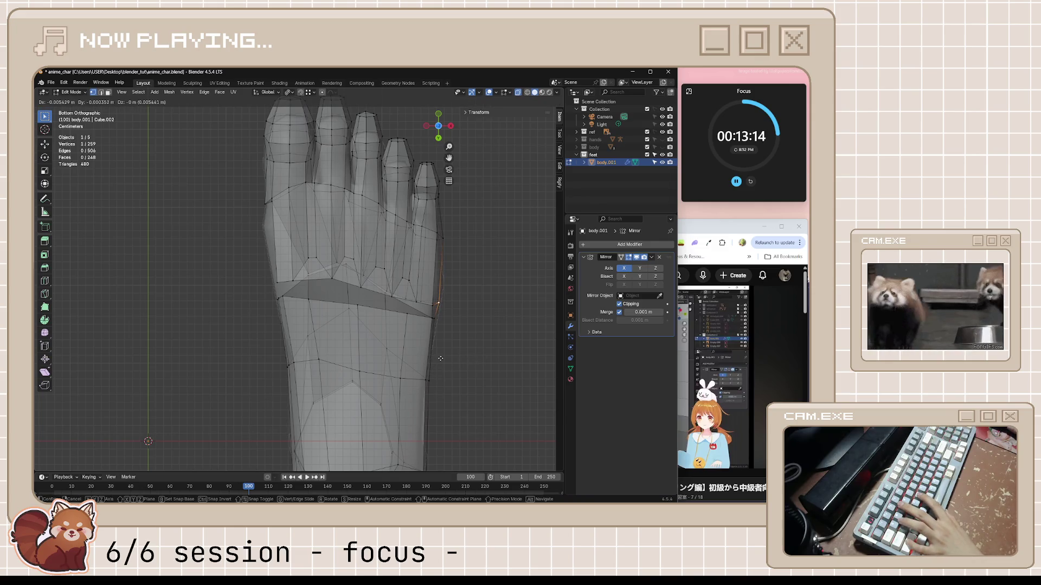
left_click(439, 359)
- Move the foot's edge vertices, nudge one vertex along X, and save the file
left_click(433, 329, "ctrl")
key("g")
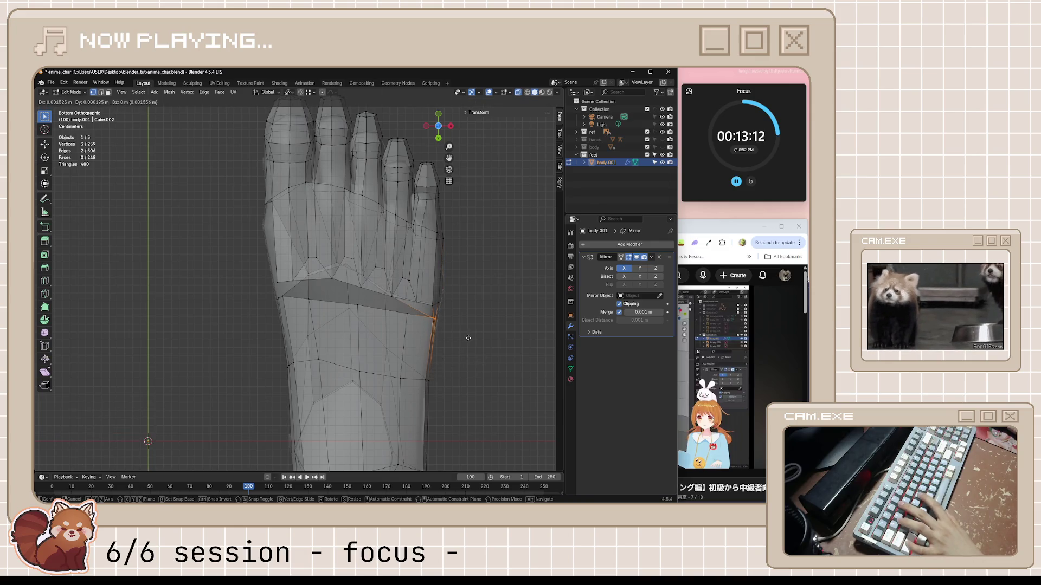
left_click(482, 341)
left_click(439, 301)
key("g")
key("x")
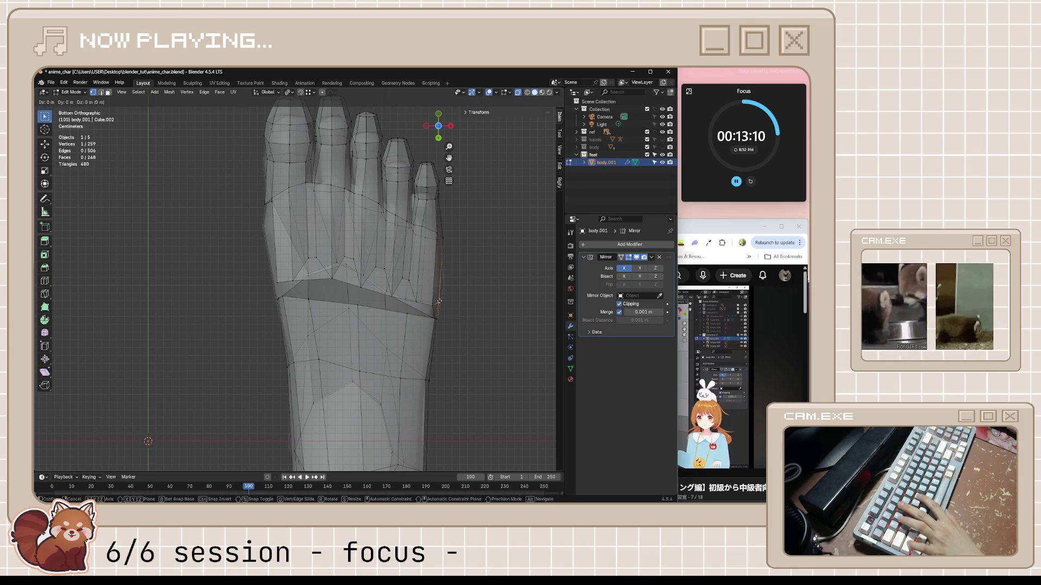
left_click(440, 301)
key("ctrl+s")
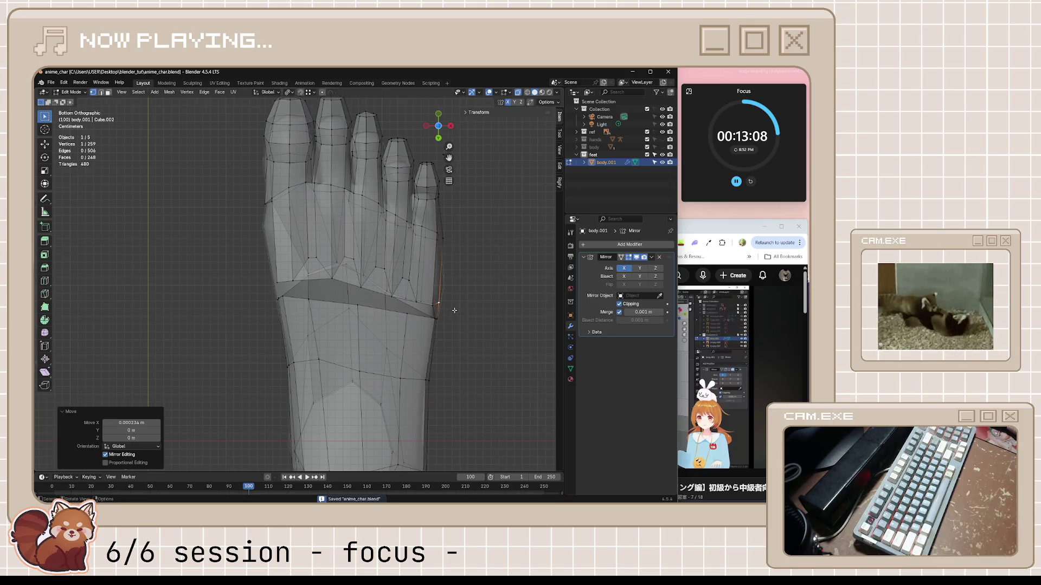
- Slide an edge vertex along its edge in the bottom view
mouse_move(456, 310)
middle_mouse_down()
mouse_move(387, 342)
mouse_move(361, 322)
mouse_move(400, 186)
mouse_move(450, 325)
middle_mouse_up()
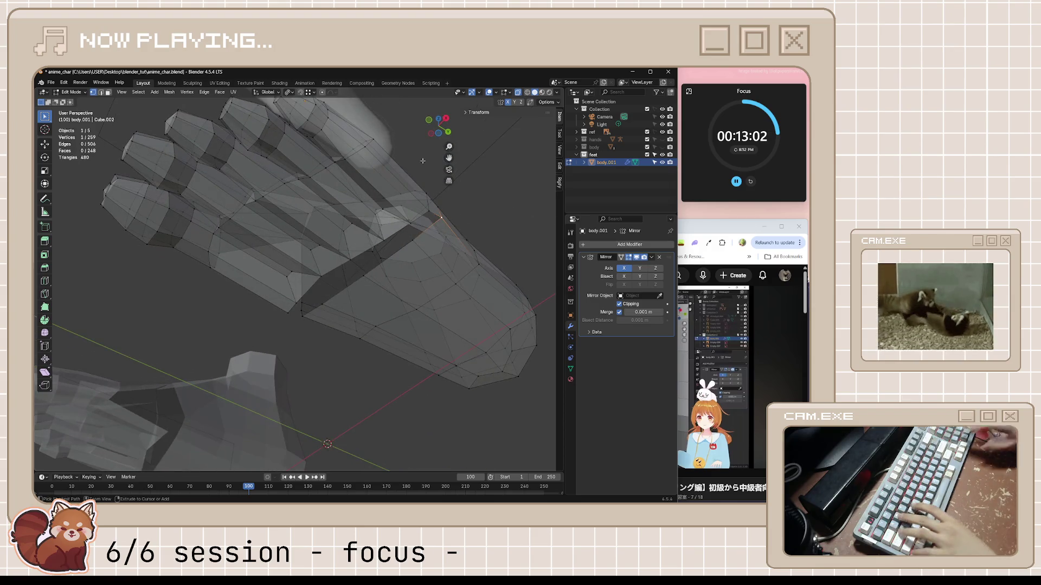
key("ctrl+KP_7")
key("shift+v")
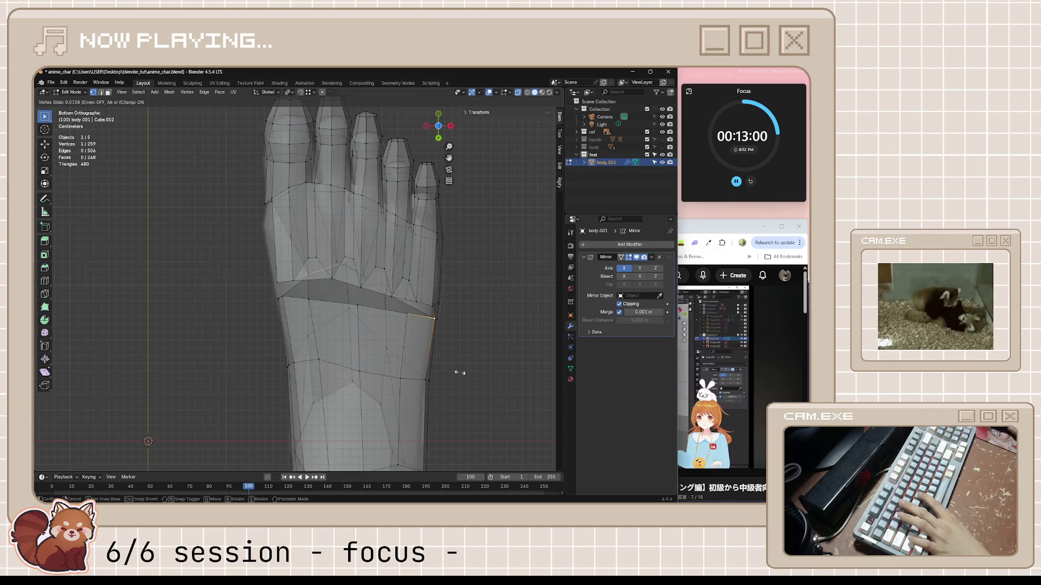
left_click(456, 373)
left_click(481, 348)
mouse_move(481, 347)
middle_mouse_down()
mouse_move(413, 372)
mouse_move(414, 323)
mouse_move(419, 342)
mouse_move(380, 337)
mouse_move(418, 353)
mouse_move(437, 389)
middle_mouse_up()
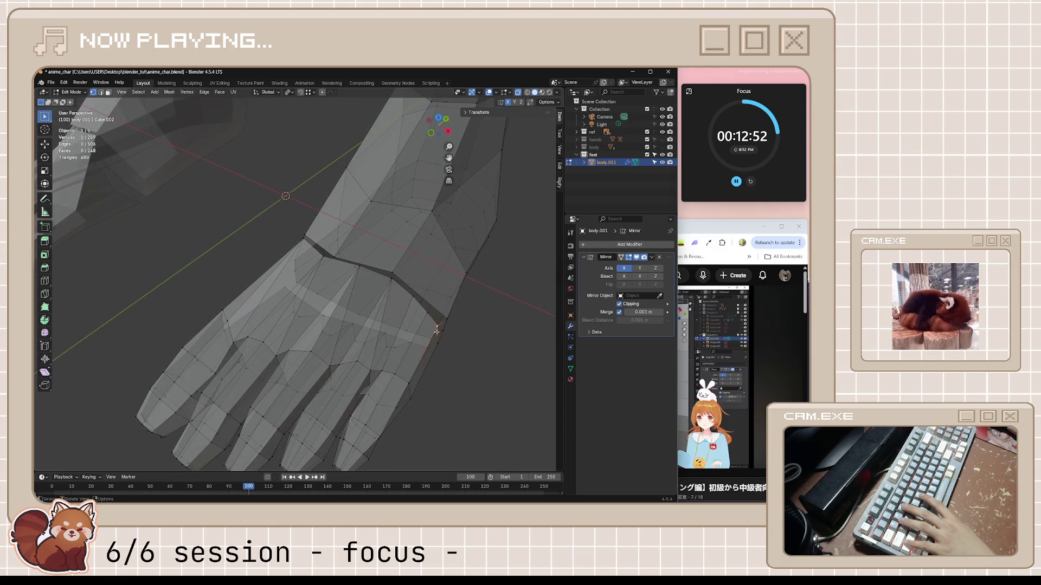
- Reposition another vertex in top view, save anime_char.blend, and bring up the tutorial
middle_click_drag(437, 331, 451, 348)
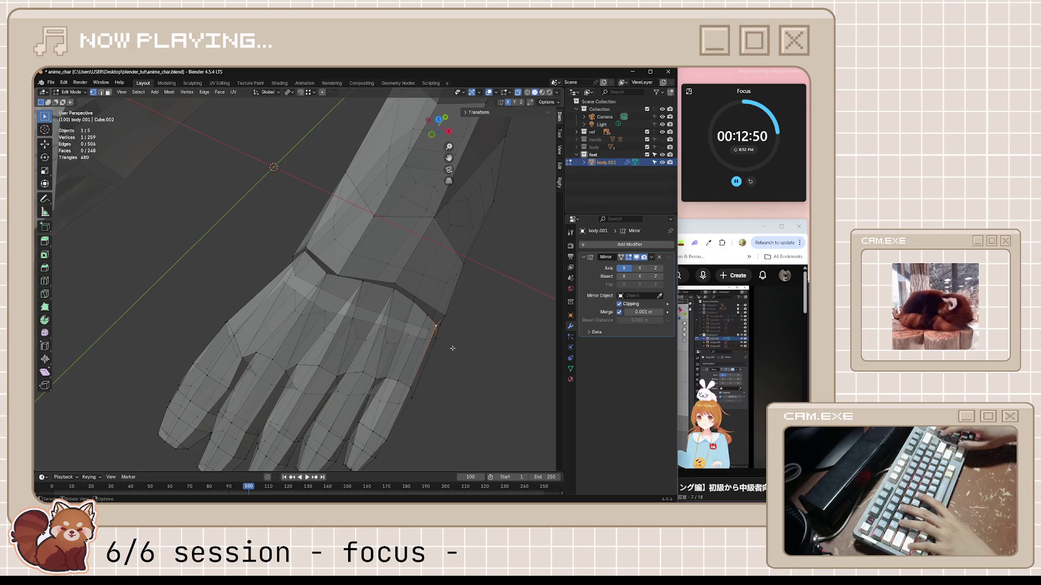
key("KP_7")
key("shift+v")
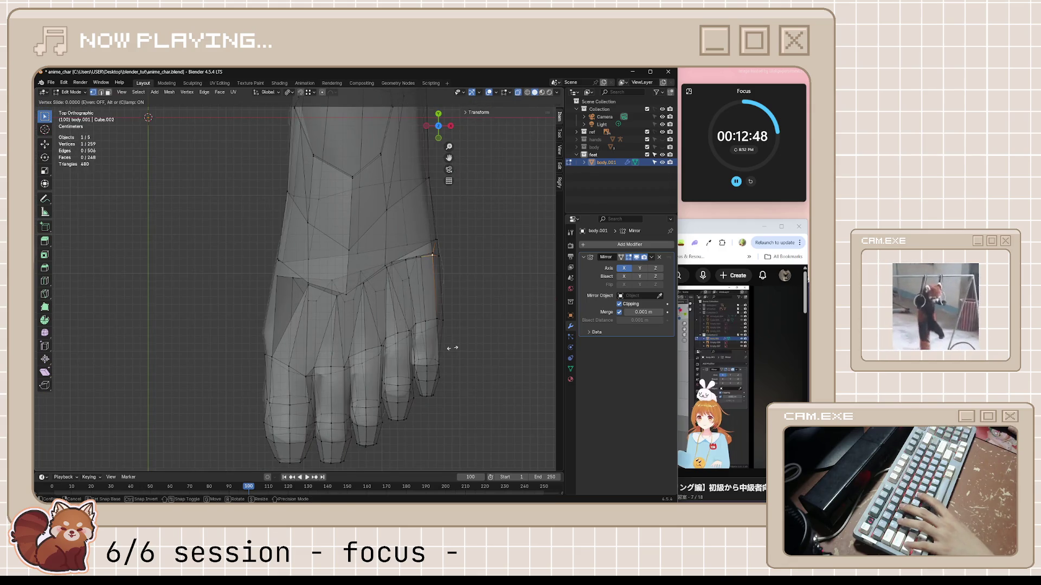
key("g")
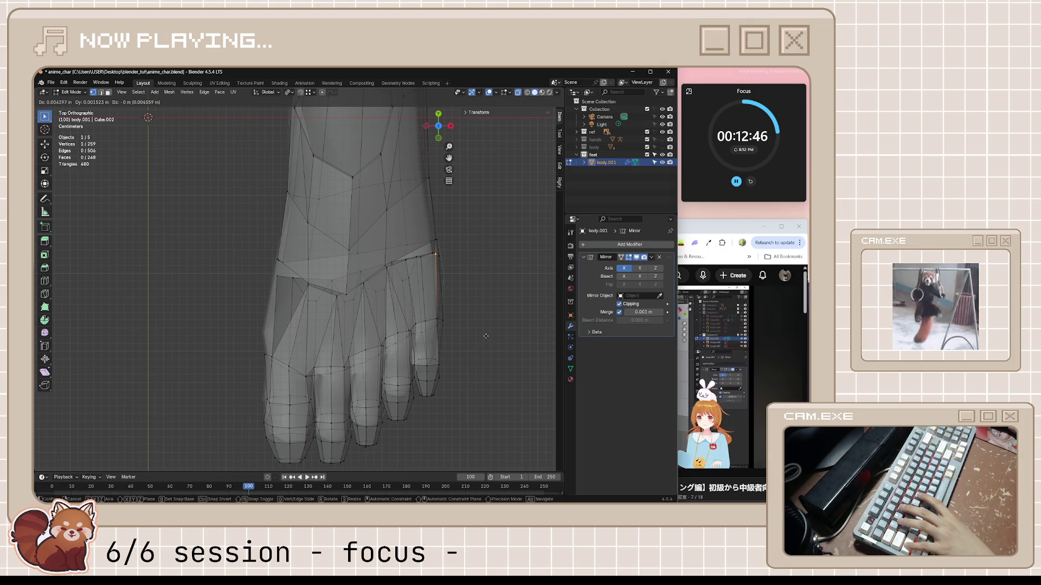
left_click(488, 335)
mouse_move(488, 336)
middle_mouse_down()
mouse_move(407, 261)
mouse_move(492, 373)
mouse_move(441, 346)
mouse_move(418, 360)
mouse_move(396, 339)
middle_mouse_up()
left_click(493, 372)
key("ctrl+s")
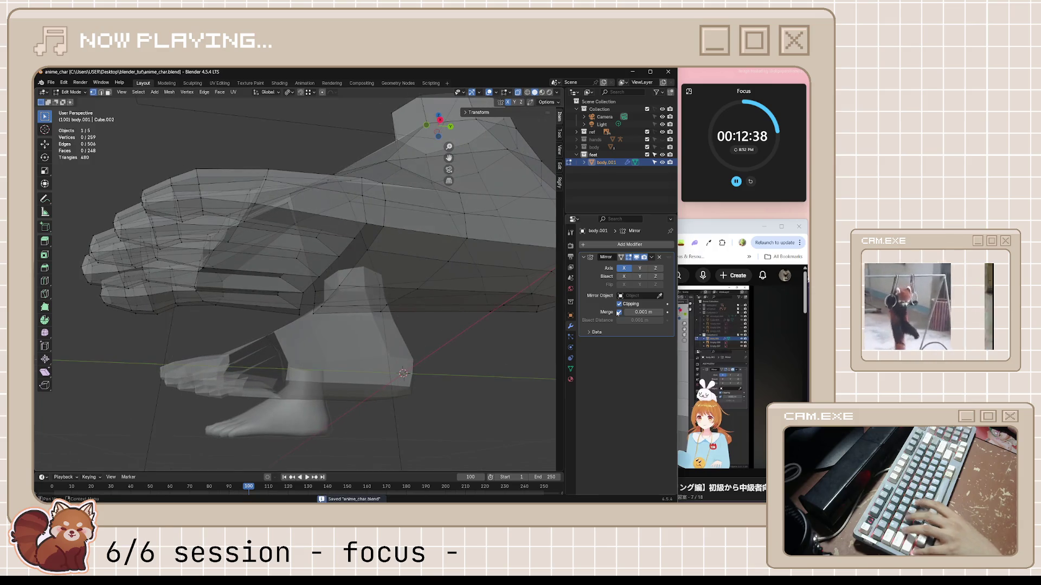
left_click(721, 379)
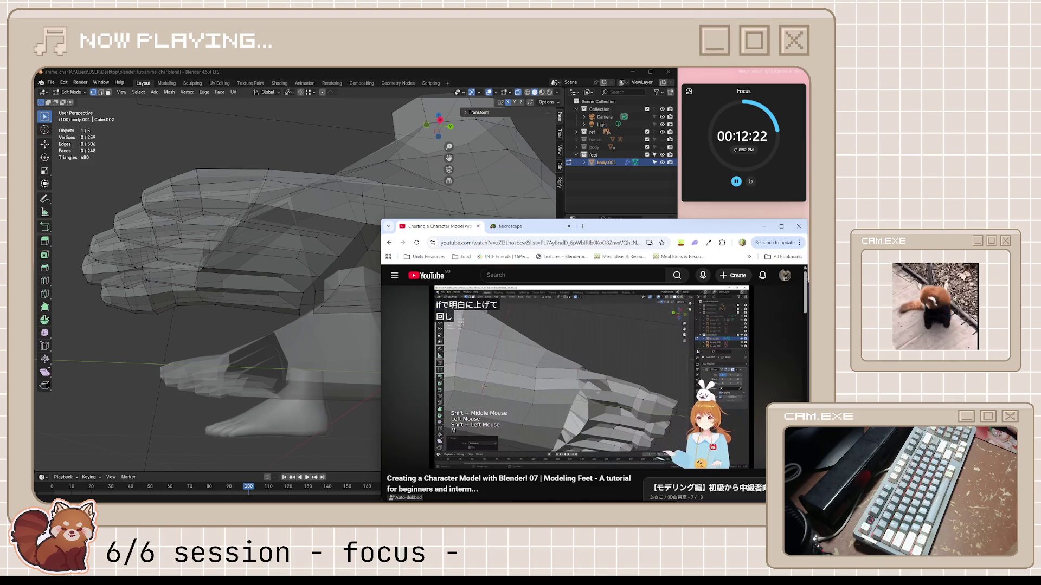
- Pause the tutorial, turn off X-ray, and raise the selected edge along Z
key("space")
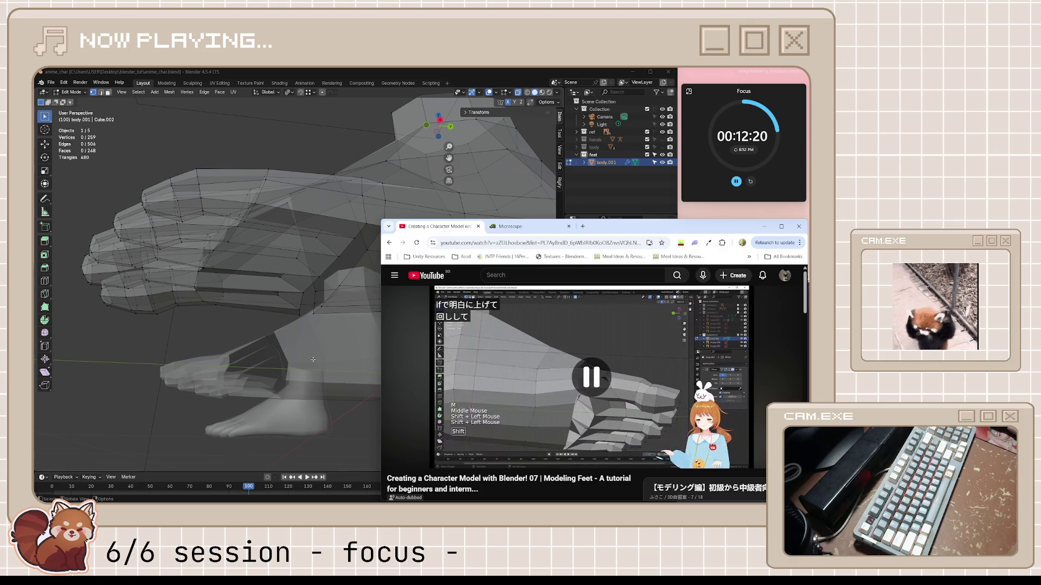
mouse_move(313, 360)
middle_mouse_down()
mouse_move(405, 360)
mouse_move(391, 360)
mouse_move(413, 345)
mouse_move(312, 318)
middle_mouse_up()
middle_click_drag(290, 300, 292, 286)
key("alt+z")
middle_click_drag(422, 291, 283, 302)
scroll(402, 301, "up", 2)
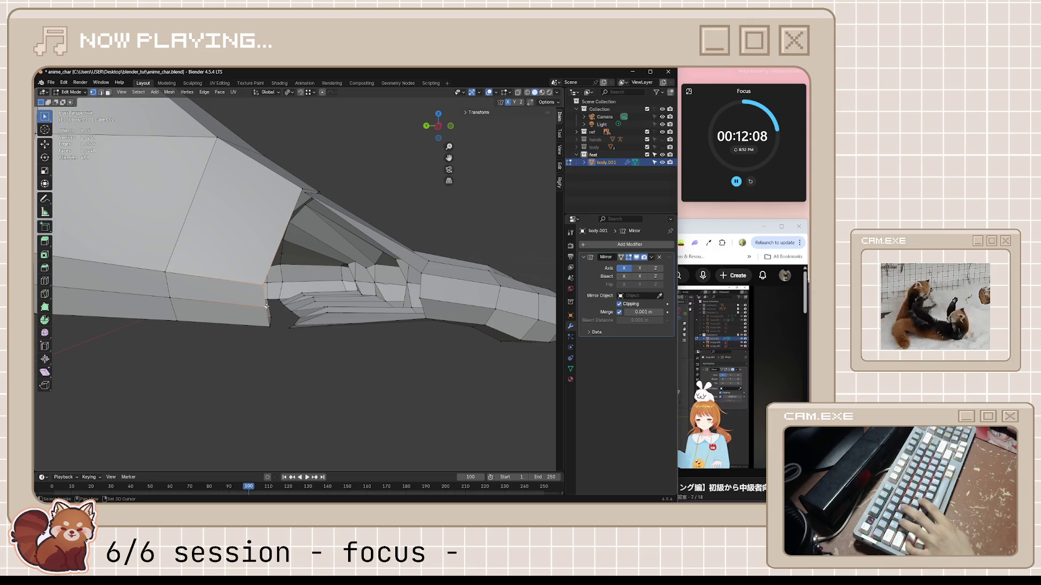
key("g")
key("z")
left_click(293, 248)
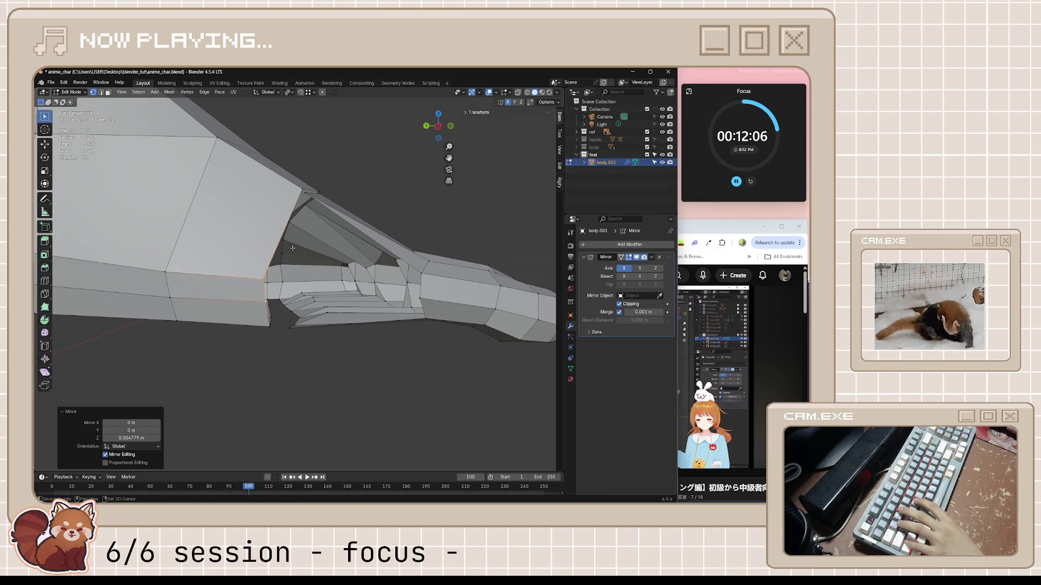
- Lower the front edge loop along Z and raise another loop near the toes
left_click(423, 275, "alt")
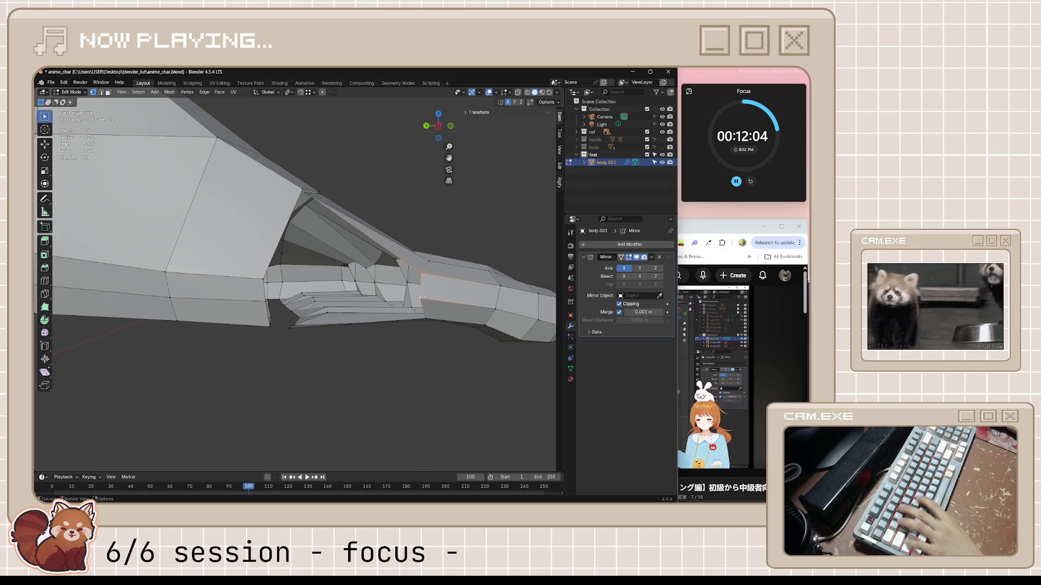
key("g")
key("z")
left_click(438, 328)
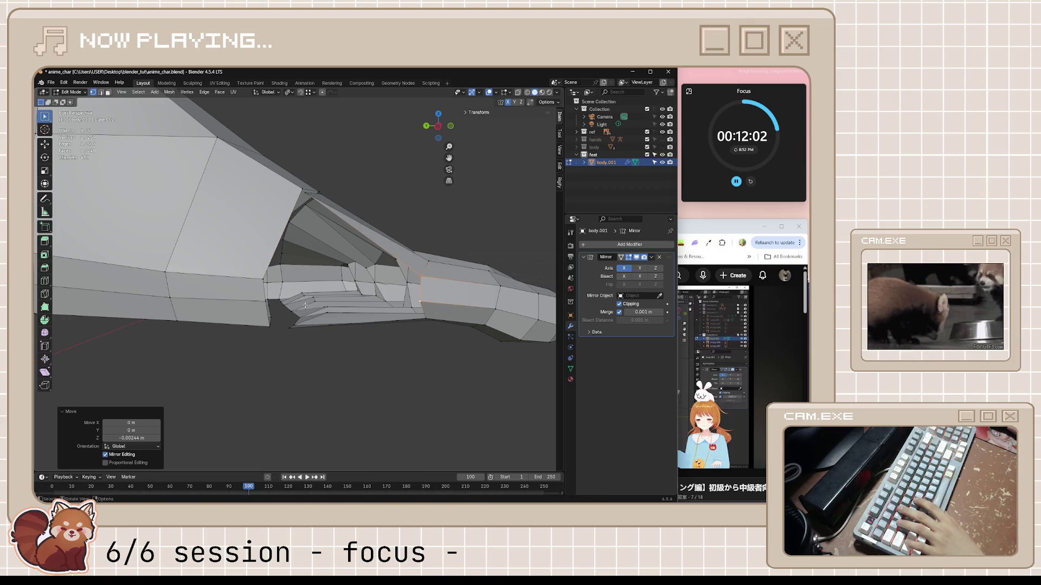
left_click(264, 280, "alt")
key("g")
key("z")
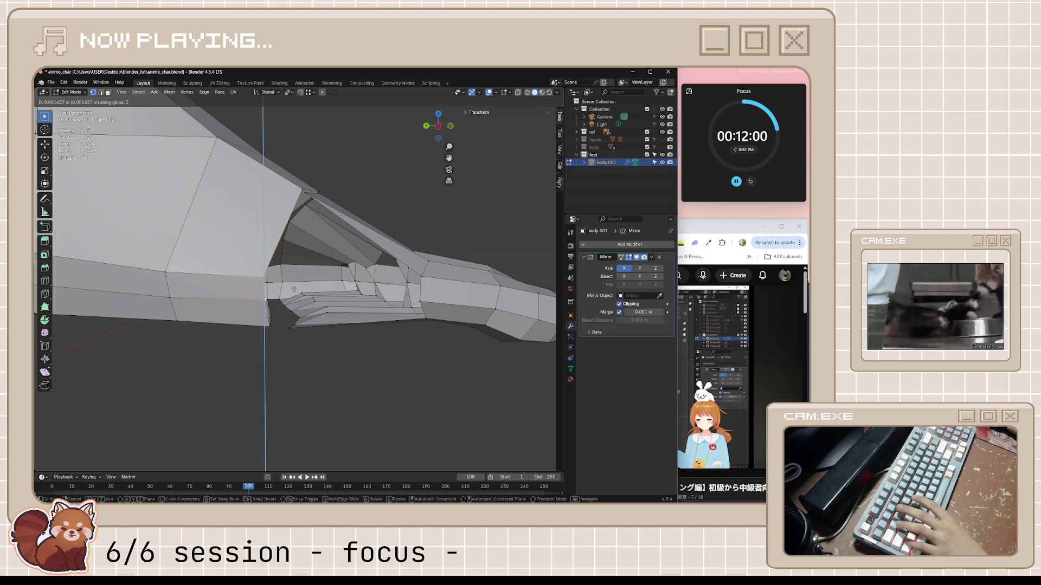
left_click(157, 270)
- Move two loops together along Z, then lower the lower loop 0.003966 m
left_click(171, 297, "alt+shift")
key("g")
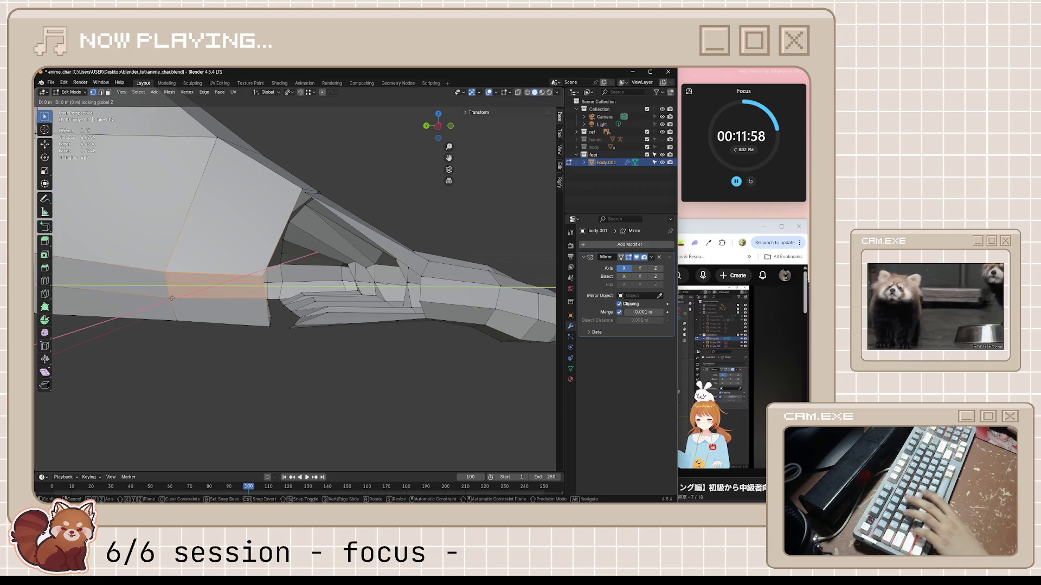
key("z")
left_click(196, 273)
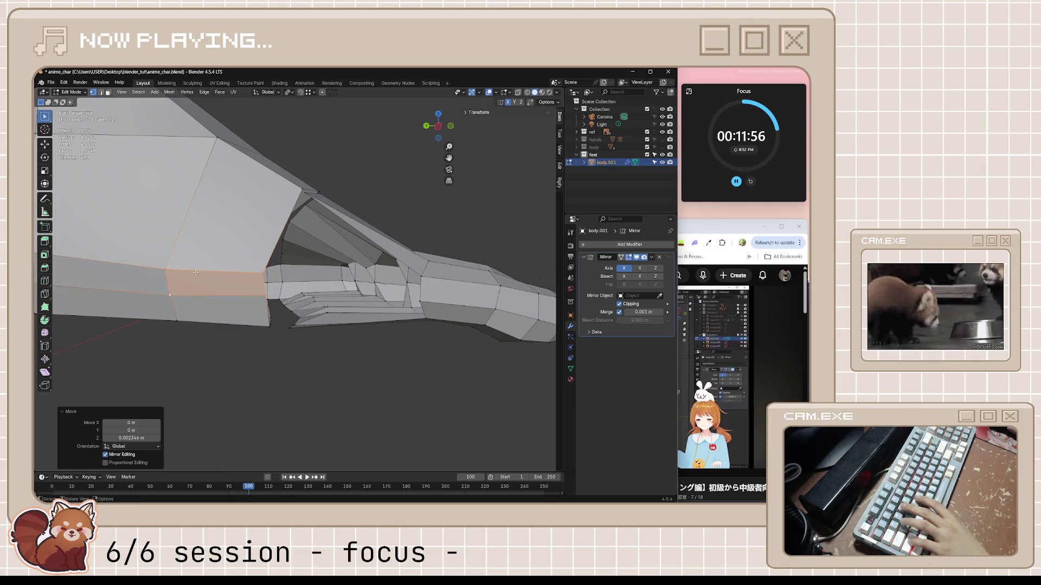
left_click(206, 299, "alt")
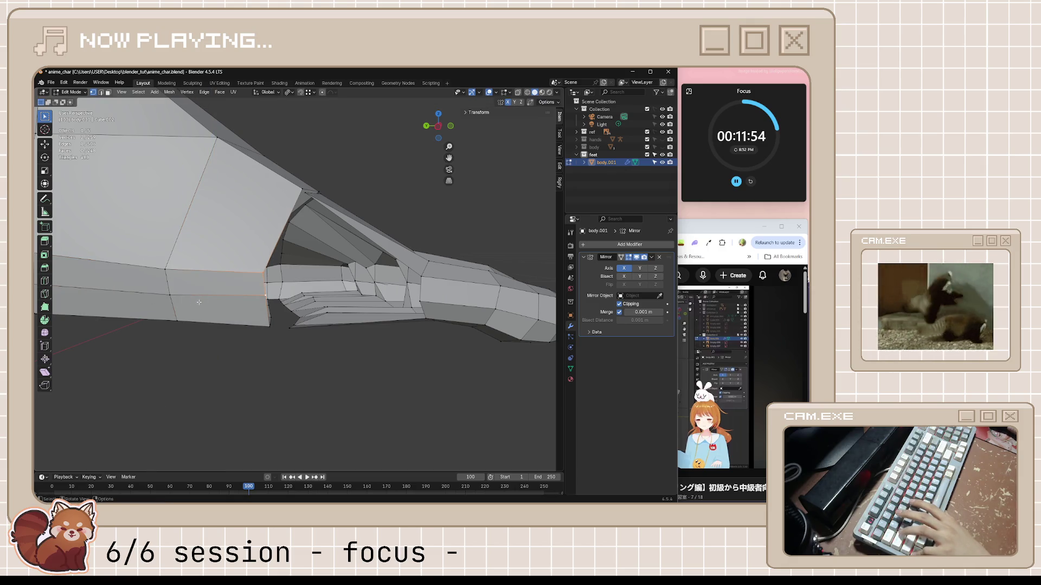
key("g")
key("z")
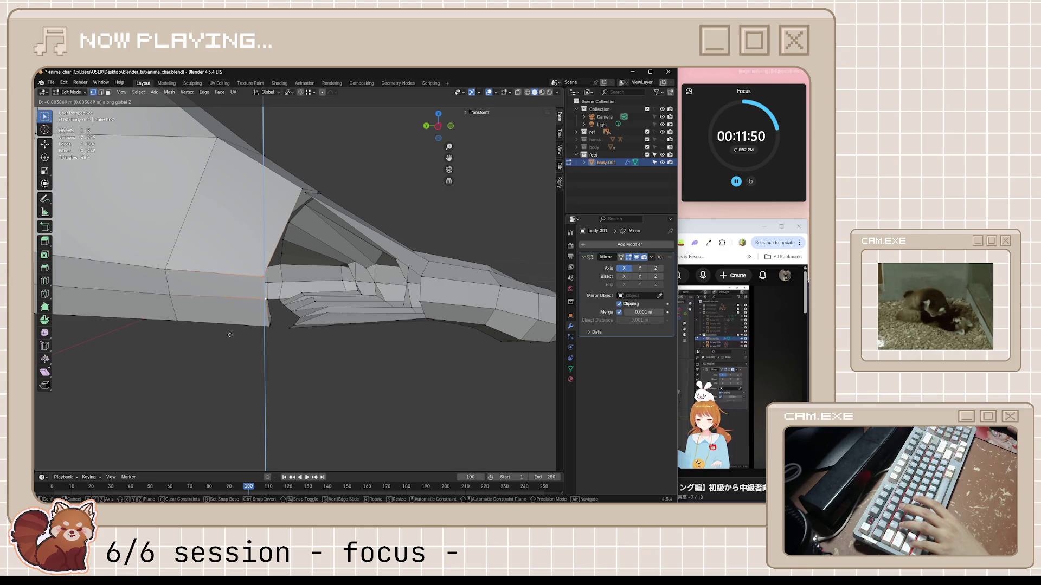
left_click(274, 323)
mouse_move(419, 315)
middle_mouse_down()
mouse_move(402, 309)
mouse_move(403, 328)
middle_mouse_up()
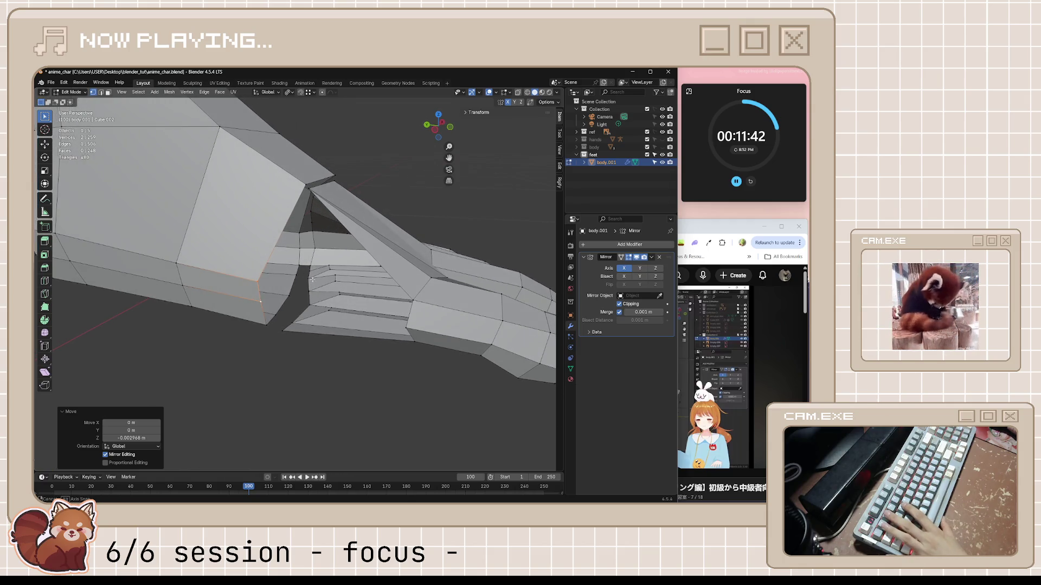
mouse_move(312, 279)
middle_mouse_down()
mouse_move(324, 298)
mouse_move(333, 240)
mouse_move(414, 267)
mouse_move(204, 403)
mouse_move(275, 283)
middle_mouse_up()
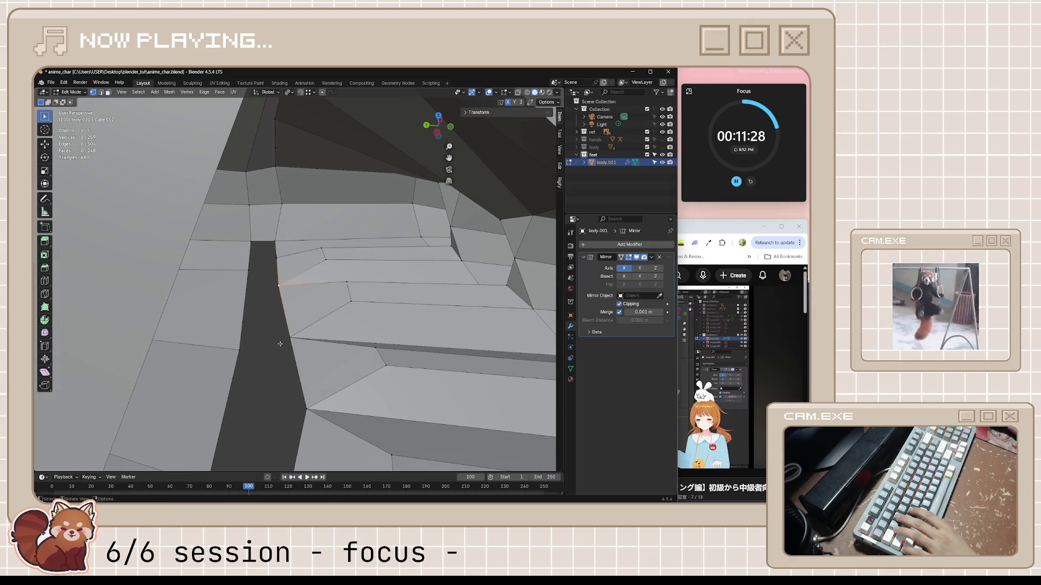
middle_click_drag(277, 384, 312, 357, "shift")
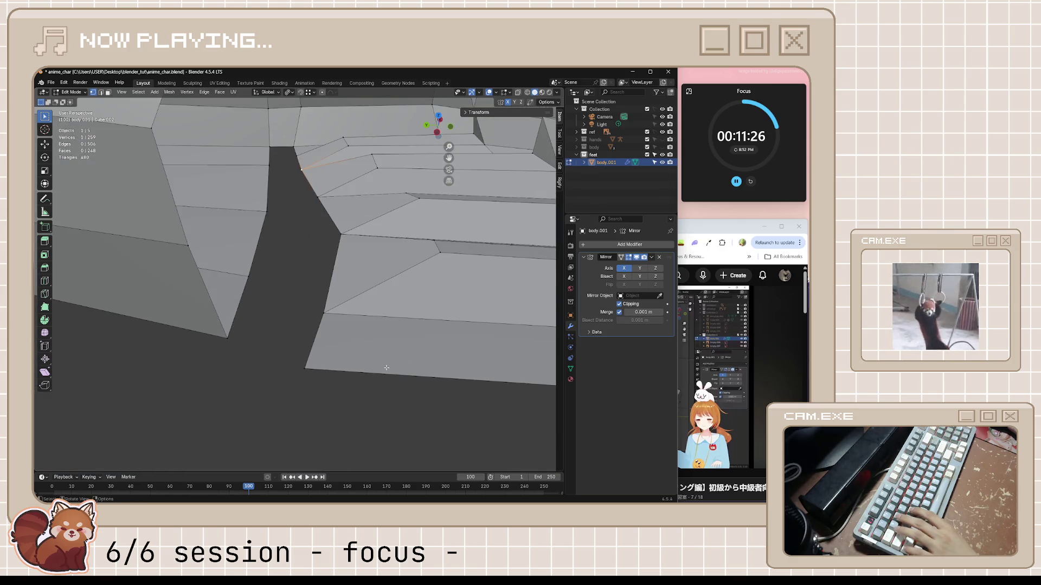
scroll(386, 368, "down", 4)
mouse_move(390, 344)
middle_mouse_down("shift")
mouse_move(383, 327)
mouse_move(384, 344)
middle_mouse_up("shift")
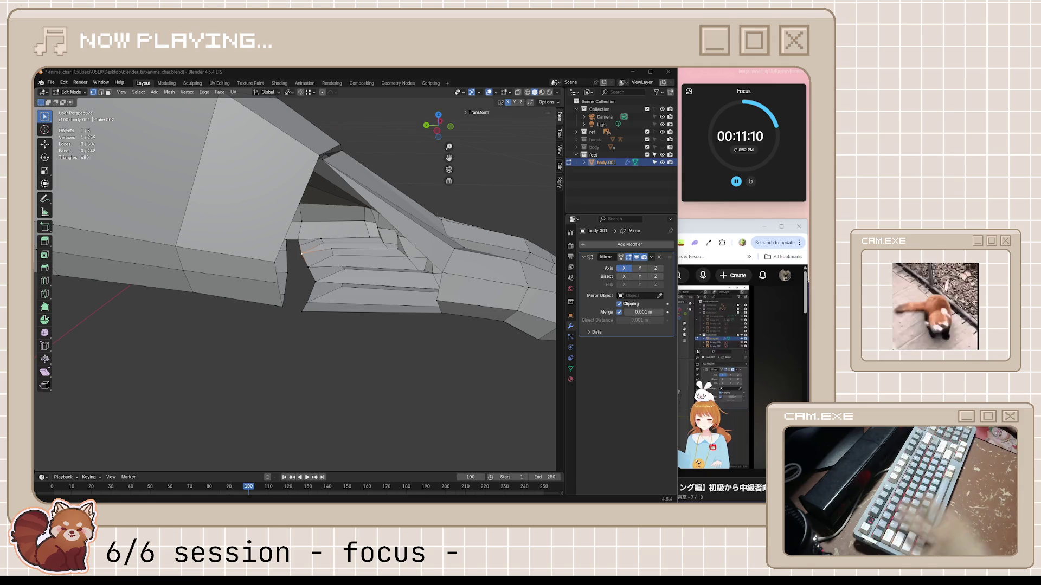
mouse_move(347, 249)
middle_mouse_down()
mouse_move(358, 241)
mouse_move(344, 255)
mouse_move(338, 239)
mouse_move(333, 252)
mouse_move(95, 240)
middle_mouse_up()
left_click(76, 219, "ctrl")
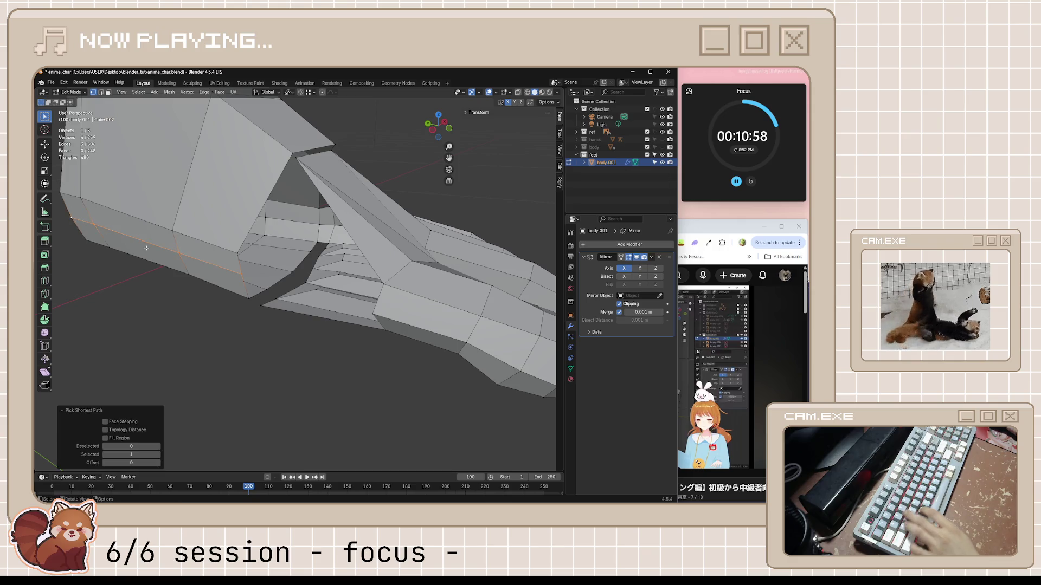
- Fatten the side edge path by 0.00663 m and save the foot model
key("alt+s")
left_click(152, 219)
mouse_move(281, 259)
middle_mouse_down()
mouse_move(314, 262)
mouse_move(252, 258)
mouse_move(305, 298)
middle_mouse_up()
scroll(244, 258, "up", 2)
key("ctrl+s")
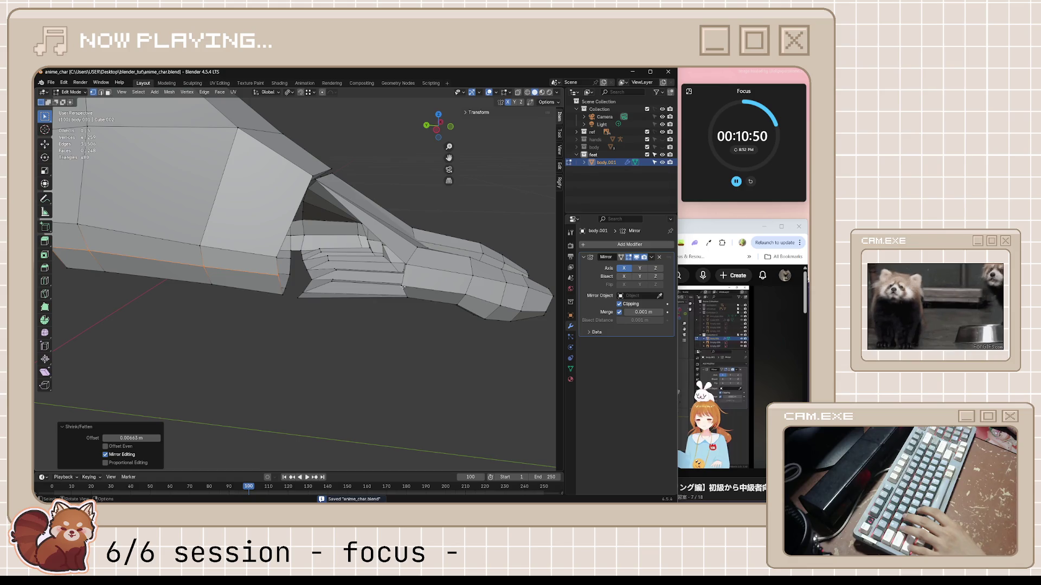
- Select a foot vertex, check its context menu, and bring the tutorial to the front
left_click(403, 286)
mouse_move(403, 287)
middle_mouse_down()
mouse_move(414, 274)
mouse_move(388, 265)
mouse_move(363, 312)
middle_mouse_up()
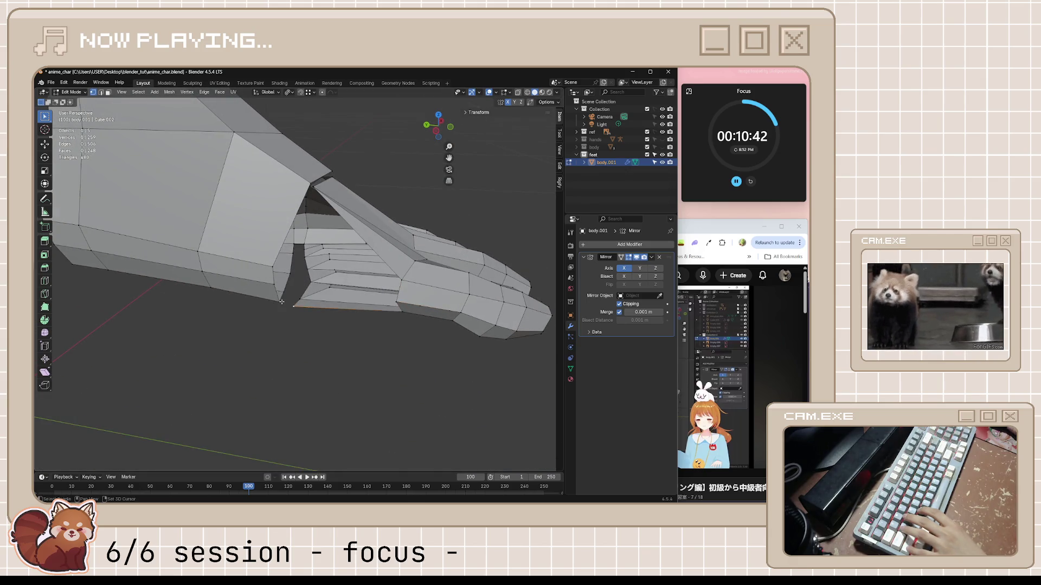
right_click(282, 301)
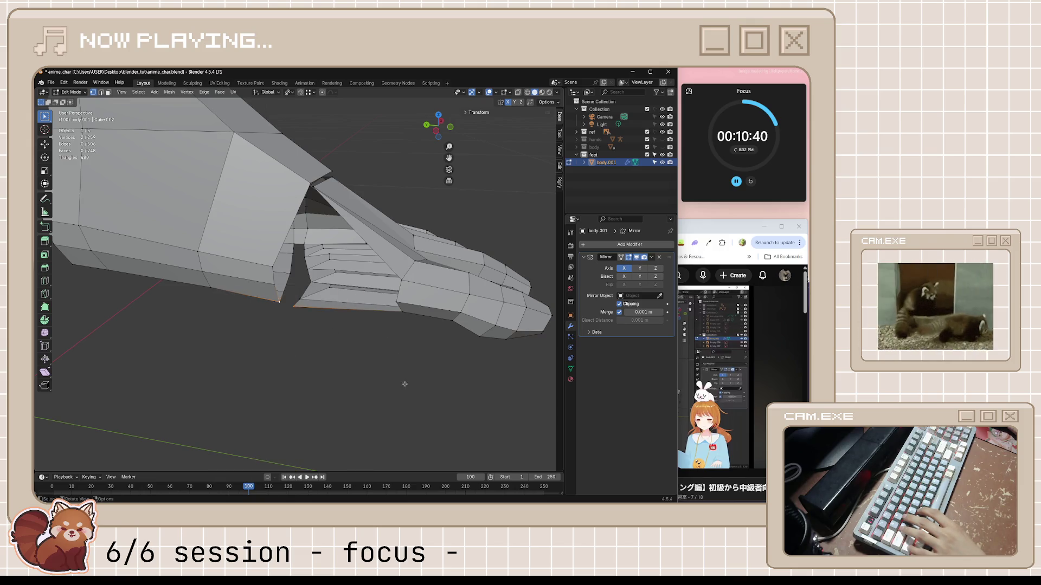
left_click(734, 247)
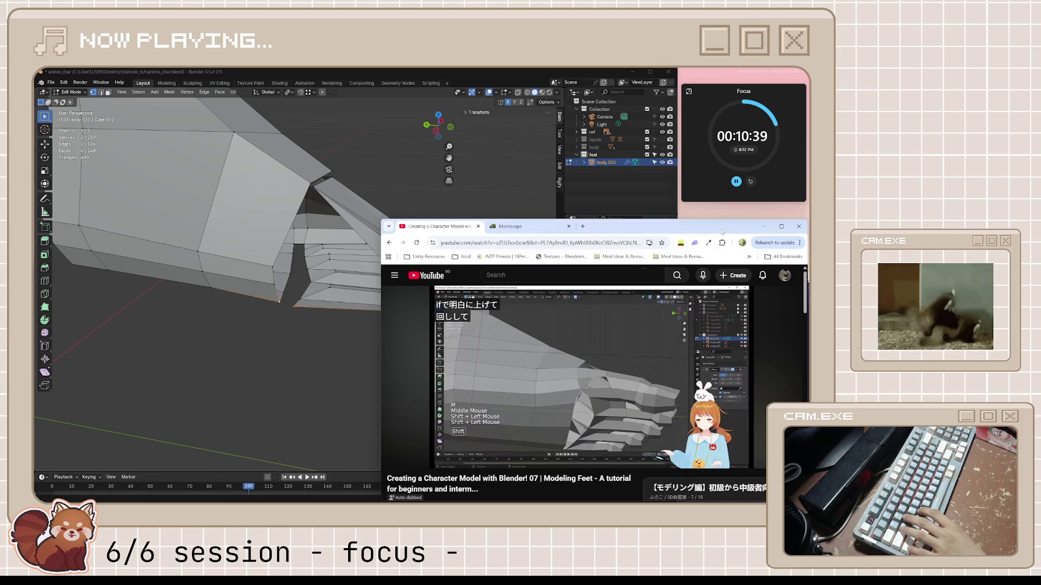
- Rewatch the tutorial's toe-joining part around 16:35–16:50, then return to the Blender foot model
left_click(631, 372)
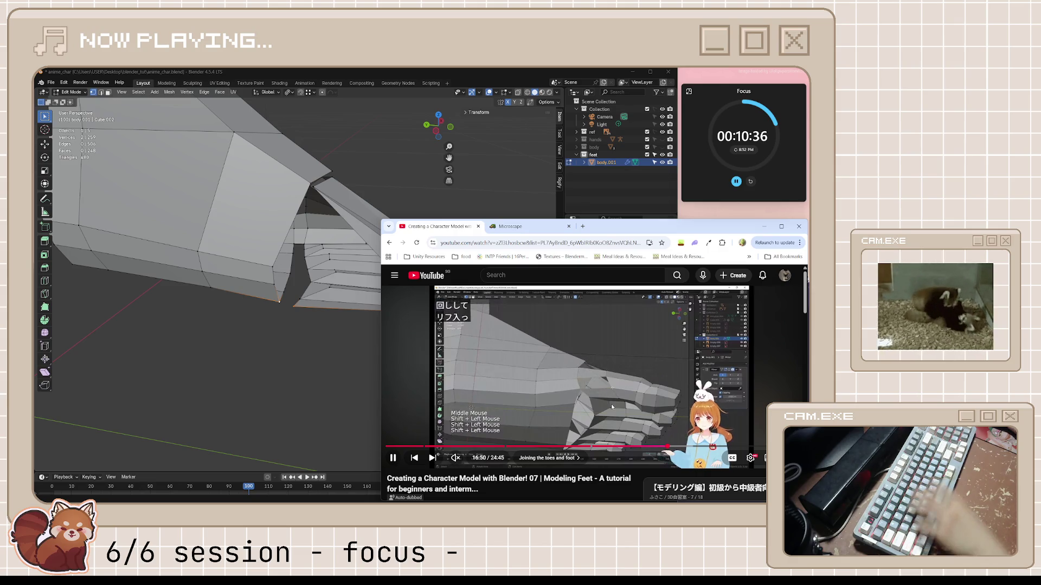
left_click(610, 404)
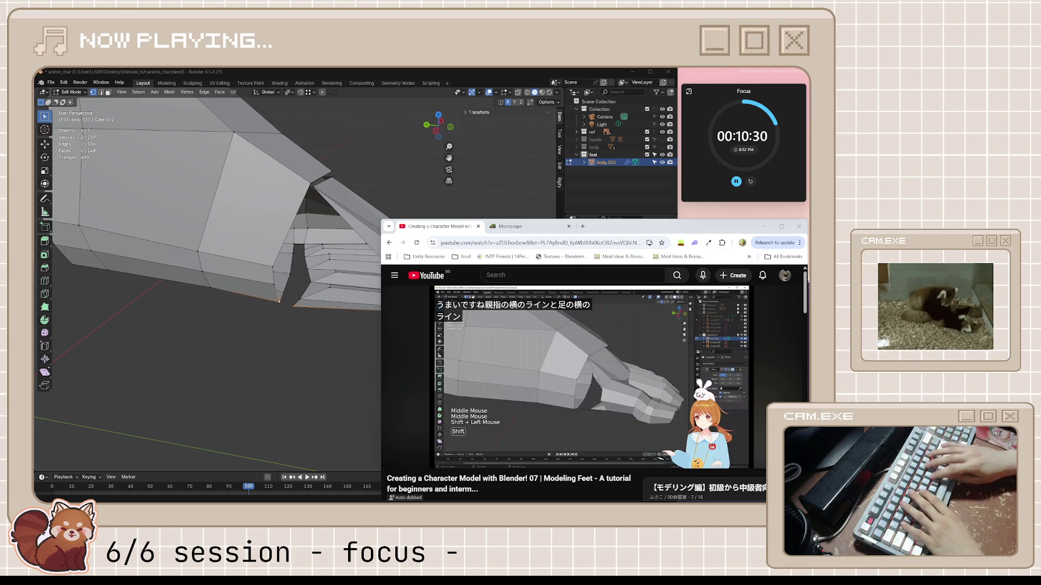
left_click(644, 341)
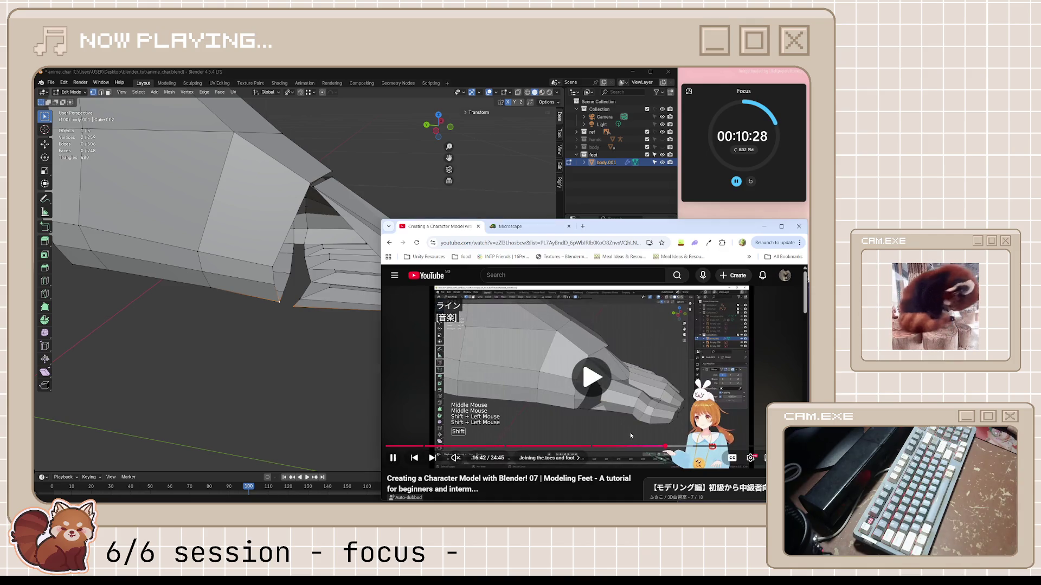
key("j")
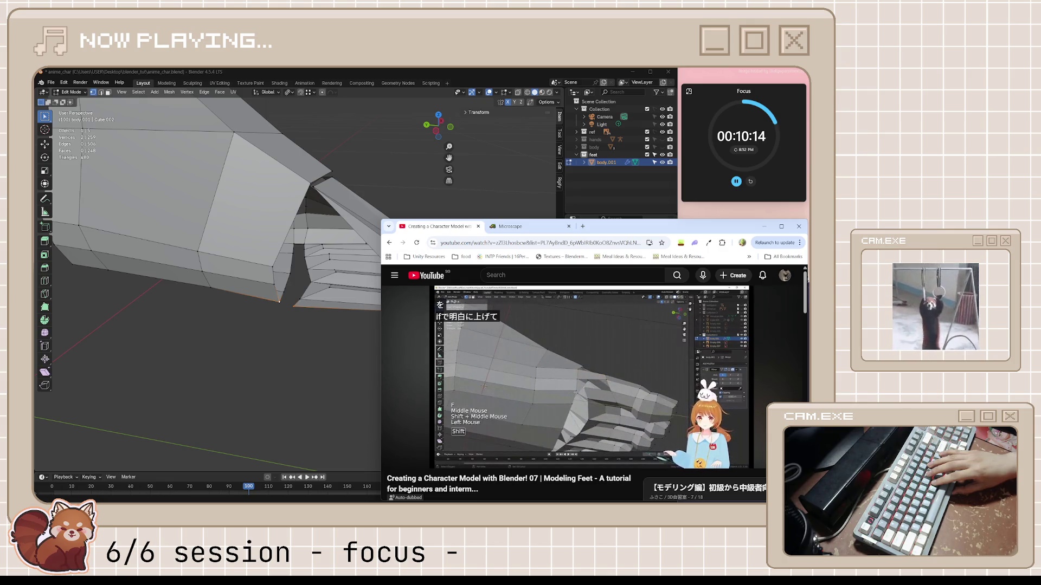
left_click(630, 428)
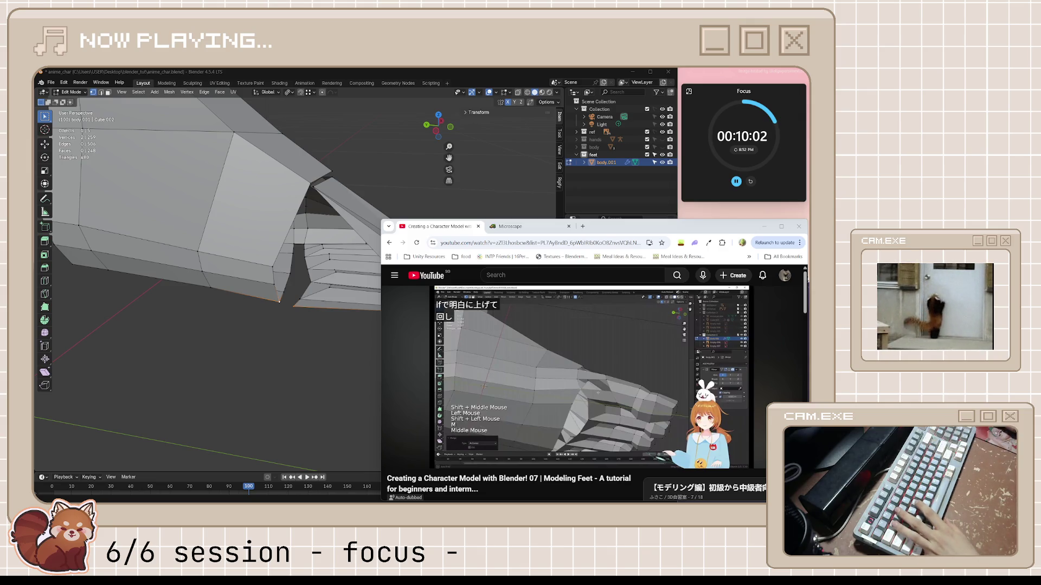
key("alt+Tab")
mouse_move(459, 254)
middle_mouse_down()
mouse_move(450, 227)
mouse_move(405, 254)
middle_mouse_up()
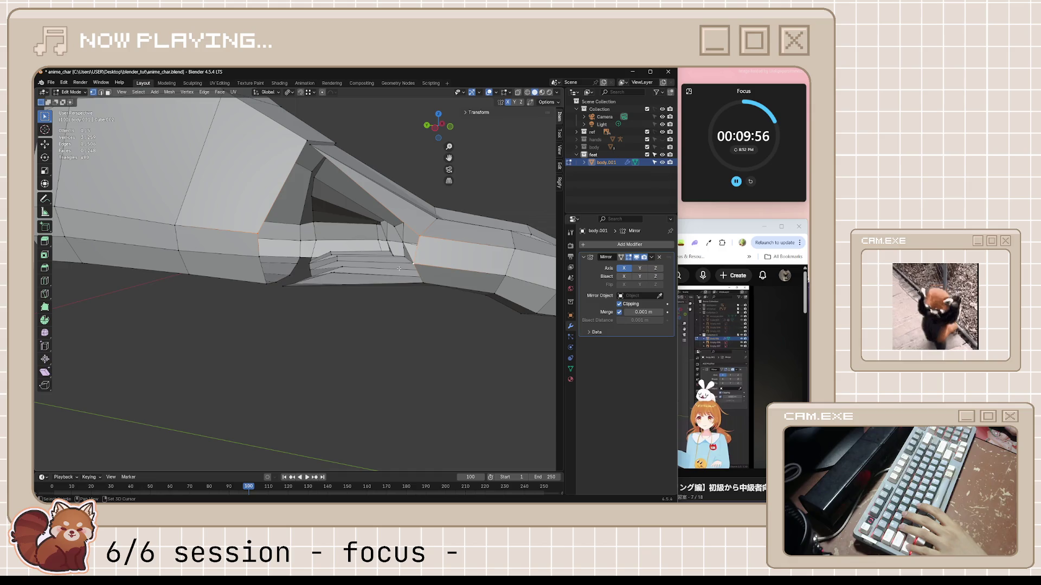
- Merge the two vertices under the toe bridge into one at their center
mouse_move(265, 259)
middle_mouse_down()
mouse_move(359, 260)
mouse_move(314, 285)
mouse_move(320, 302)
middle_mouse_up()
left_click(336, 256, "alt")
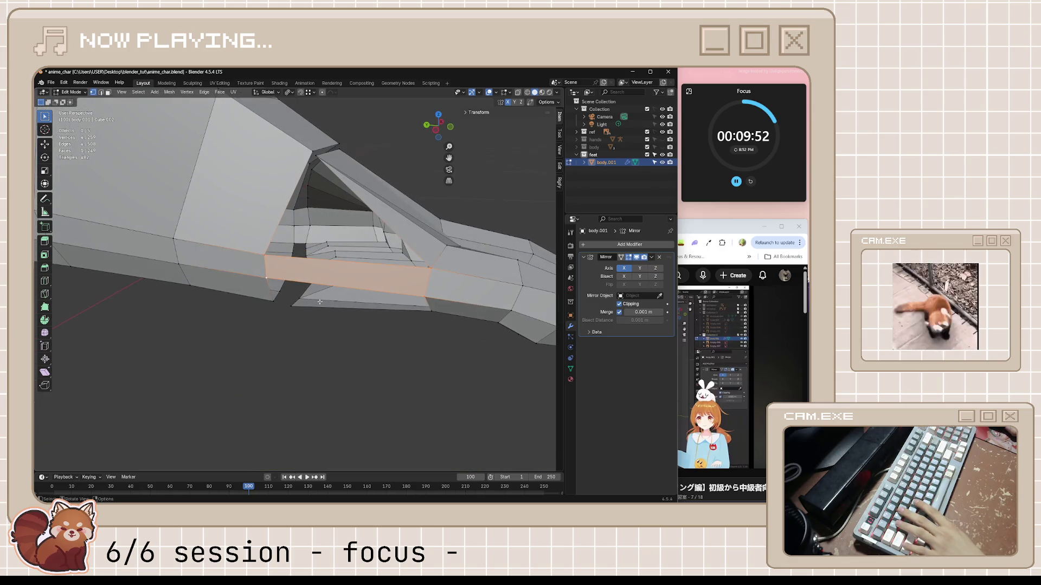
left_click(278, 302)
right_click(285, 316)
key("Escape")
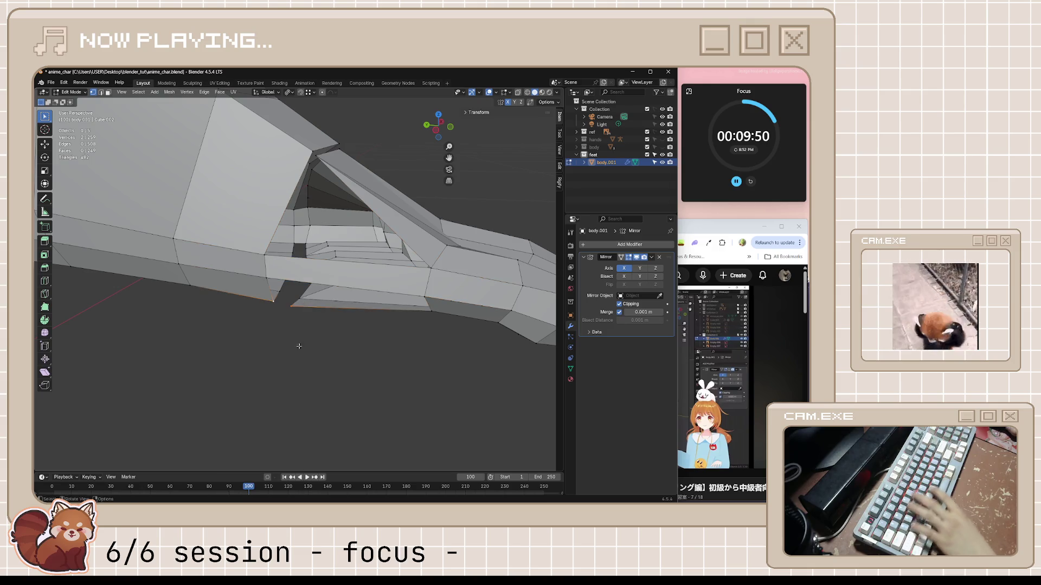
key("m")
left_click(407, 304)
mouse_move(407, 304)
middle_mouse_down()
mouse_move(390, 309)
mouse_move(415, 315)
mouse_move(298, 336)
mouse_move(344, 285)
mouse_move(352, 302)
middle_mouse_up()
scroll(415, 314, "down", 5)
scroll(344, 286, "up", 4)
- Try an inflated loop cut on the front face, undo it, and save the model
key("ctrl+r")
left_click(352, 303)
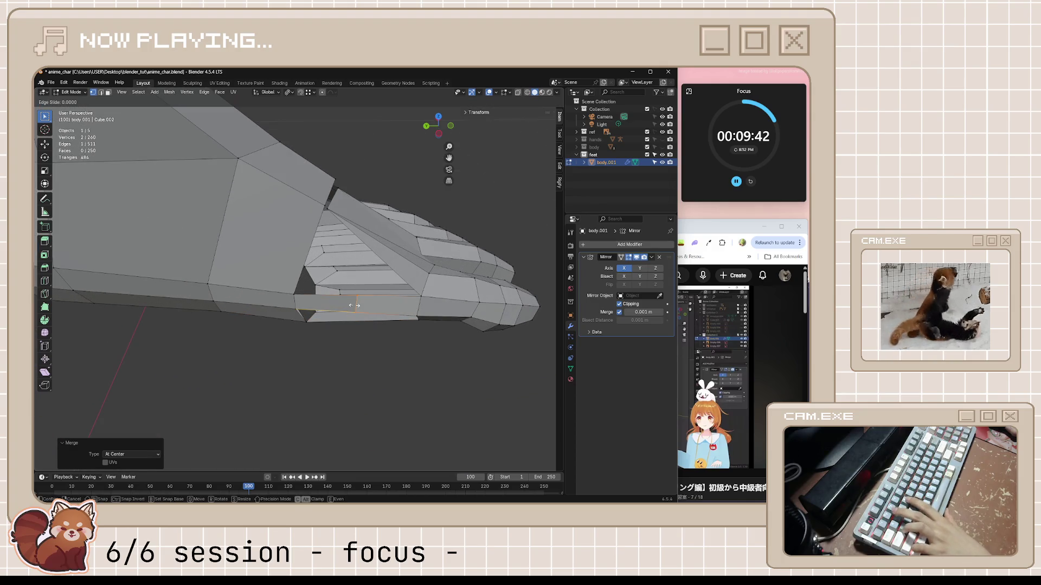
right_click(354, 306)
key("alt+s")
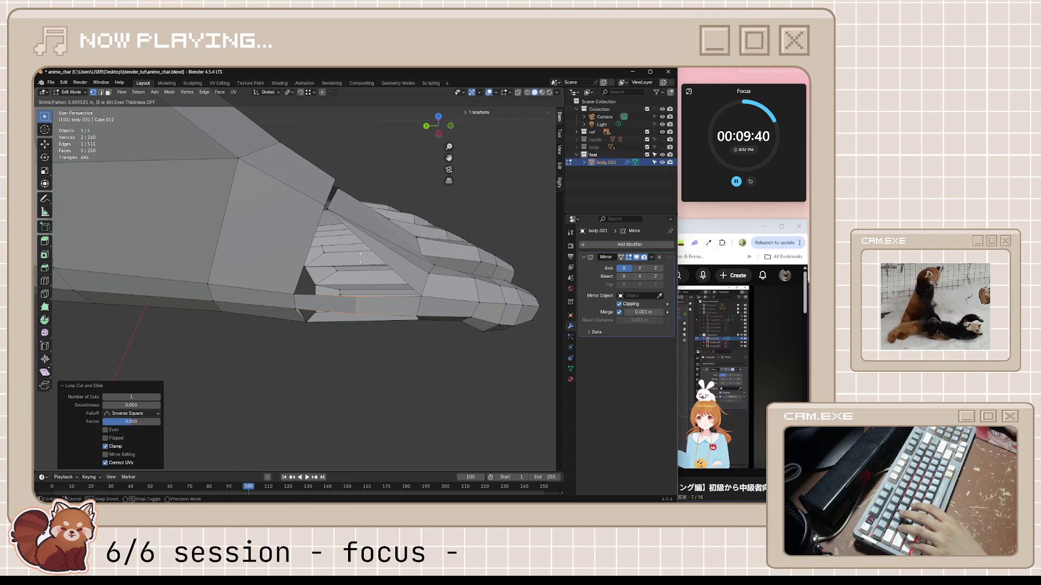
left_click(360, 258)
mouse_move(385, 336)
middle_mouse_down()
mouse_move(379, 344)
mouse_move(414, 259)
mouse_move(374, 367)
mouse_move(386, 367)
mouse_move(340, 296)
mouse_move(586, 259)
middle_mouse_up()
key("ctrl+z")
key("ctrl+z")
key("ctrl+s")
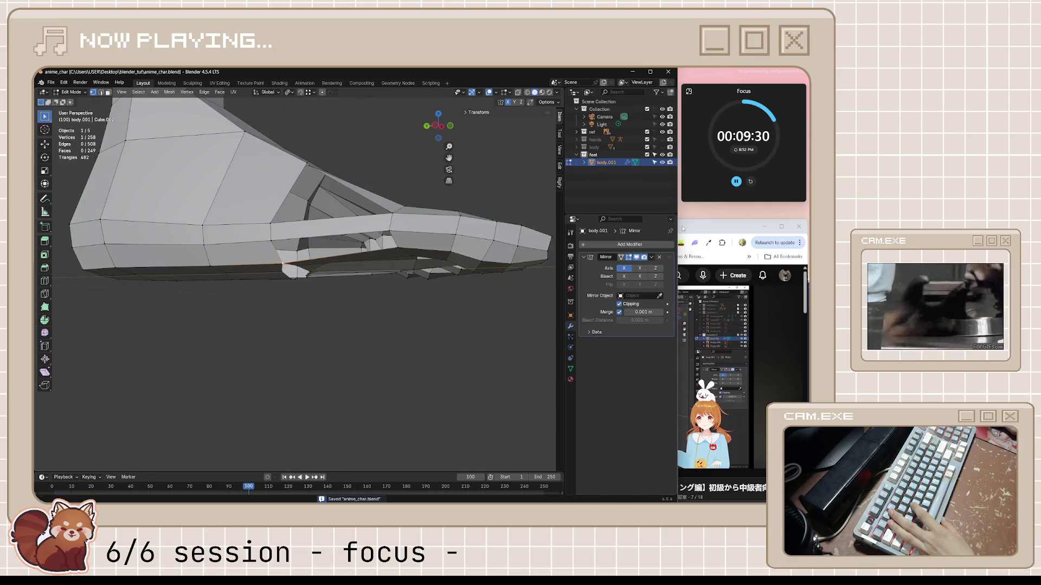
- Play a bit more of the tutorial, then return to Blender in edge select mode
left_click(683, 228)
left_click(558, 399)
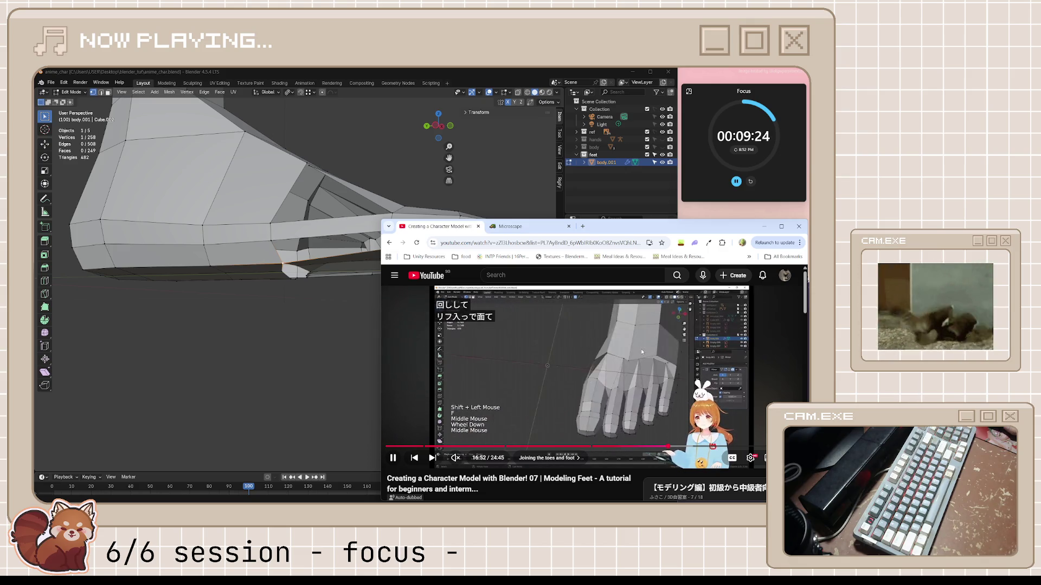
left_click(337, 313)
mouse_move(337, 313)
middle_mouse_down()
mouse_move(390, 266)
mouse_move(381, 290)
middle_mouse_up()
key("2")
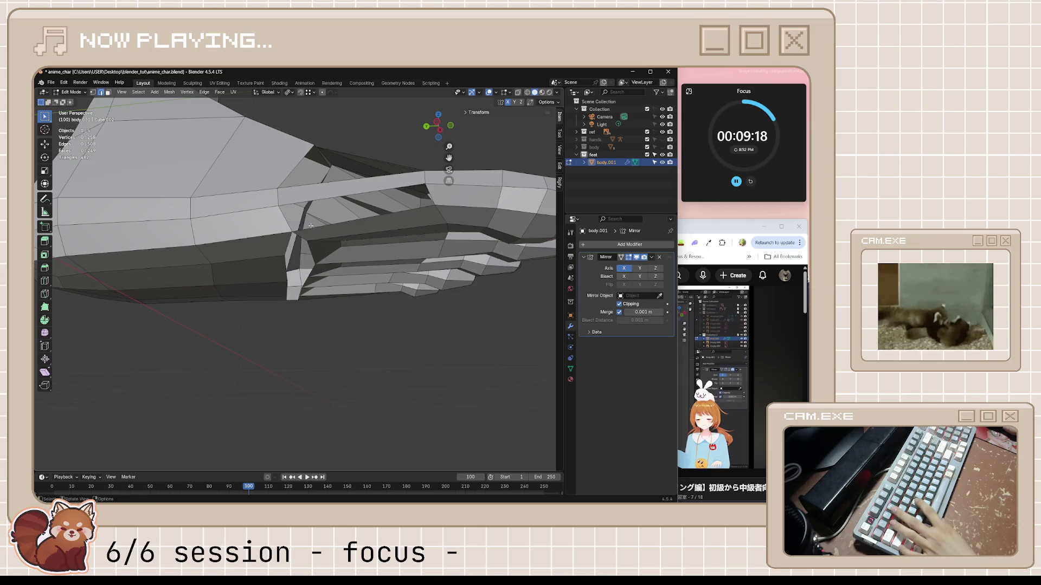
- Inspect the joined toes from several angles, save, and switch to Top Orthographic view
middle_click_drag(340, 240, 302, 214)
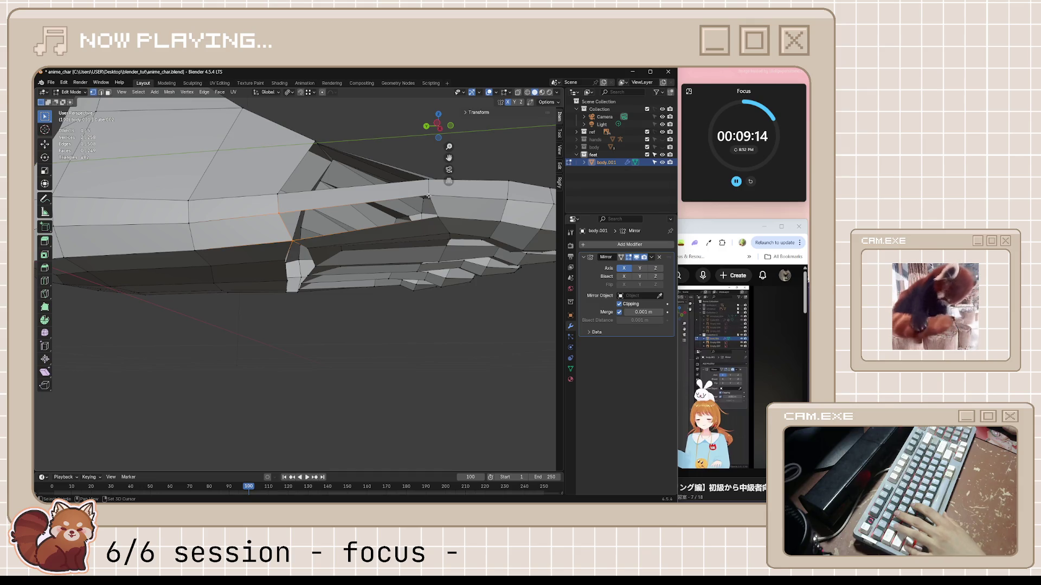
mouse_move(447, 262)
middle_mouse_down()
mouse_move(431, 320)
mouse_move(441, 360)
mouse_move(396, 230)
mouse_move(409, 279)
mouse_move(400, 313)
mouse_move(349, 360)
mouse_move(269, 368)
mouse_move(379, 340)
middle_mouse_up()
key("ctrl+s")
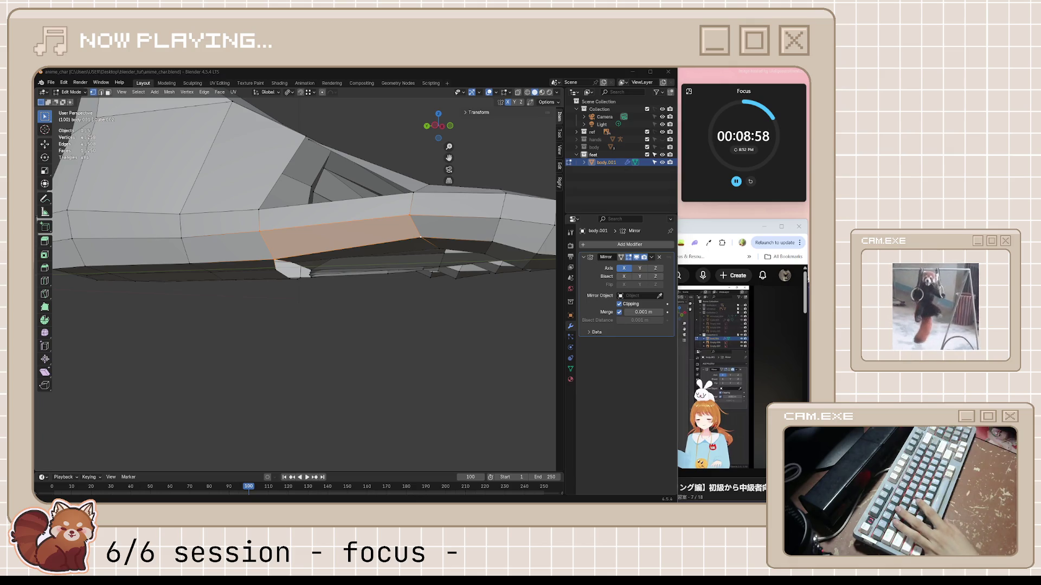
middle_click_drag(377, 317, 376, 257)
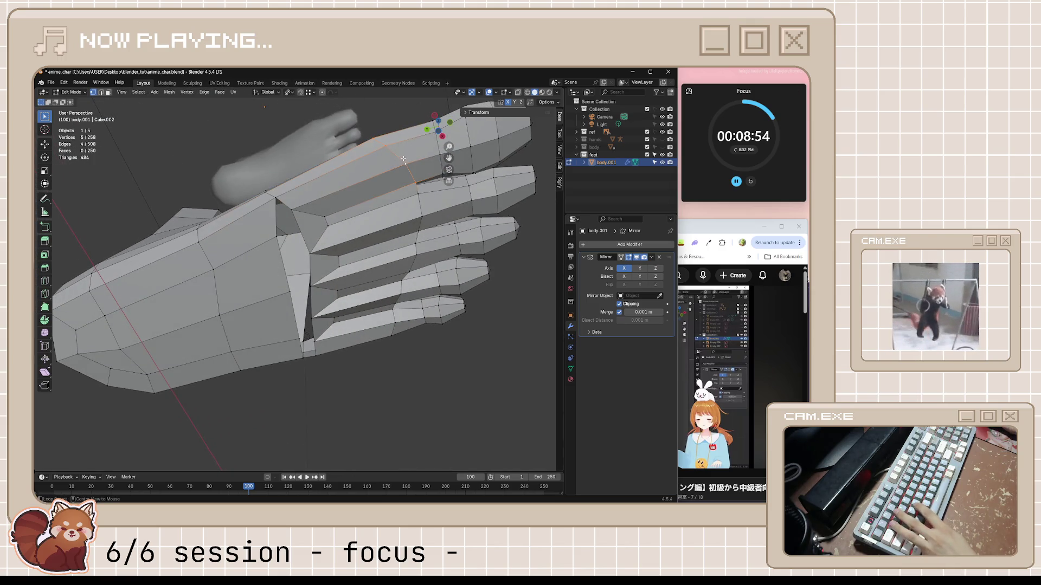
mouse_move(435, 242)
middle_mouse_down()
mouse_move(431, 197)
mouse_move(378, 266)
mouse_move(421, 339)
mouse_move(516, 344)
middle_mouse_up()
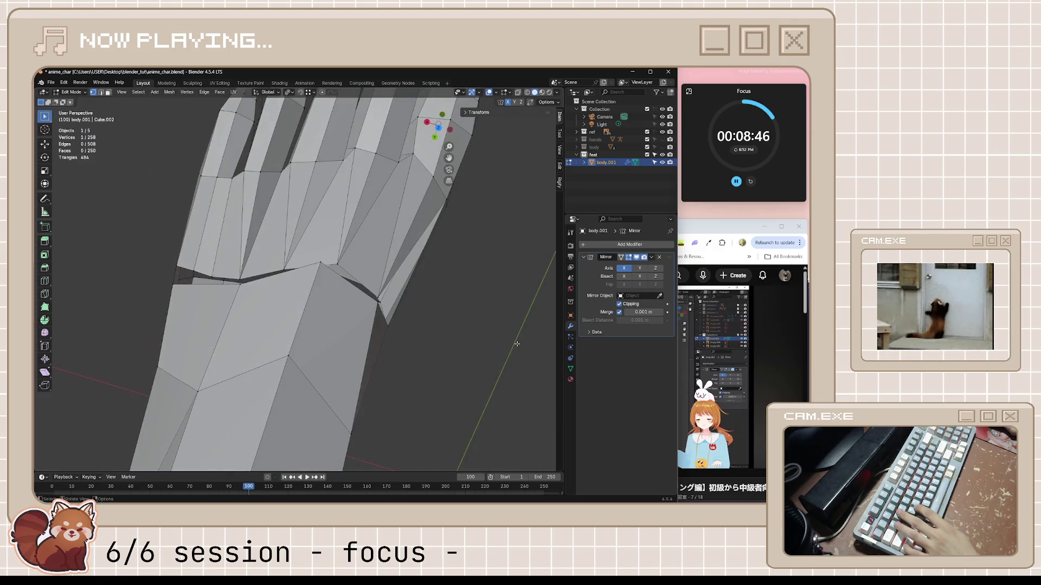
key("KP_7")
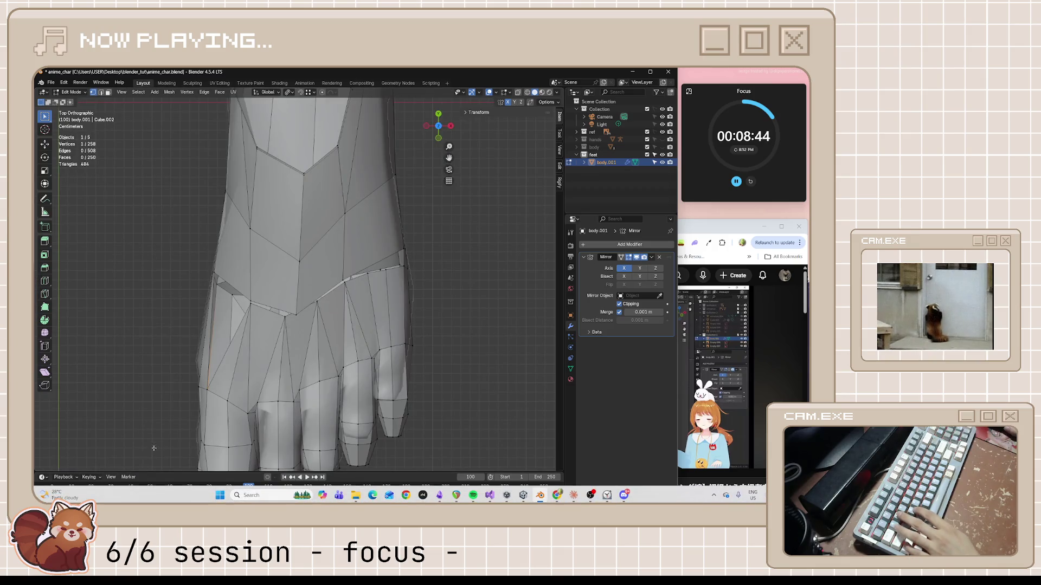
- Vertex-slide four toe vertices along their edges in top view
middle_click_drag(250, 396, 292, 326, "shift")
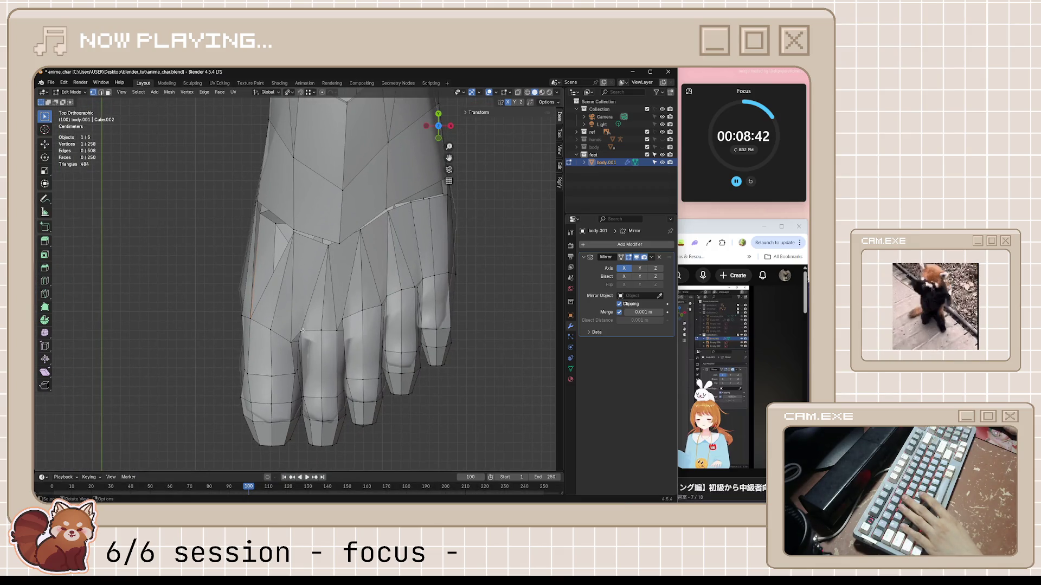
key("shift+v")
left_click(319, 398)
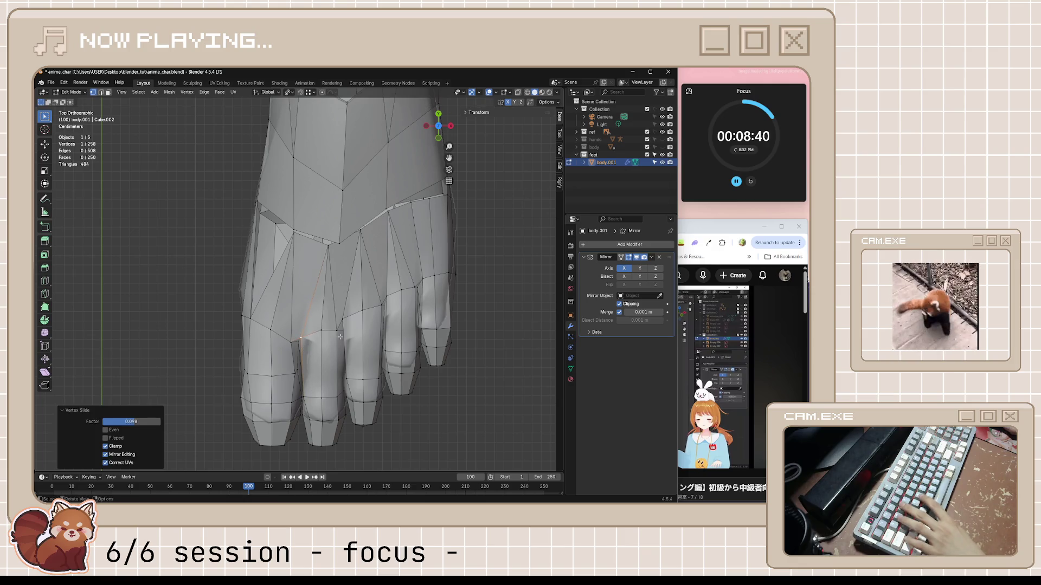
left_click(343, 324)
key("shift+v")
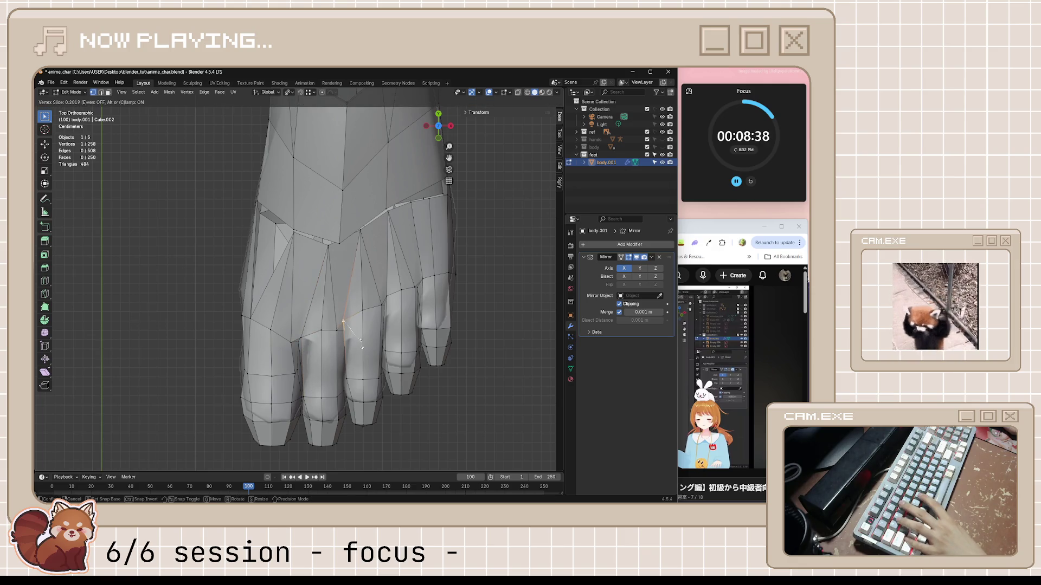
left_click(362, 346)
key("shift+v")
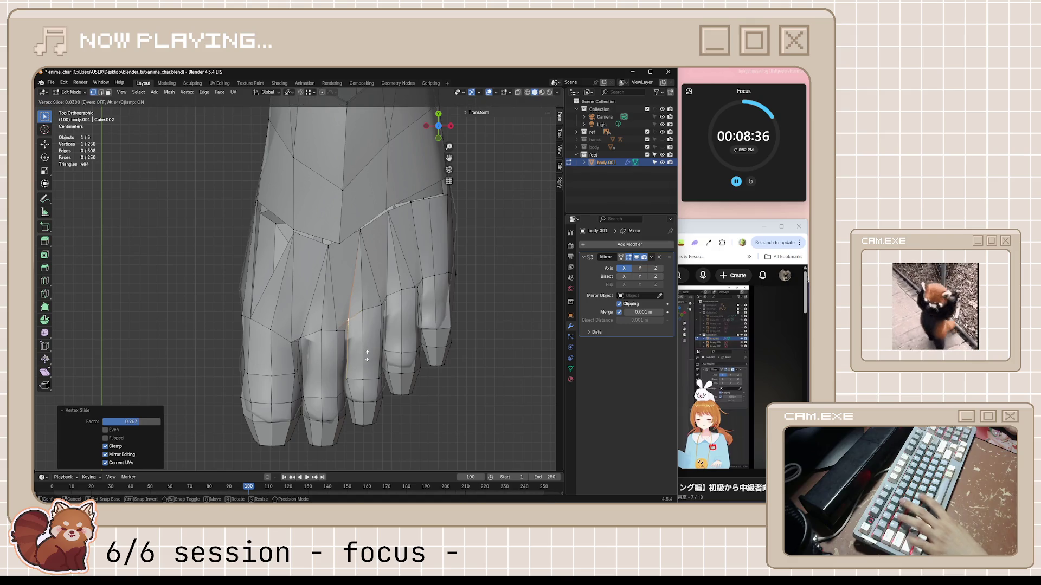
left_click(374, 402)
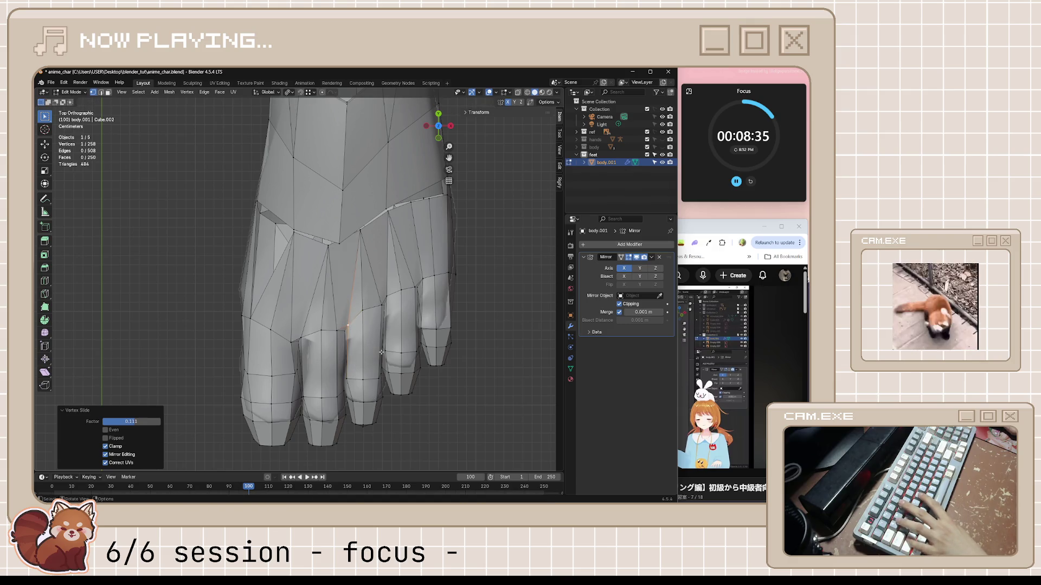
left_click(387, 297)
key("shift+v")
left_click(408, 322)
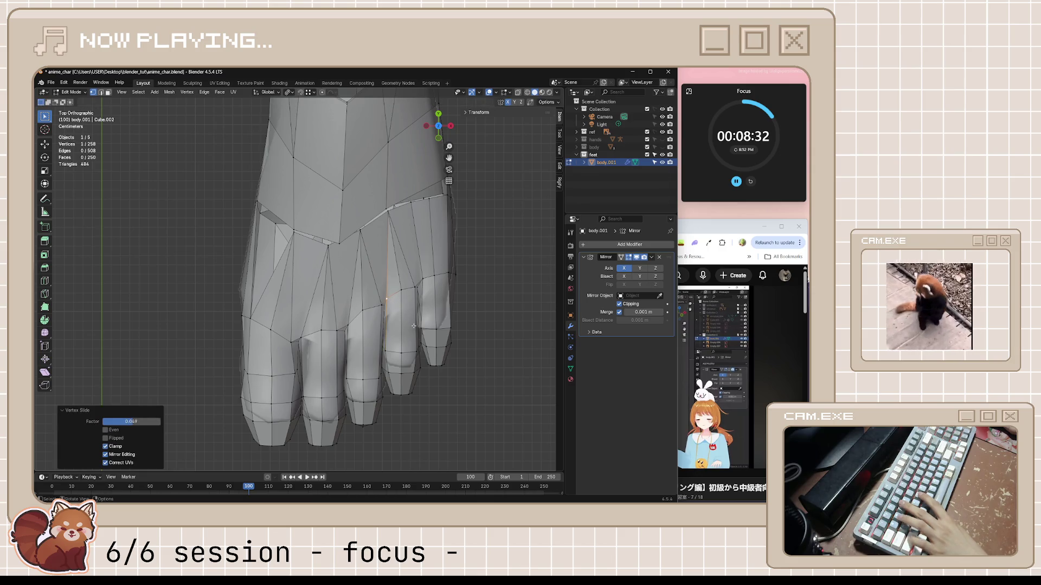
- Move a toe-base vertex, then slide it along its edge
mouse_move(408, 321)
middle_mouse_down()
mouse_move(391, 281)
mouse_move(426, 270)
mouse_move(409, 238)
middle_mouse_up()
key("KP_7")
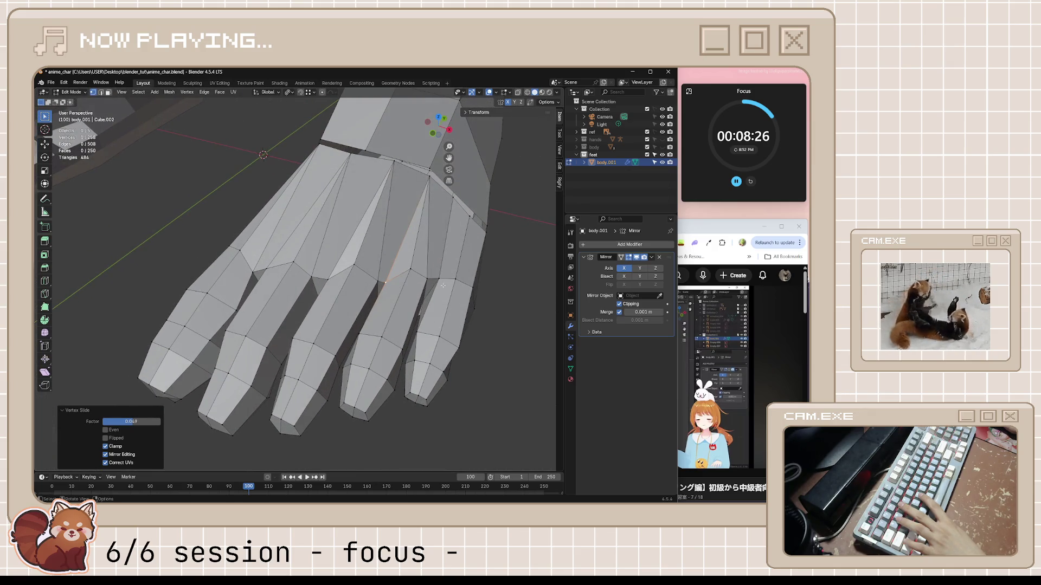
key("KP_7")
middle_click_drag(439, 276, 372, 263, "shift")
scroll(372, 263, "up", 5)
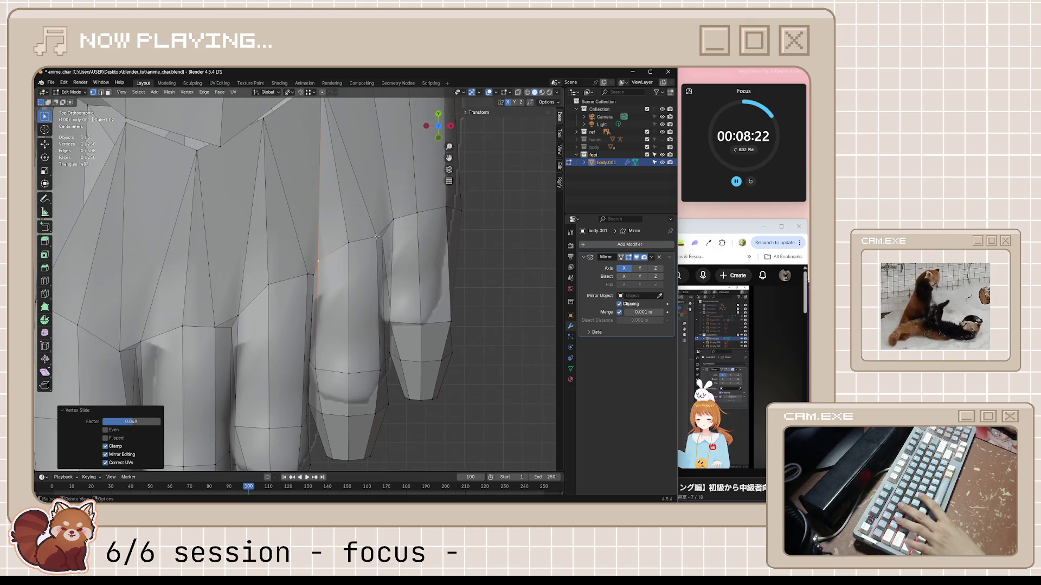
left_click(382, 236)
key("g")
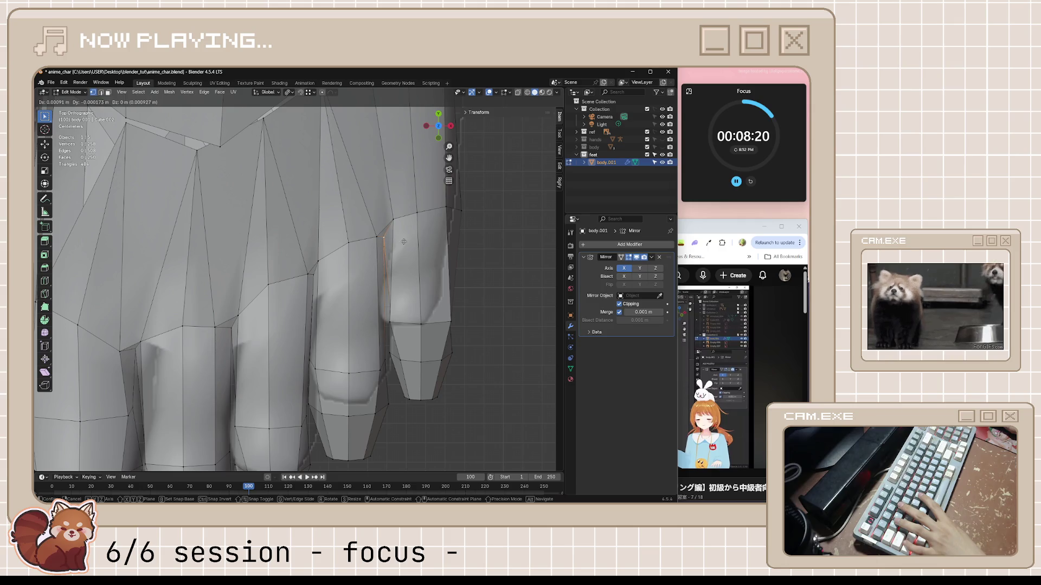
left_click(400, 234)
key("g")
key("g")
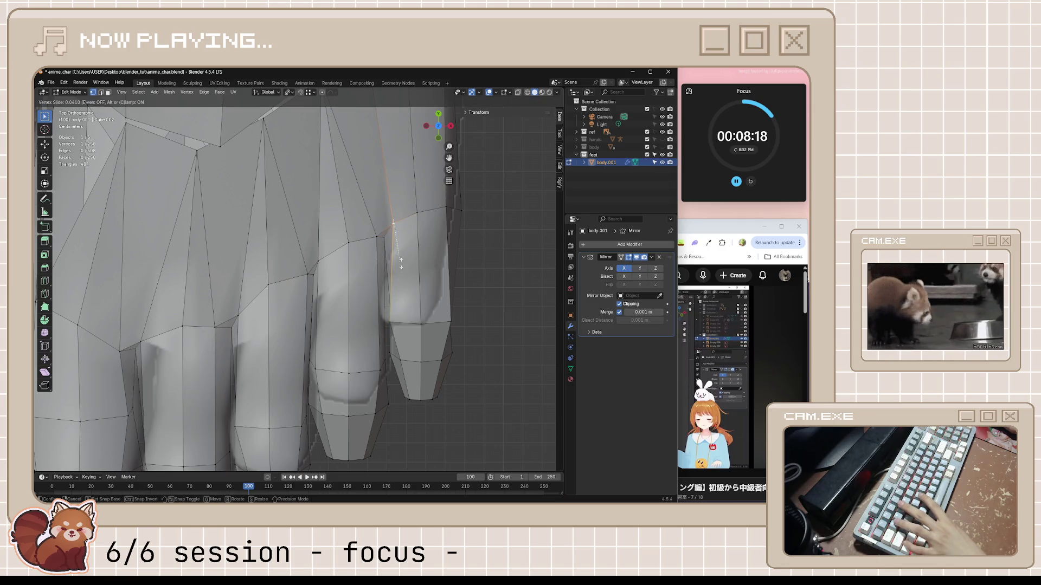
left_click(401, 266)
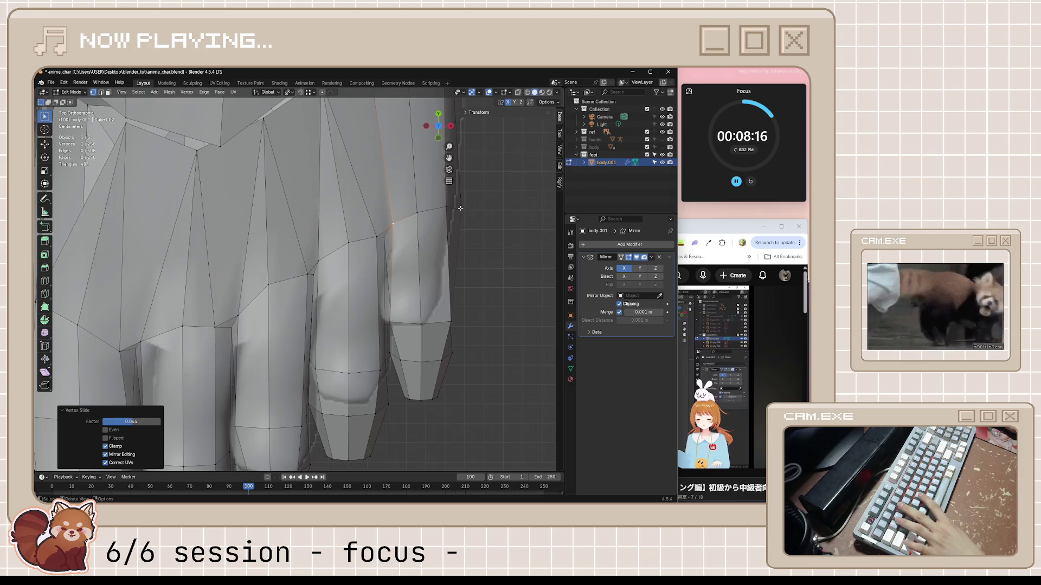
- Slide another vertex where a toe meets the foot, to factor 0.557
scroll(387, 297, "down", 4)
scroll(331, 267, "up", 5)
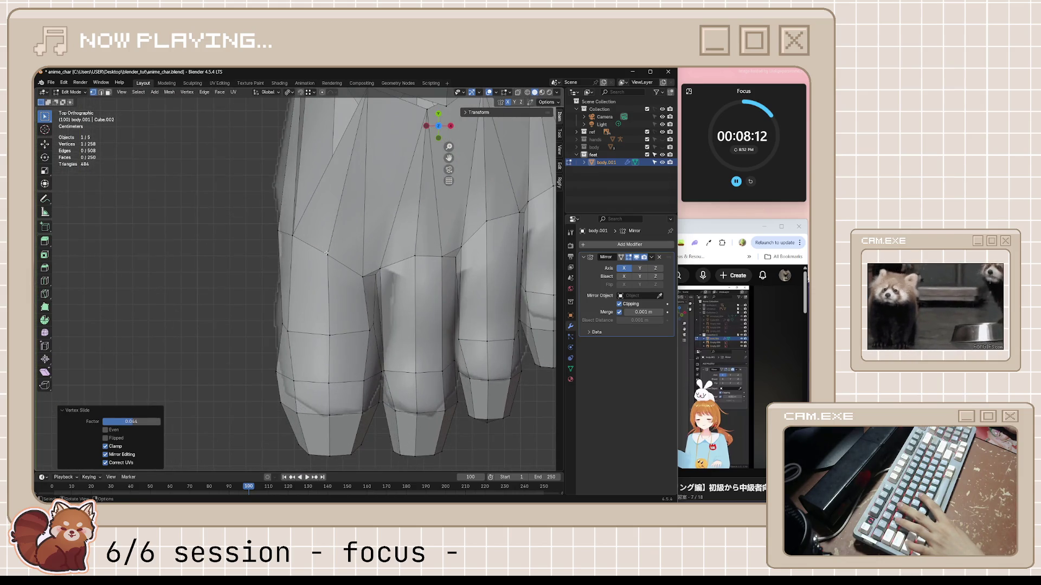
left_click(326, 253)
key("shift+v")
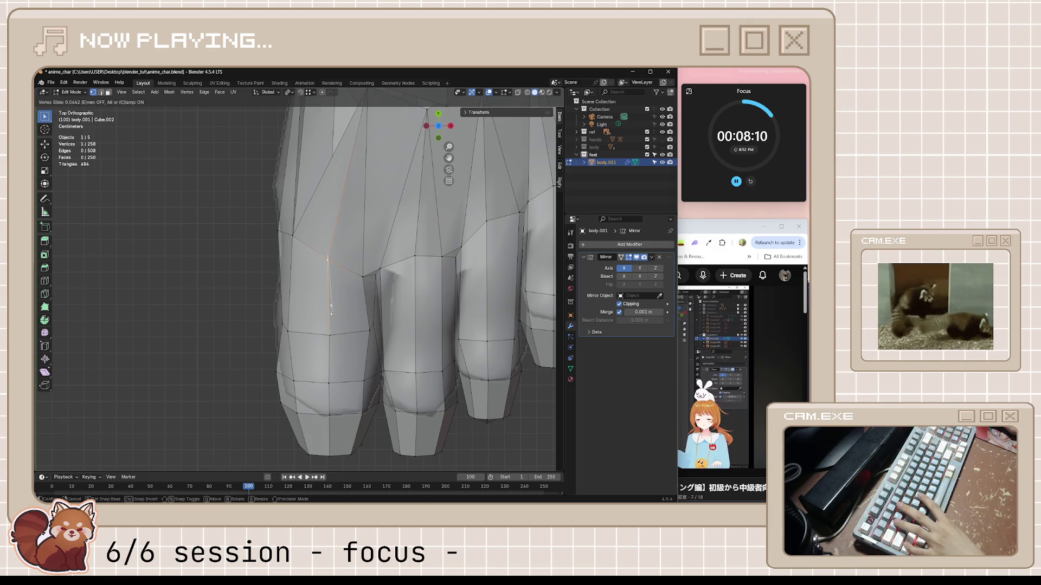
left_click(328, 286)
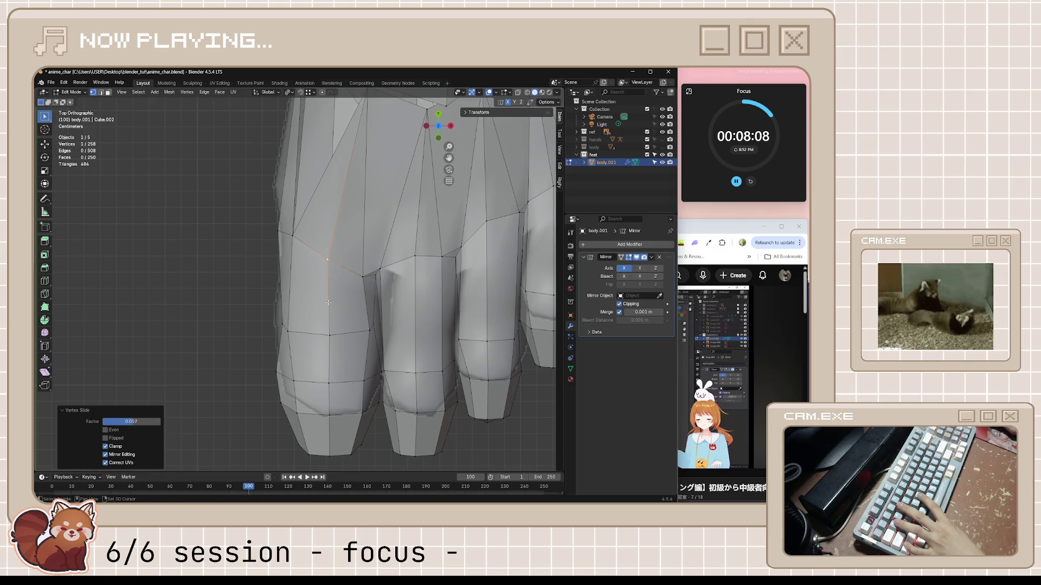
mouse_move(328, 285)
middle_mouse_down()
mouse_move(367, 283)
mouse_move(432, 247)
mouse_move(282, 263)
mouse_move(301, 261)
middle_mouse_up()
- Lower the selected toe vertices slightly along the Z axis
key("g")
key("shift+z")
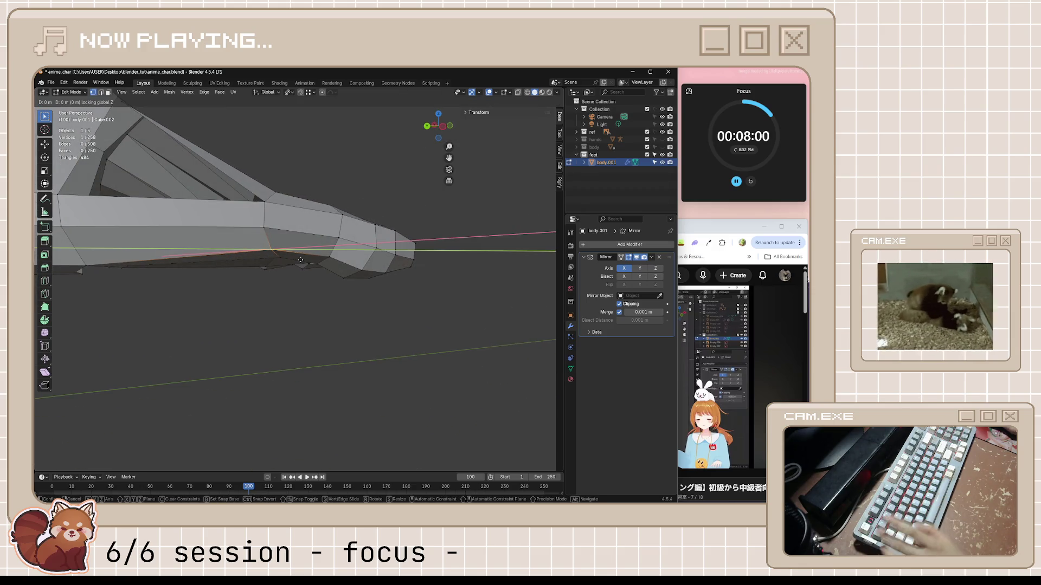
key("Escape")
key("g")
key("z")
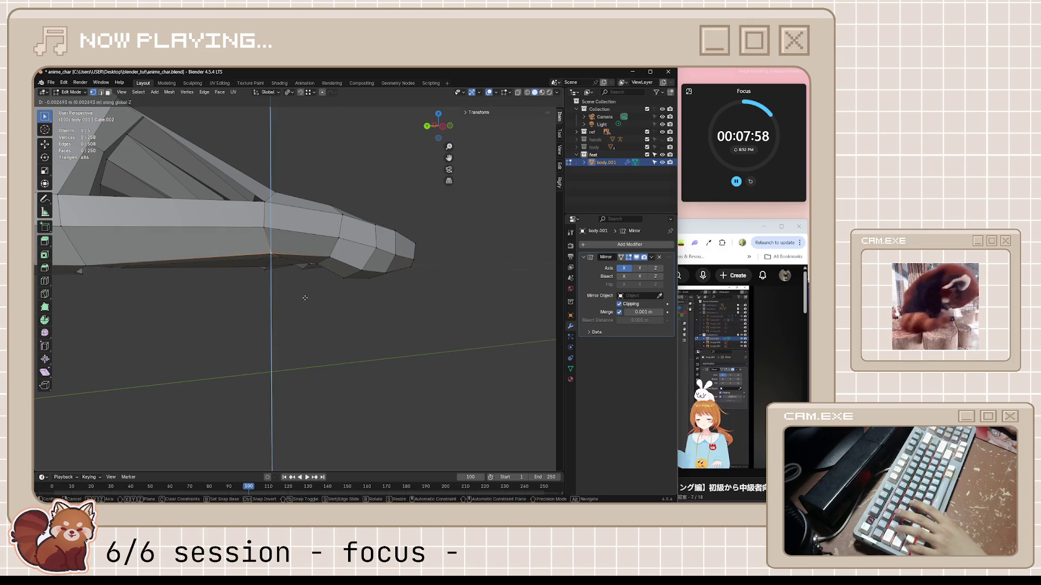
left_click(305, 298)
mouse_move(309, 295)
middle_mouse_down()
mouse_move(330, 260)
mouse_move(373, 234)
mouse_move(411, 255)
mouse_move(385, 274)
mouse_move(305, 268)
mouse_move(324, 256)
mouse_move(333, 273)
mouse_move(374, 260)
middle_mouse_up()
key("g")
key("z")
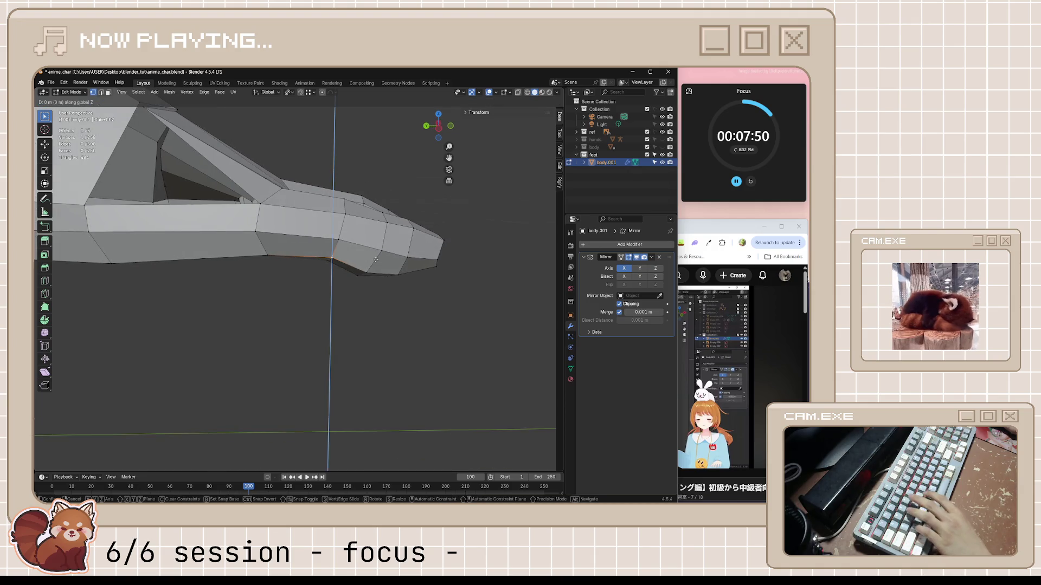
left_click(287, 263)
- Fatten the toe vertices outward by 0.0115 m, deselect, and save anime_char.blend
left_click(265, 255, "shift")
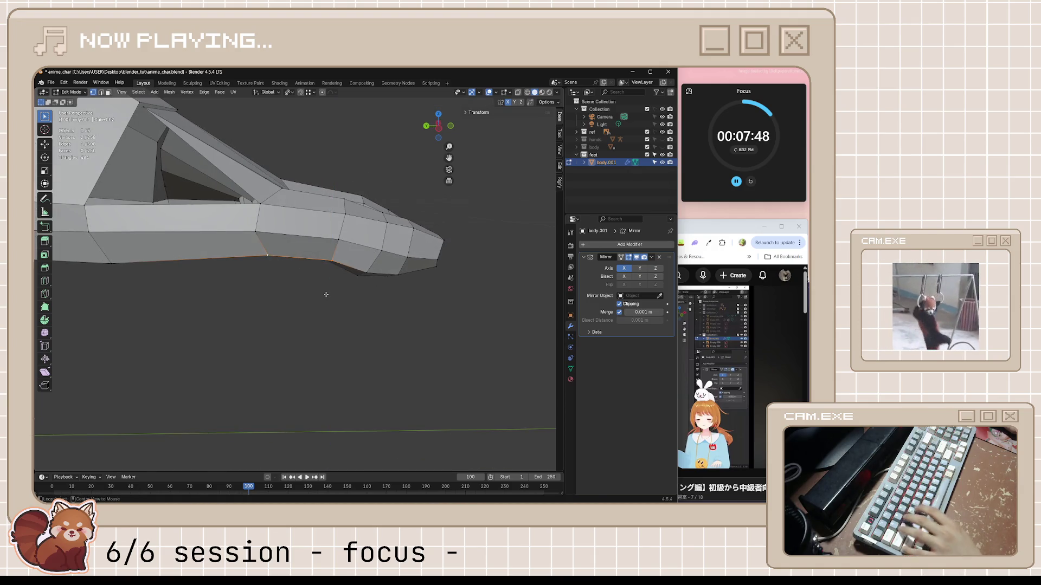
key("alt+s")
left_click(336, 238)
mouse_move(337, 238)
middle_mouse_down()
mouse_move(276, 240)
mouse_move(321, 298)
middle_mouse_up()
scroll(309, 320, "down", 5)
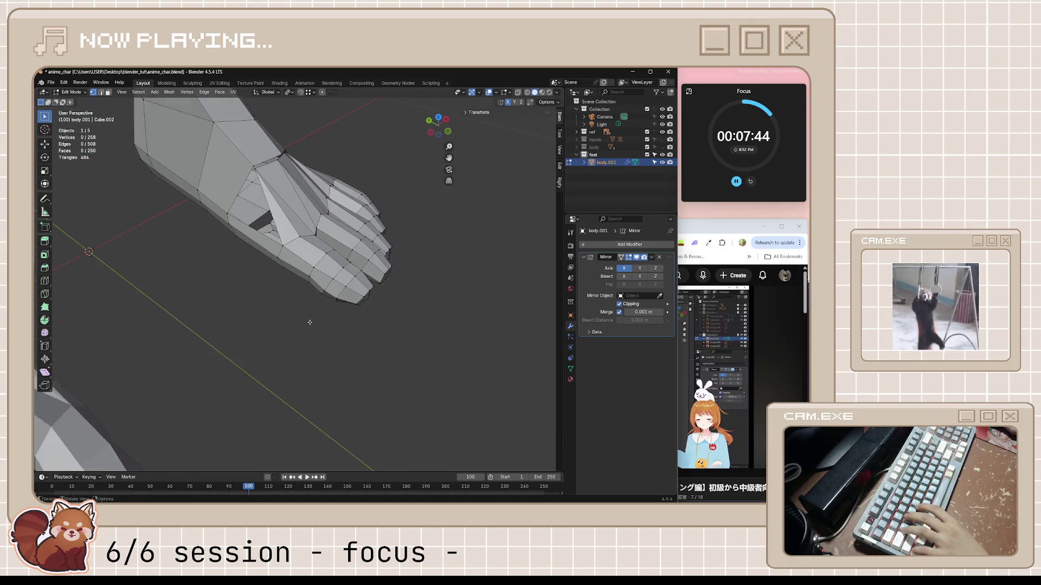
left_click(255, 324)
mouse_move(255, 324)
middle_mouse_down()
mouse_move(278, 340)
mouse_move(300, 255)
mouse_move(325, 260)
middle_mouse_up()
key("ctrl+s")
scroll(282, 310, "up", 5)
scroll(325, 261, "down", 2)
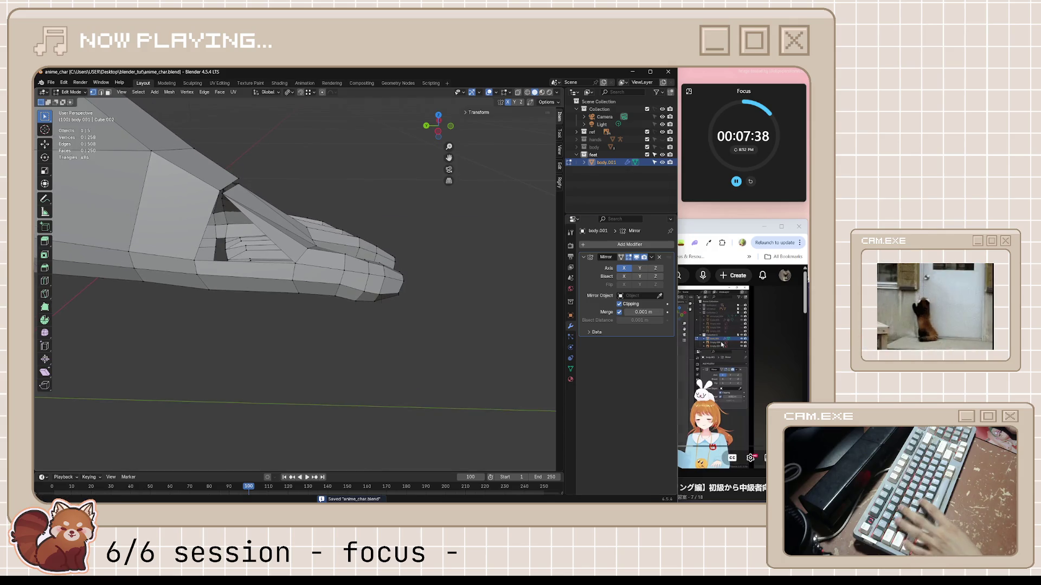
left_click(670, 375)
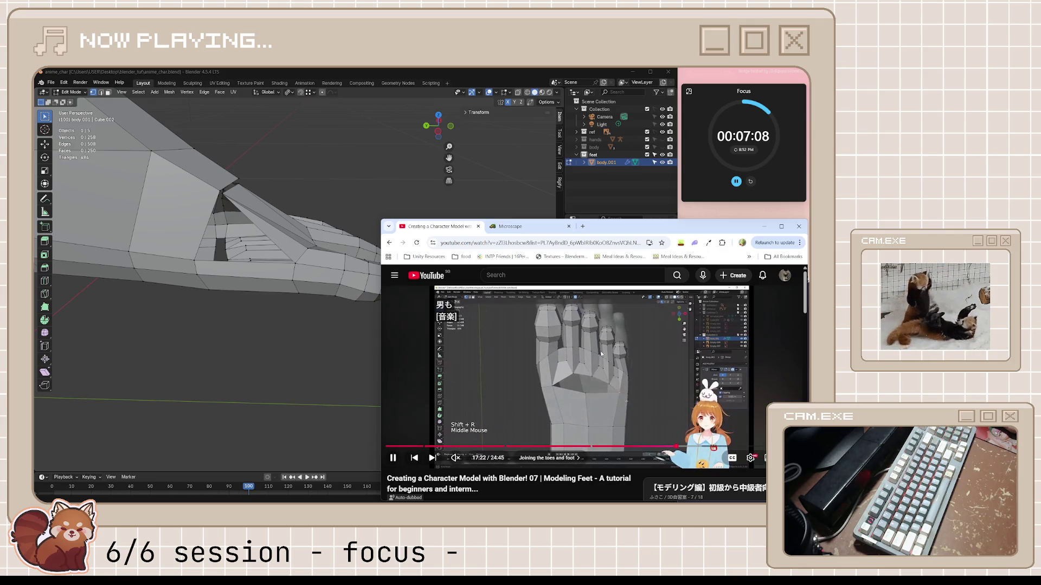
- Pause the tutorial at about 17:22 and orbit the foot model in Blender
left_click(590, 374)
mouse_move(450, 304)
middle_mouse_down()
mouse_move(410, 265)
mouse_move(352, 267)
mouse_move(381, 202)
middle_mouse_up()
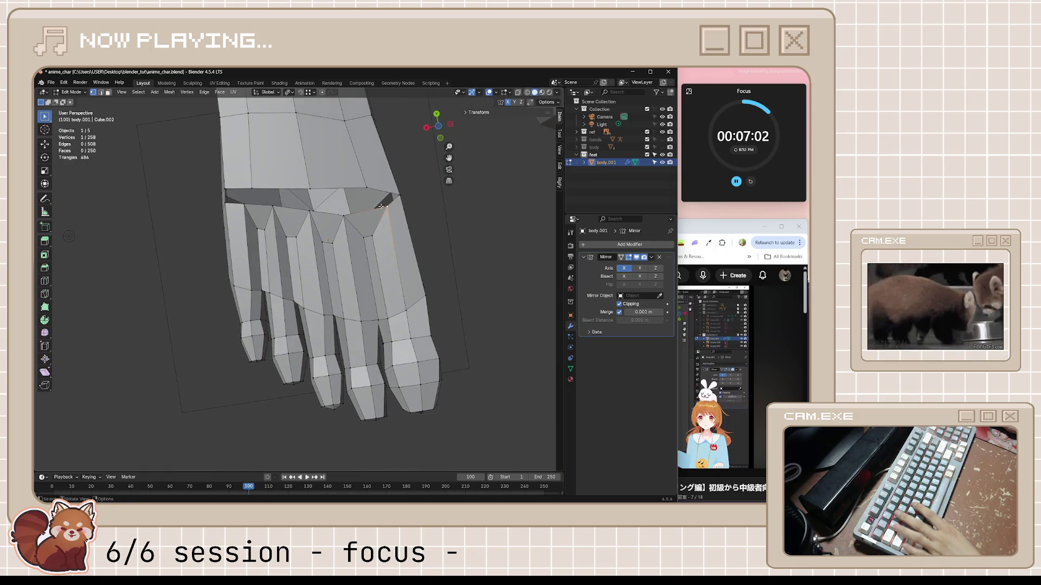
- Merge the two selected vertices at the toe gap into one
left_click(363, 186, "shift")
key("m")
left_click(362, 185)
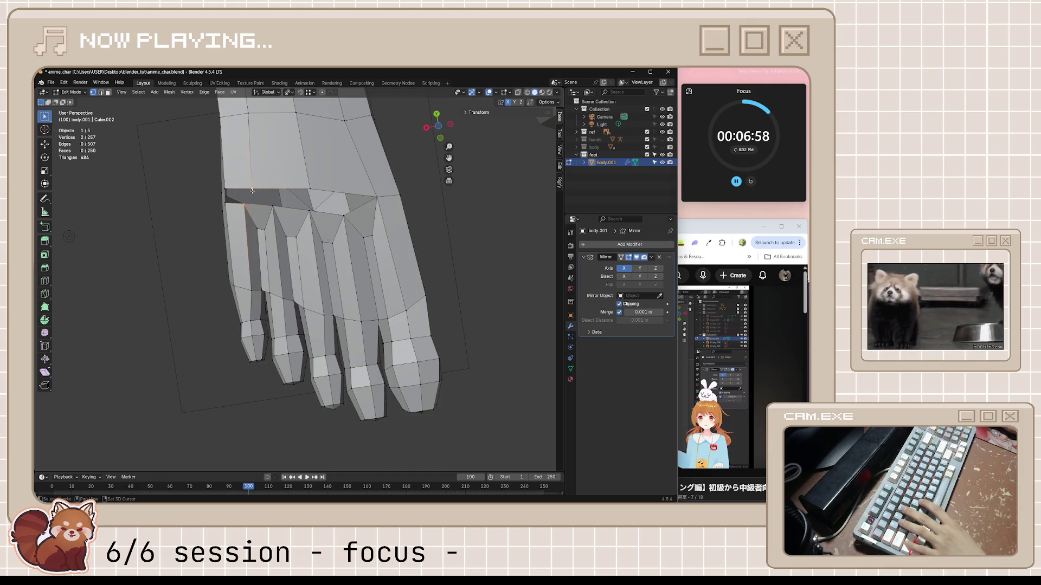
mouse_move(253, 191)
middle_mouse_down()
mouse_move(339, 277)
mouse_move(299, 232)
middle_mouse_up()
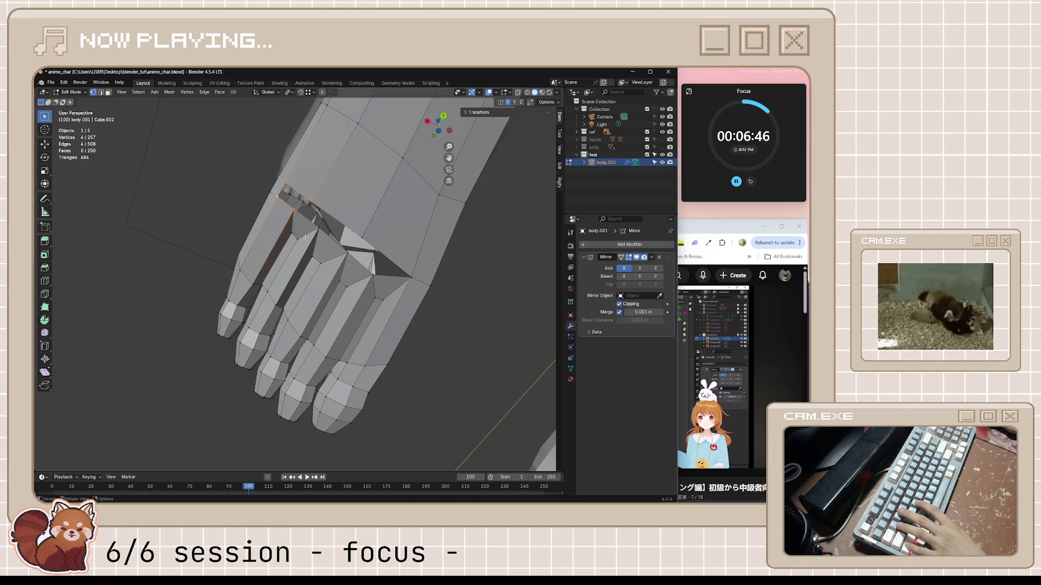
- Slide a neighbouring vertex along its edge to factor 0.198 and save
key("shift+v")
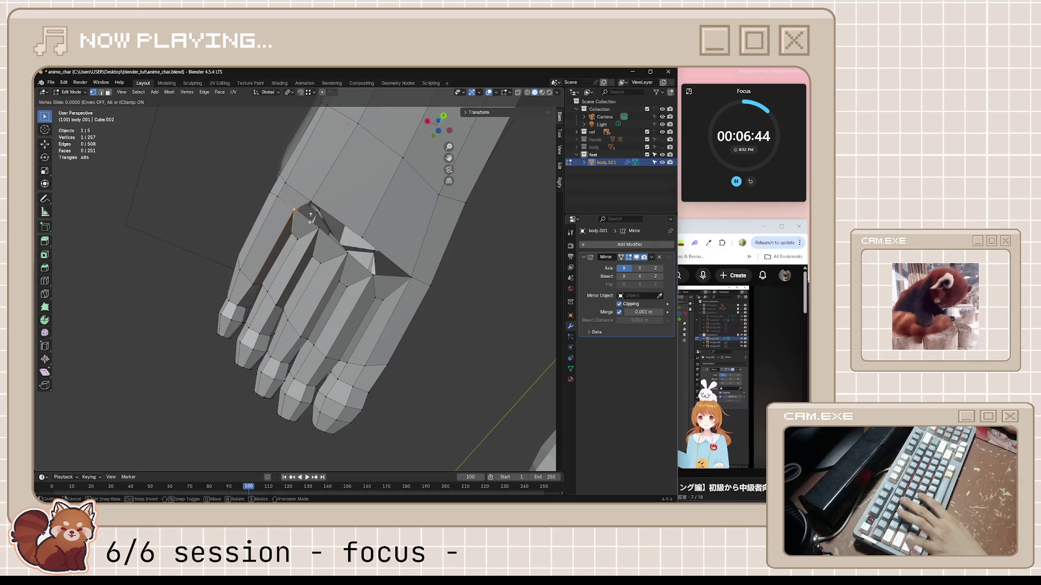
left_click(335, 239)
key("ctrl+z")
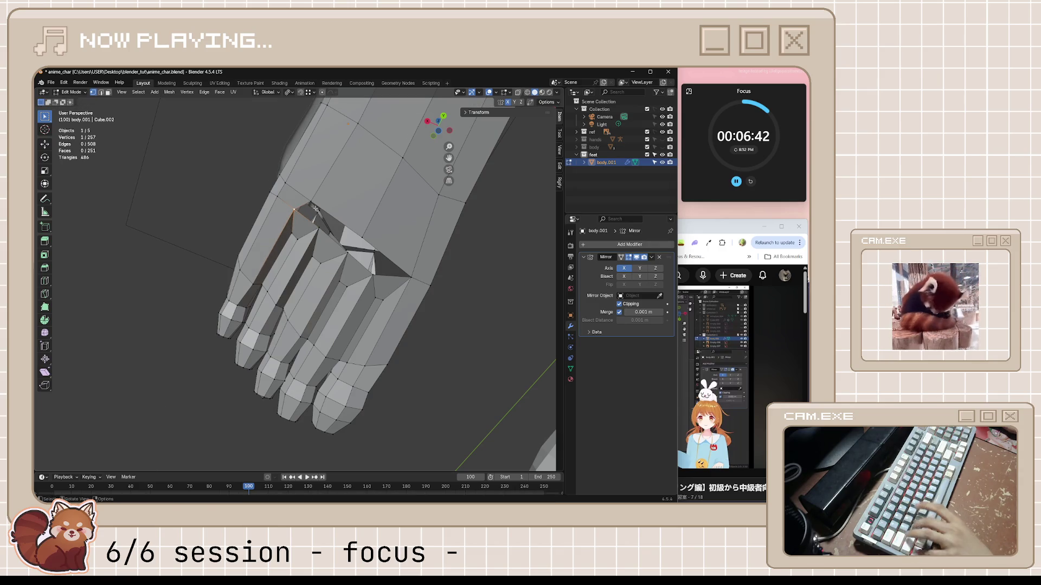
key("shift+v")
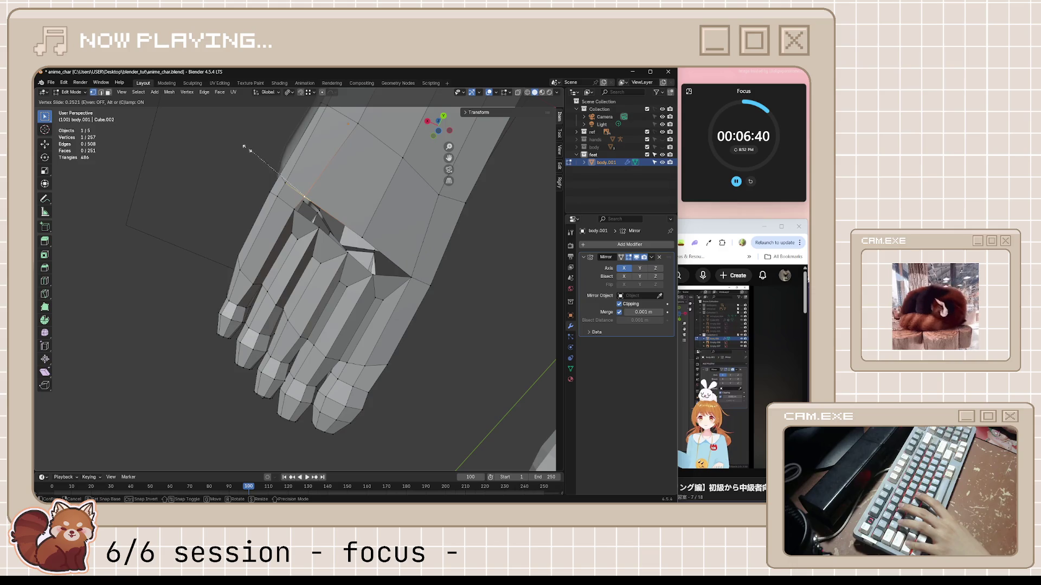
left_click(259, 160)
mouse_move(284, 211)
middle_mouse_down()
mouse_move(544, 374)
mouse_move(418, 252)
mouse_move(253, 301)
mouse_move(341, 315)
mouse_move(370, 274)
mouse_move(320, 304)
mouse_move(264, 306)
mouse_move(340, 286)
mouse_move(323, 300)
mouse_move(242, 225)
middle_mouse_up()
key("ctrl+s")
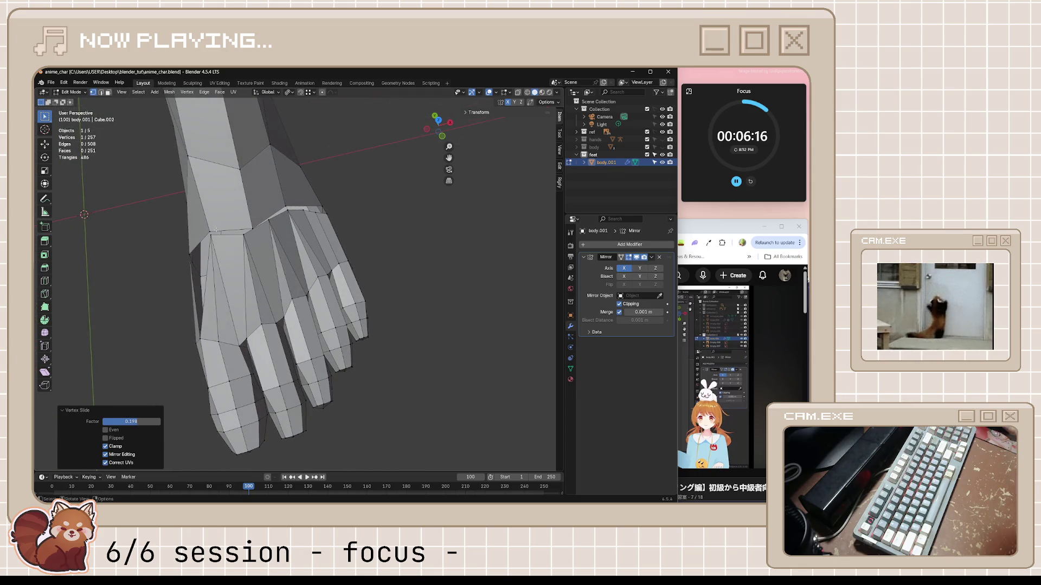
- Try merging a toe-base vertex, undo it, clear the selection, and save
left_click(211, 234)
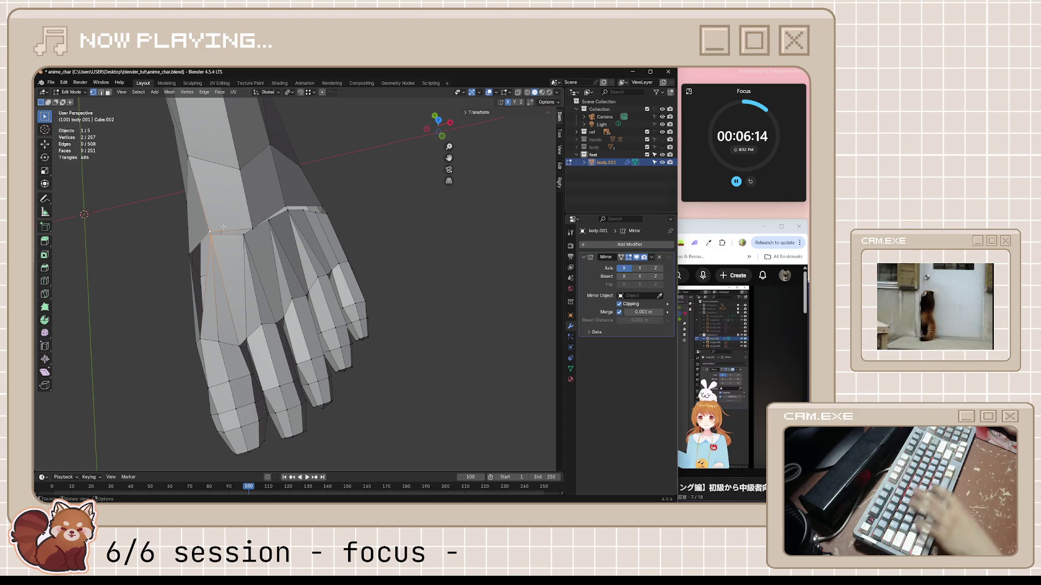
key("m")
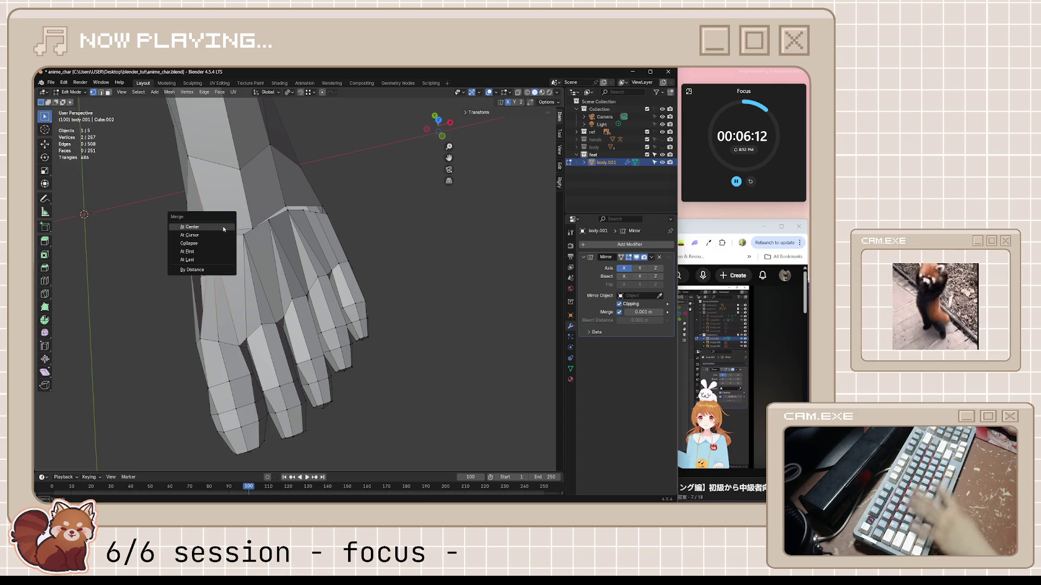
left_click(222, 233)
mouse_move(222, 233)
middle_mouse_down()
mouse_move(292, 242)
mouse_move(282, 255)
mouse_move(318, 247)
middle_mouse_up()
key("ctrl+z")
key("alt+a")
key("ctrl+s")
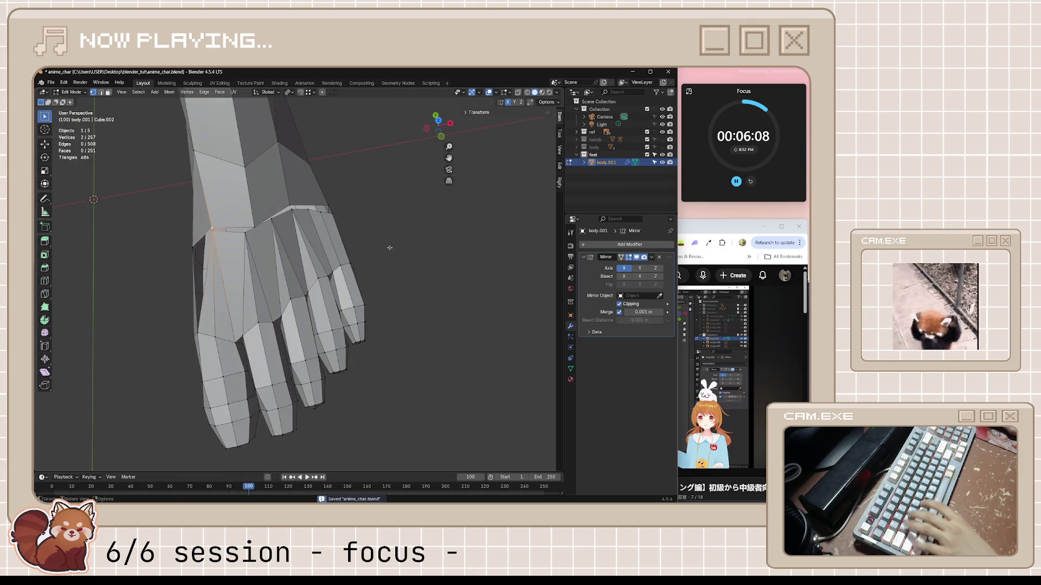
left_click(672, 349)
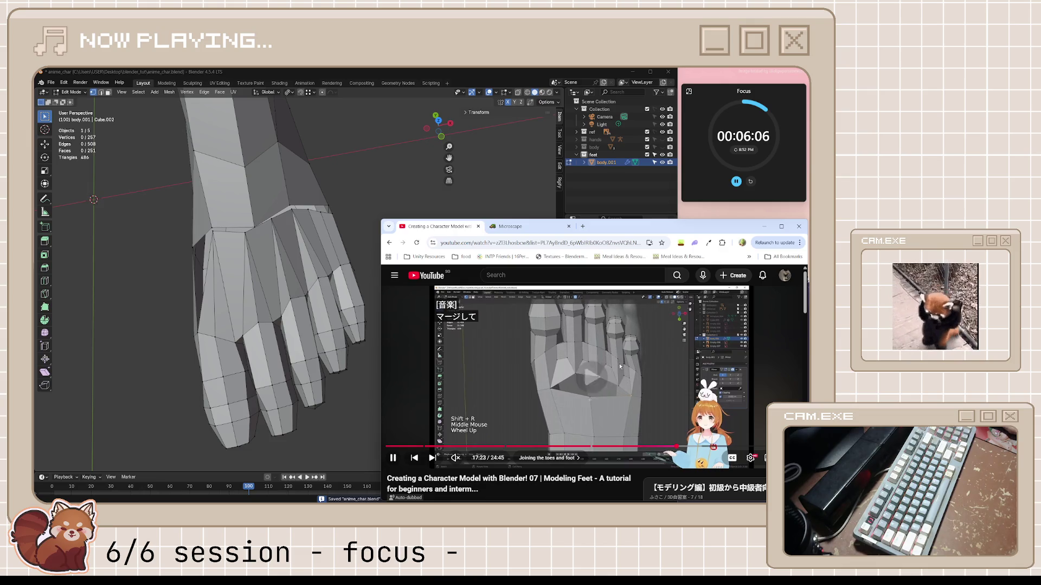
- Pause the tutorial at about 17:40 and orbit back to the foot in Blender
left_click(562, 373)
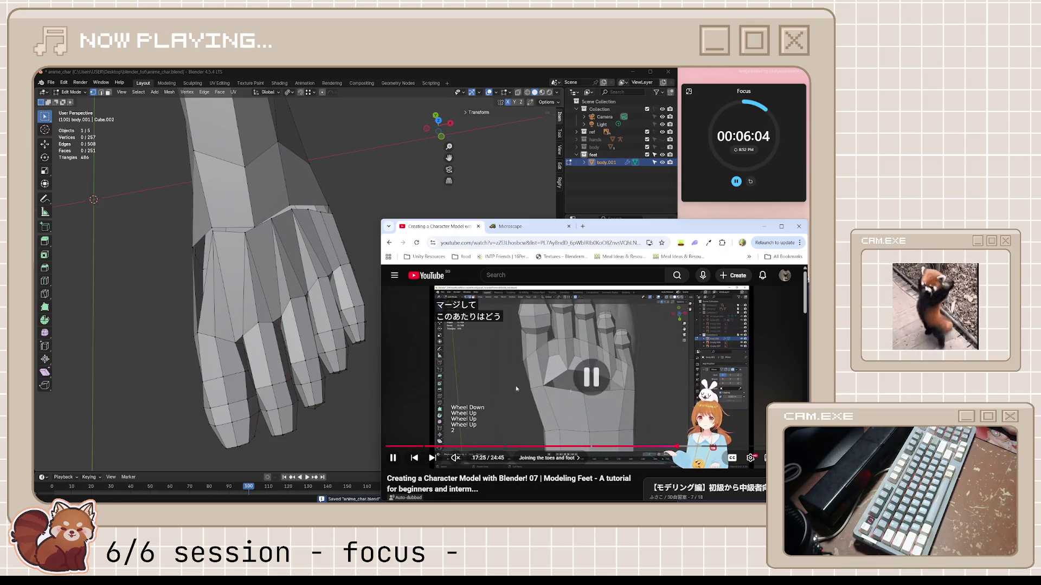
left_click(303, 216)
middle_click_drag(303, 217, 347, 206)
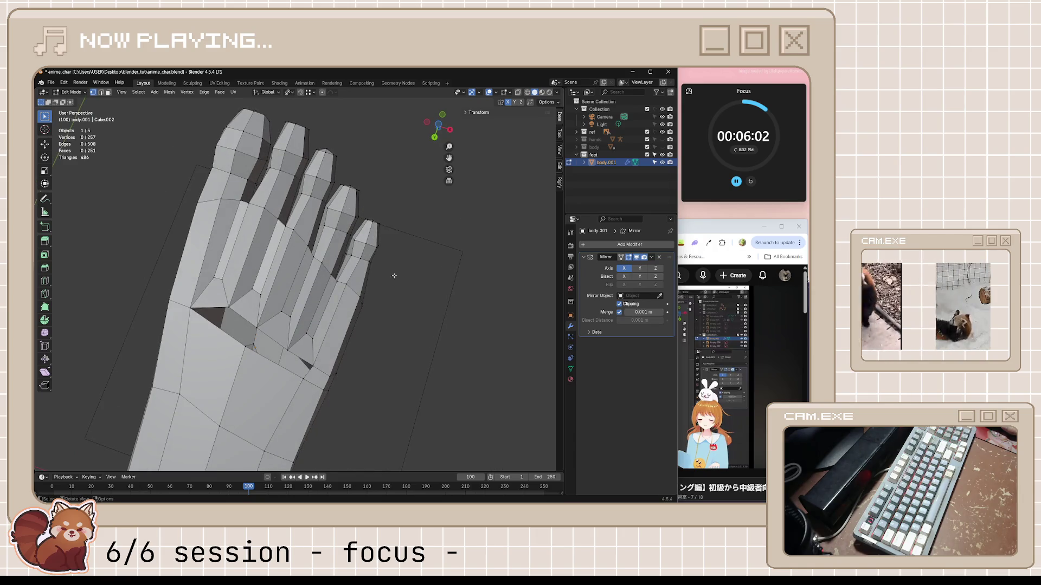
key("alt+Tab")
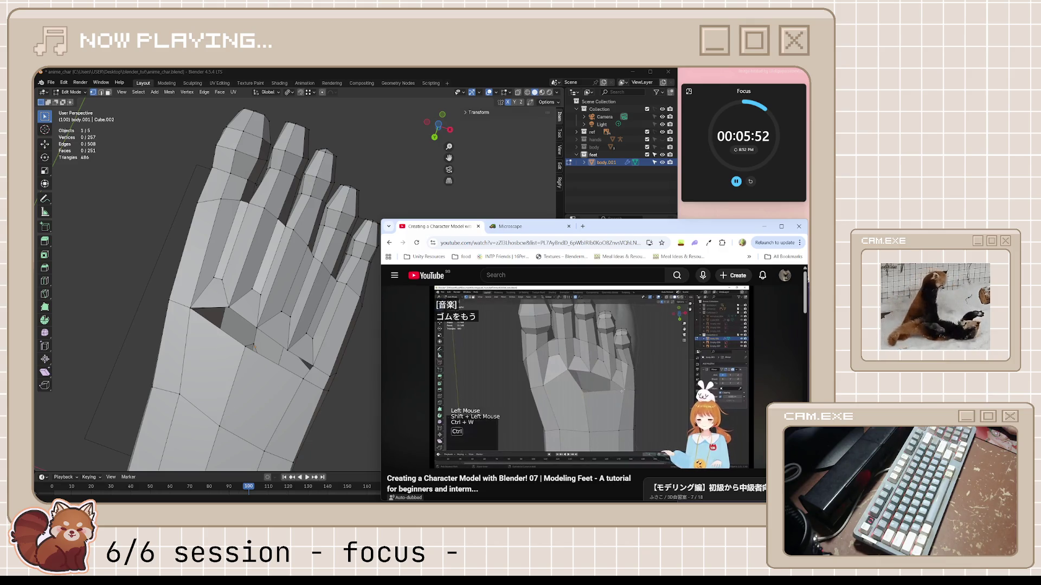
mouse_move(652, 388)
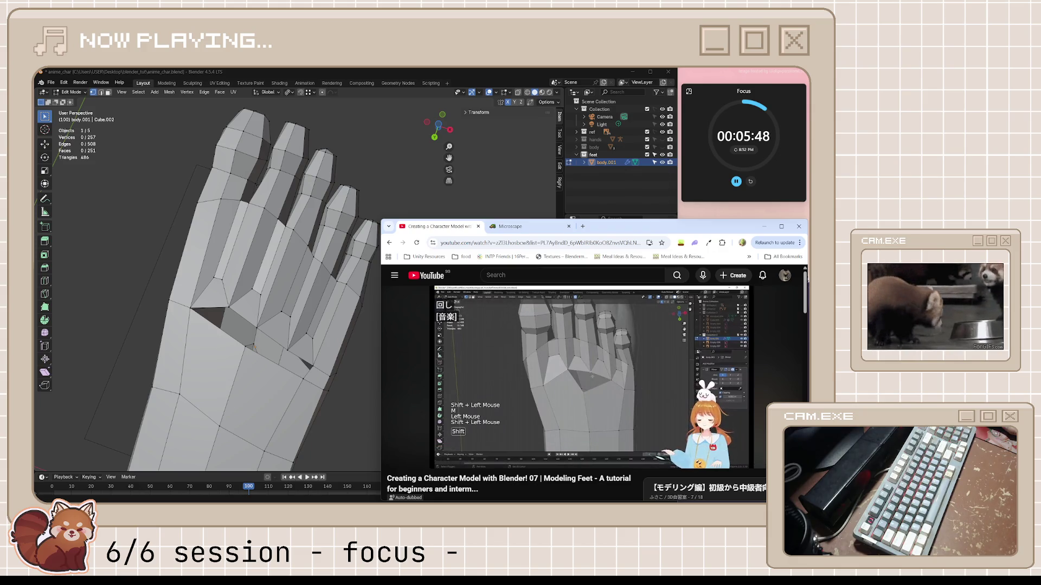
key("space")
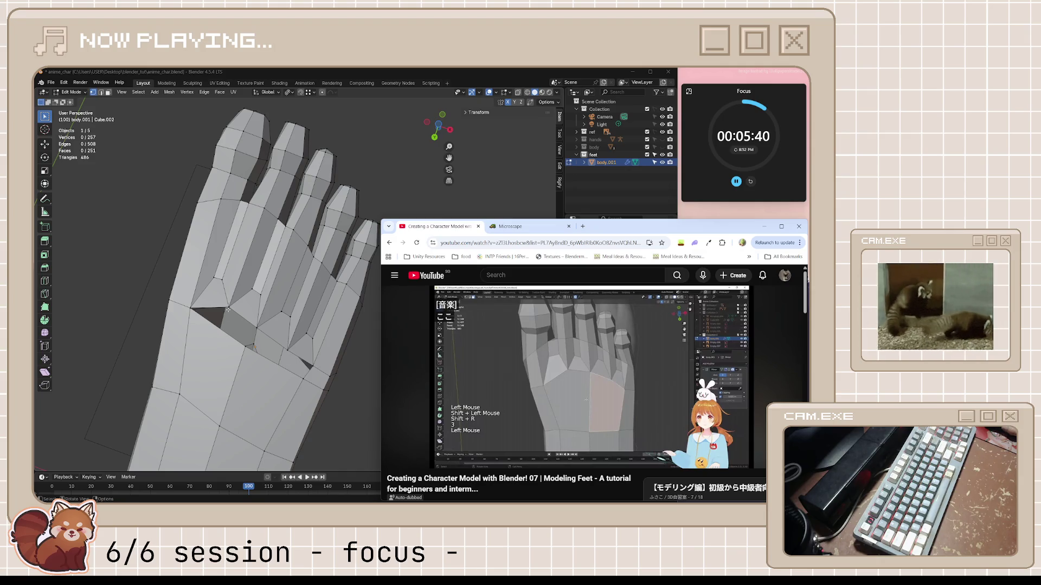
middle_click_drag(248, 322, 307, 304)
scroll(307, 306, "up", 2)
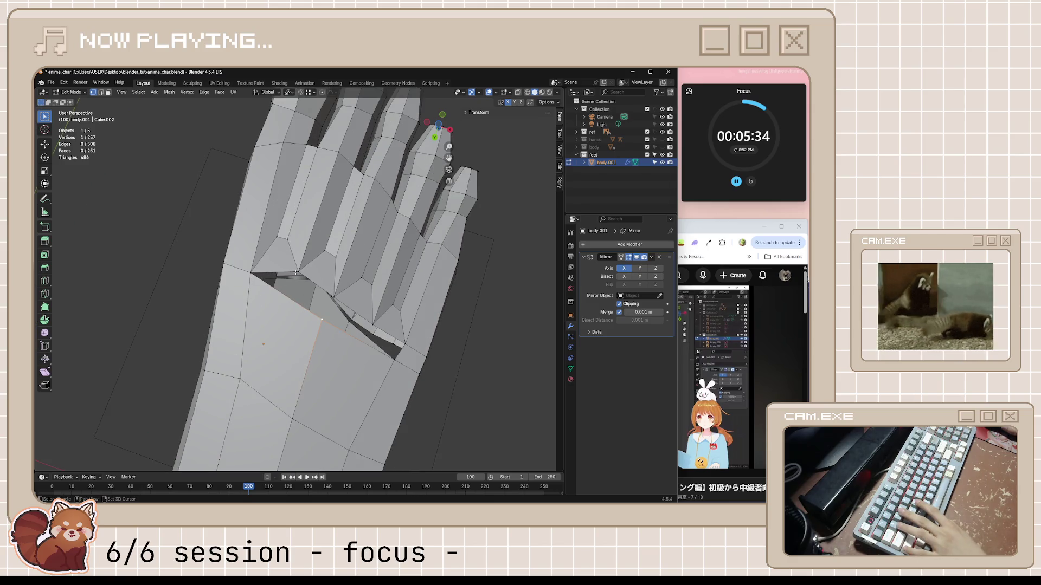
- Merge a toe-gap vertex pair at the last vertex and subdivide the selected edge
key("m")
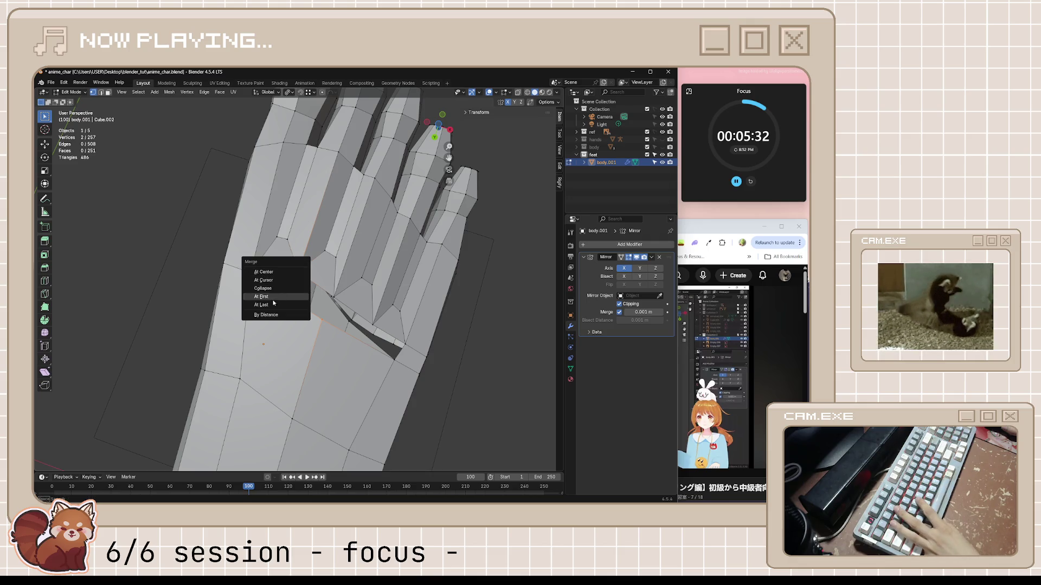
left_click(271, 305)
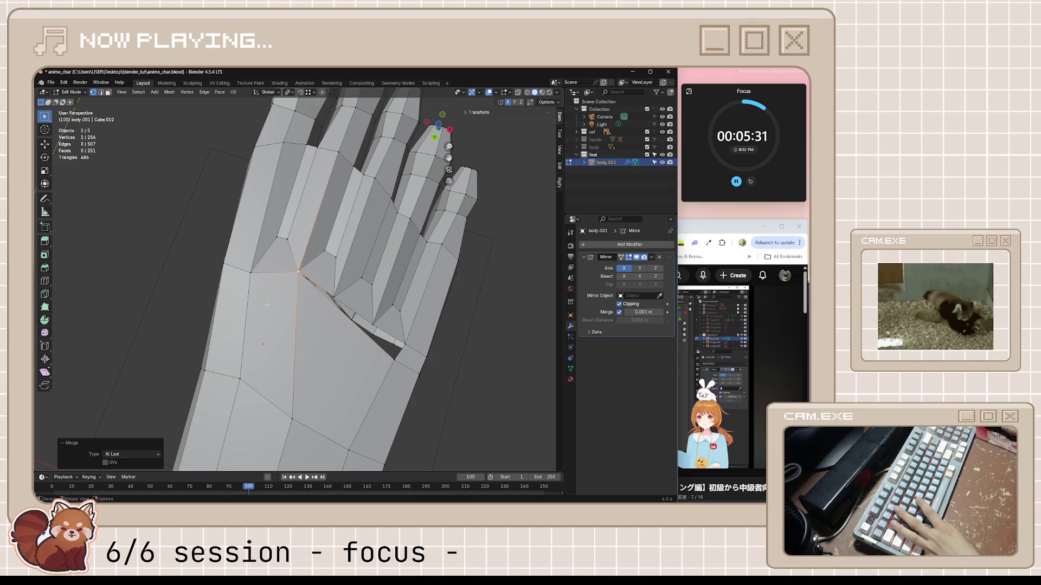
right_click(403, 353, "ctrl")
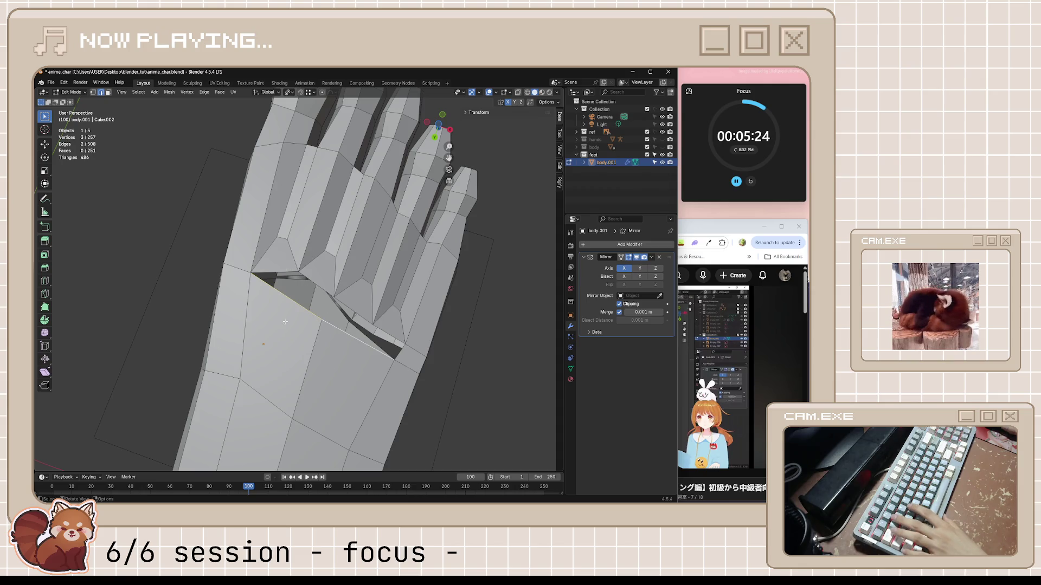
right_click(376, 352)
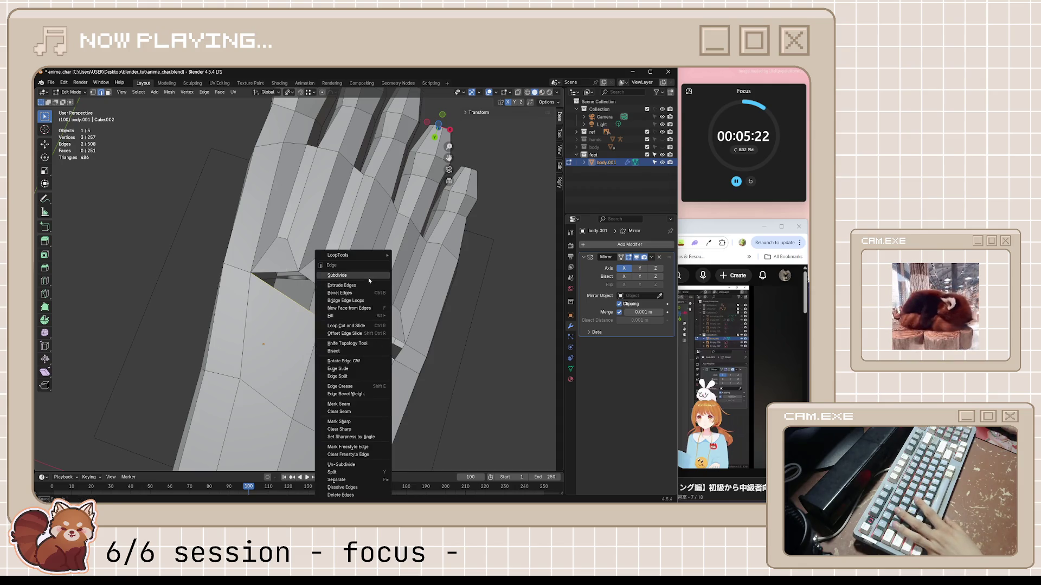
left_click(352, 263)
- Merge three more loose vertex pairs in the toe gap into single vertices at center
left_click(317, 314, "alt")
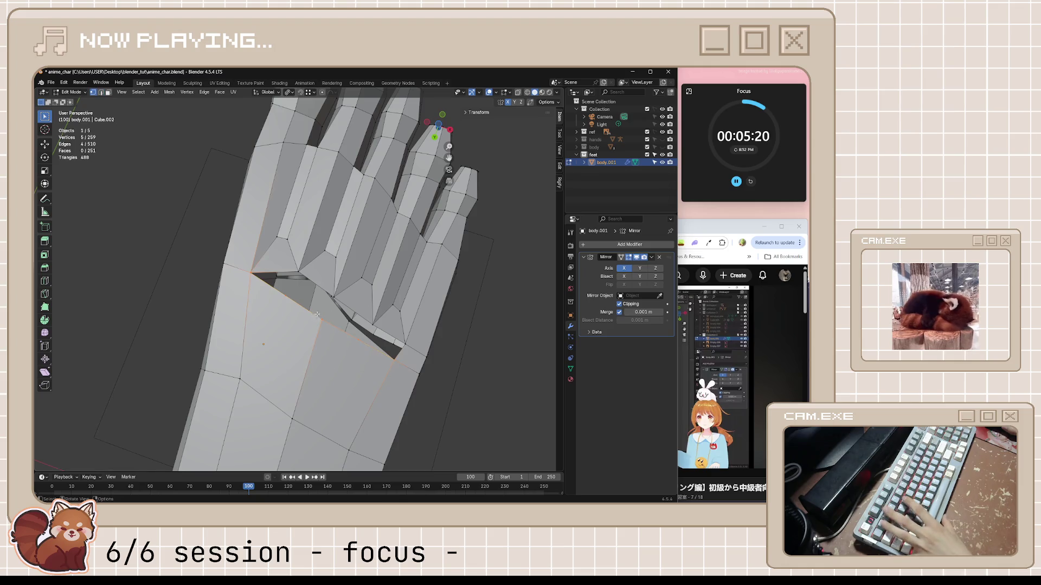
right_click(299, 275)
key("m")
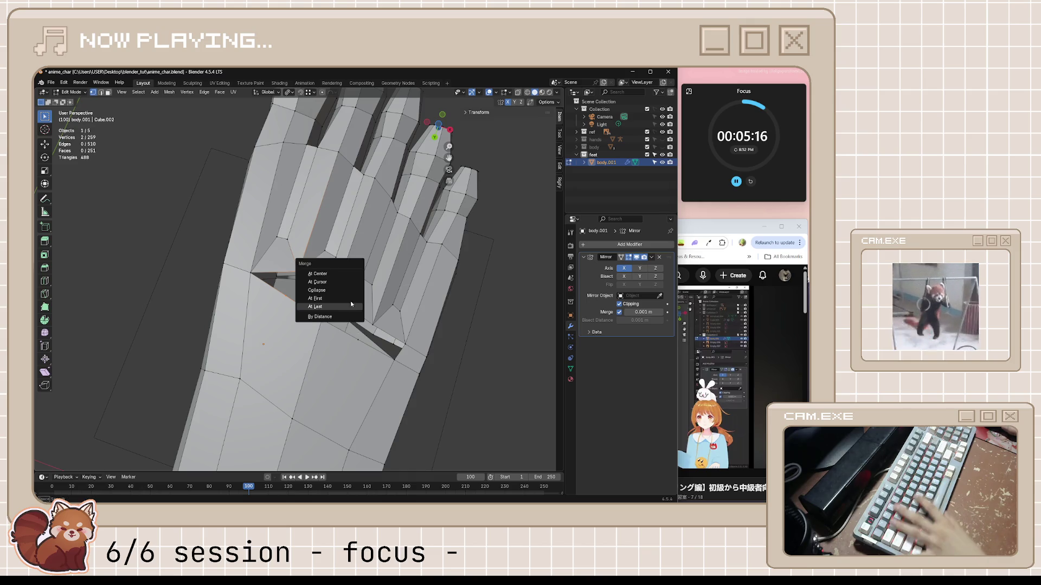
left_click(360, 274)
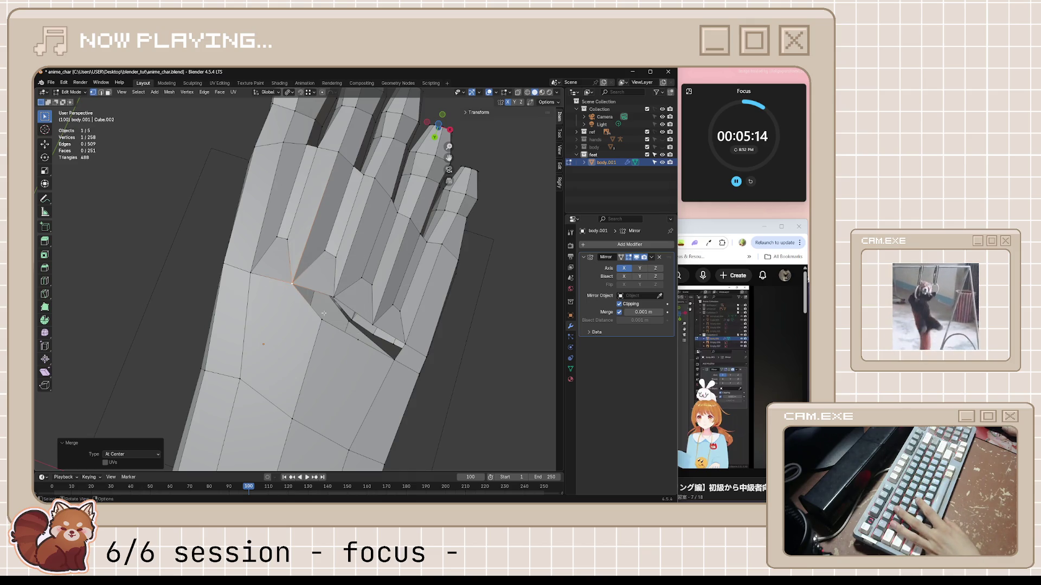
mouse_move(339, 301)
middle_mouse_down()
mouse_move(318, 323)
mouse_move(340, 343)
middle_mouse_up()
key("m")
left_click(339, 294)
key("m")
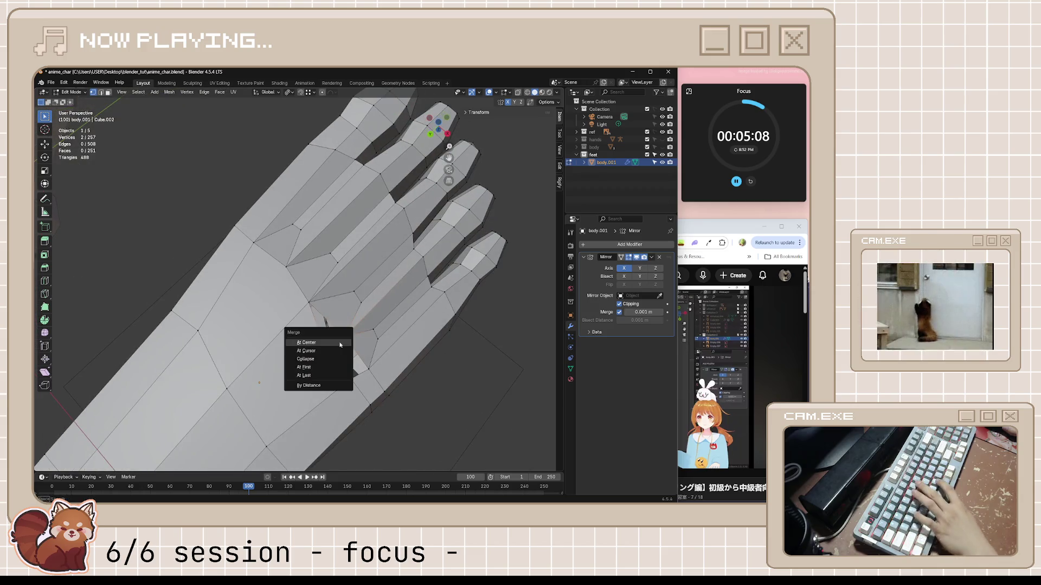
left_click(339, 342)
- Delete the extra faces at the base of the toes
mouse_move(353, 380)
middle_mouse_down()
mouse_move(353, 367)
mouse_move(298, 342)
mouse_move(302, 302)
mouse_move(299, 345)
mouse_move(321, 313)
mouse_move(323, 333)
mouse_move(341, 346)
mouse_move(368, 333)
mouse_move(337, 255)
mouse_move(406, 337)
mouse_move(391, 353)
mouse_move(367, 351)
mouse_move(398, 339)
mouse_move(389, 313)
mouse_move(431, 351)
middle_mouse_up()
left_click(282, 345)
left_click(319, 331, "shift")
left_click(321, 358, "shift")
key("x")
left_click(321, 313)
- Merge three more vertex pairs at the toe-to-foot join at center, leaving 253 vertices
key("Tab")
key("Tab")
key("1")
left_click(393, 318, "shift")
key("m")
left_click(378, 350)
key("m")
left_click(407, 355)
key("m")
left_click(404, 359)
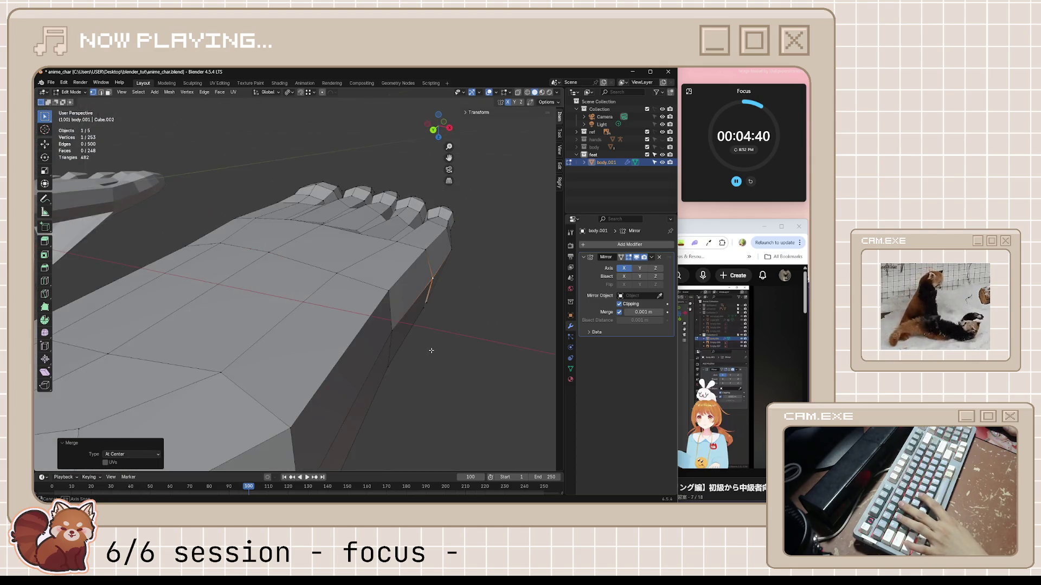
- Push the side vertices of the foot outward about 0.00519 m with Shrink/Fatten
key("alt+s")
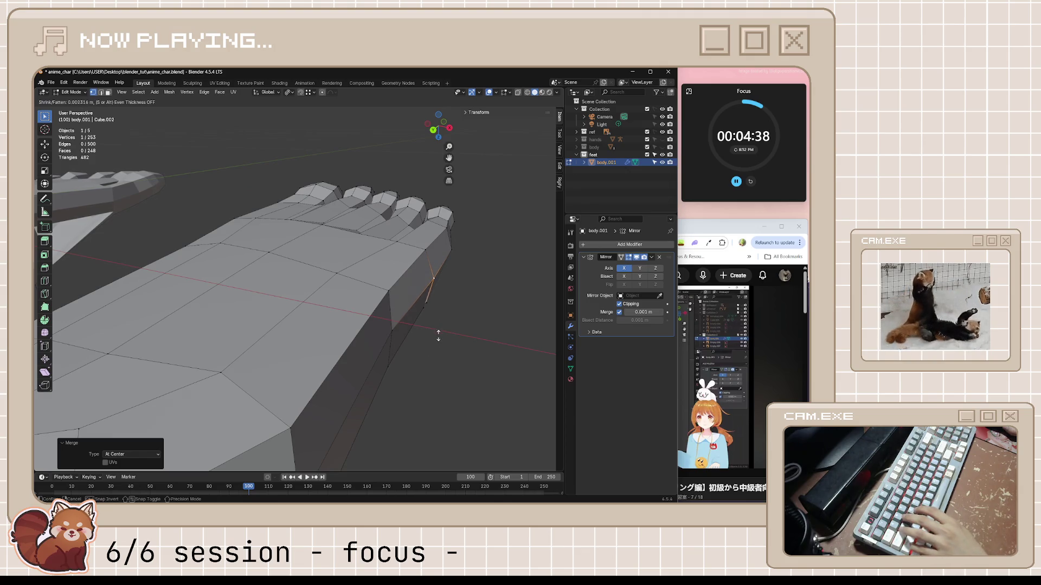
left_click(438, 335)
left_click(392, 331, "shift")
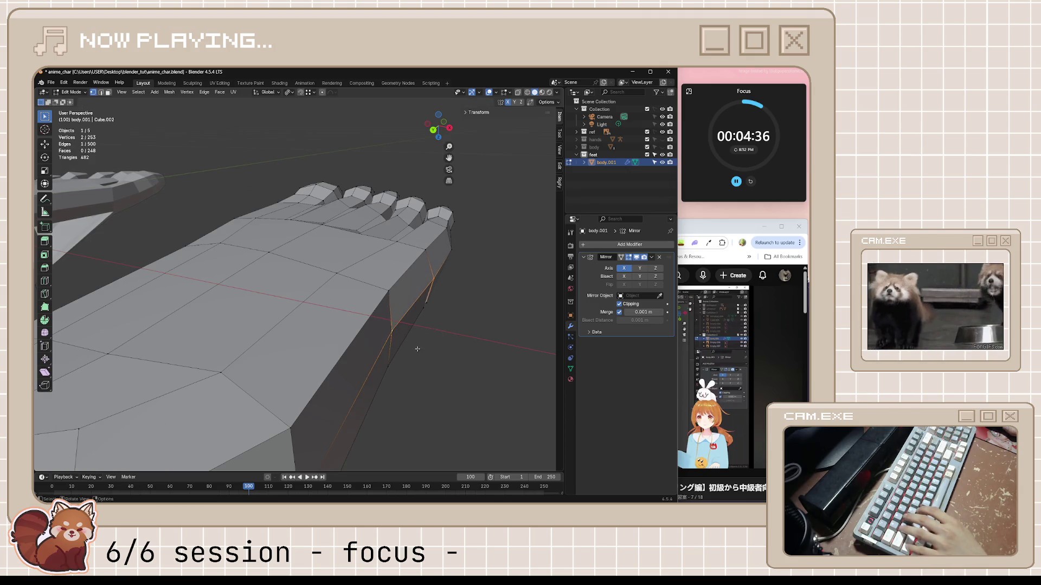
key("alt+s")
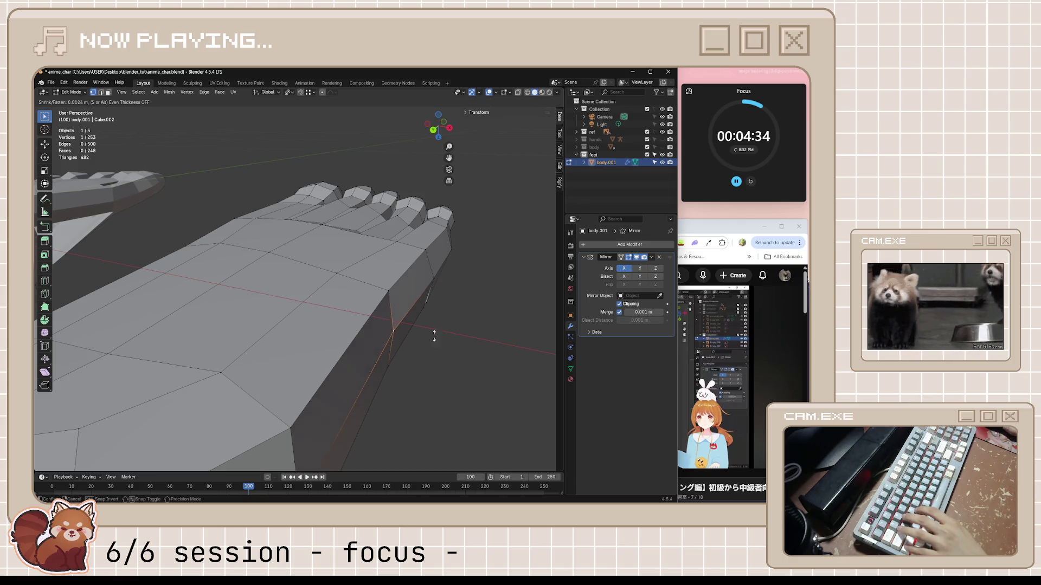
left_click(441, 313)
middle_click_drag(441, 313, 412, 320)
- Save anime_char.blend and look down at the toes in edge selection mode
key("ctrl+s")
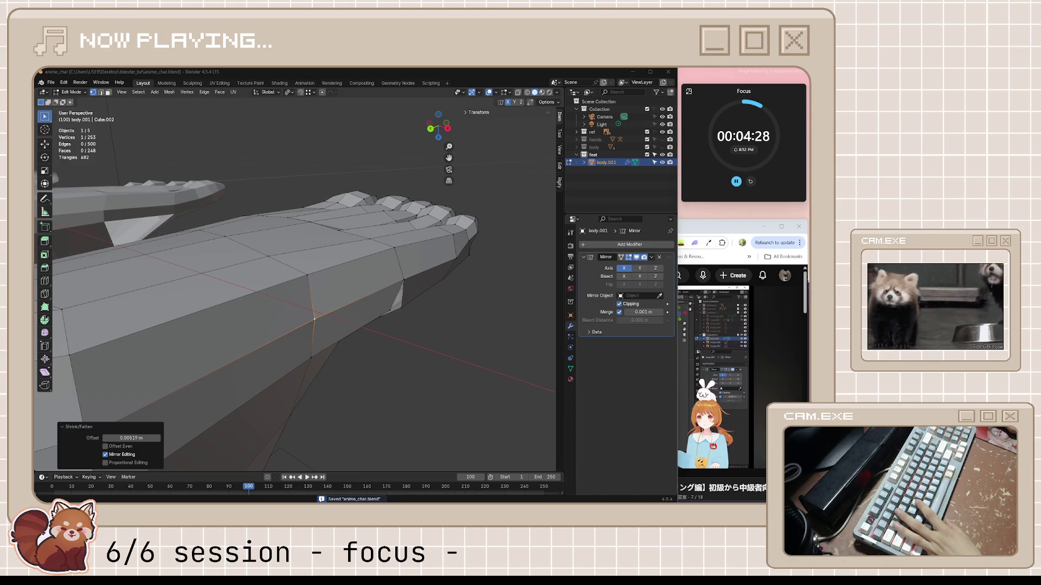
mouse_move(535, 321)
middle_mouse_down()
mouse_move(431, 238)
mouse_move(318, 211)
mouse_move(277, 259)
mouse_move(224, 279)
mouse_move(400, 317)
middle_mouse_up()
key("2")
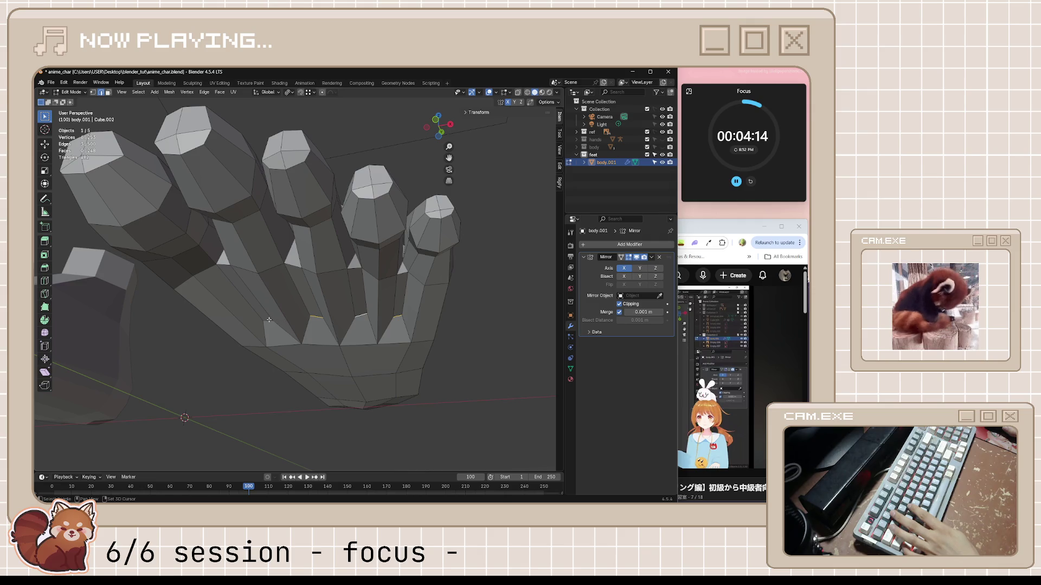
- Lower the selected toe-gap edges along Z by about 4 mm, then about 3 mm more
mouse_move(302, 322)
middle_mouse_down()
mouse_move(318, 343)
mouse_move(307, 366)
mouse_move(311, 320)
middle_mouse_up()
key("g")
key("z")
left_click(321, 360)
scroll(307, 366, "up", 3)
key("g")
key("z")
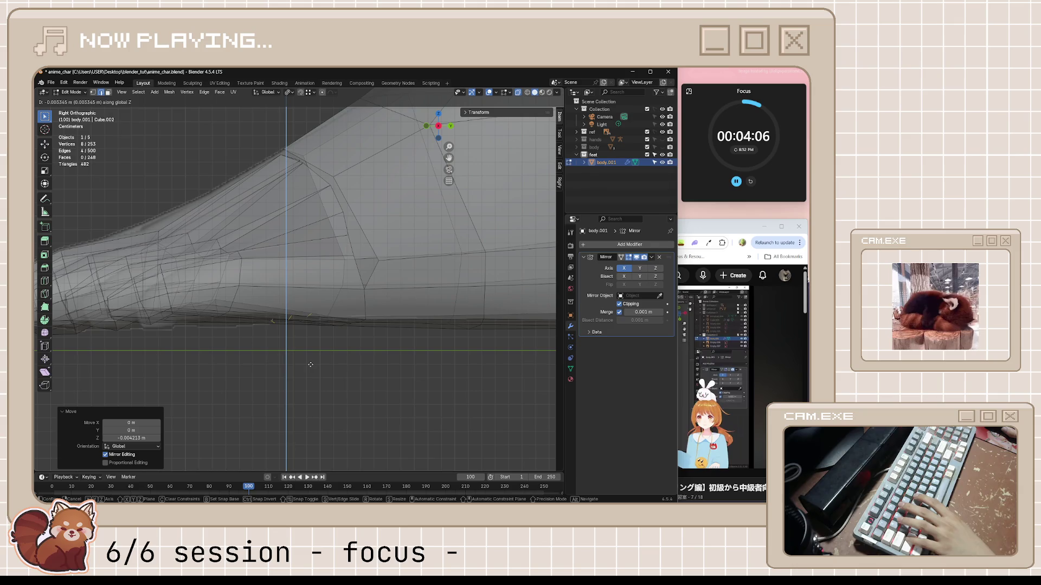
left_click(310, 358)
- Lower another edge between the toes slightly along Z and save anime_char.blend
mouse_move(310, 358)
middle_mouse_down()
mouse_move(220, 309)
mouse_move(318, 307)
mouse_move(343, 293)
middle_mouse_up()
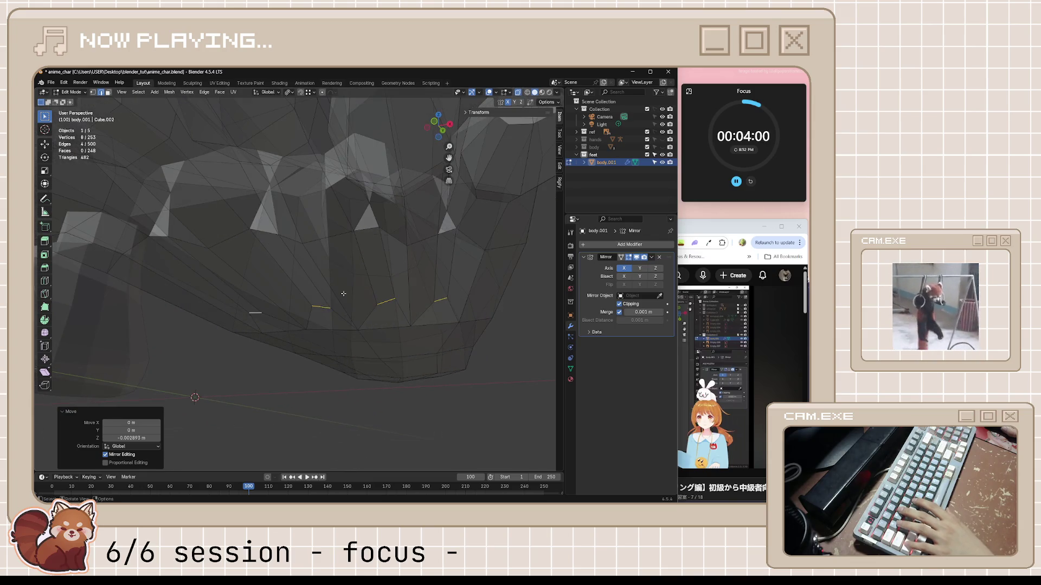
left_click(448, 234)
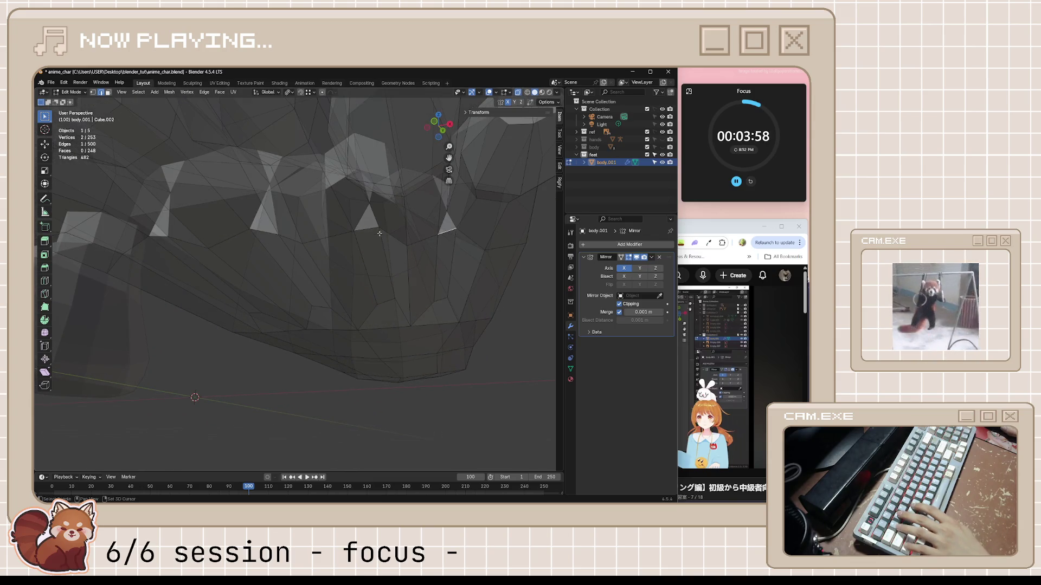
middle_click_drag(369, 227, 343, 230)
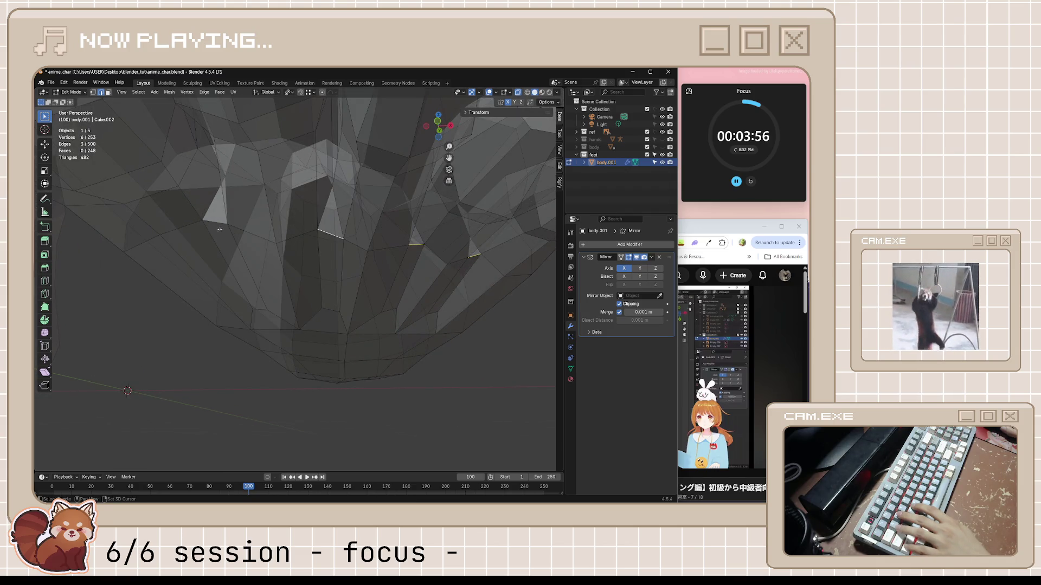
middle_click_drag(216, 220, 274, 237)
mouse_move(338, 256)
middle_mouse_down()
mouse_move(326, 273)
mouse_move(313, 271)
mouse_move(325, 277)
mouse_move(320, 289)
mouse_move(358, 325)
mouse_move(416, 328)
mouse_move(398, 361)
mouse_move(336, 383)
mouse_move(401, 368)
middle_mouse_up()
key("g")
key("z")
left_click(328, 324)
left_click(399, 367)
key("ctrl+s")
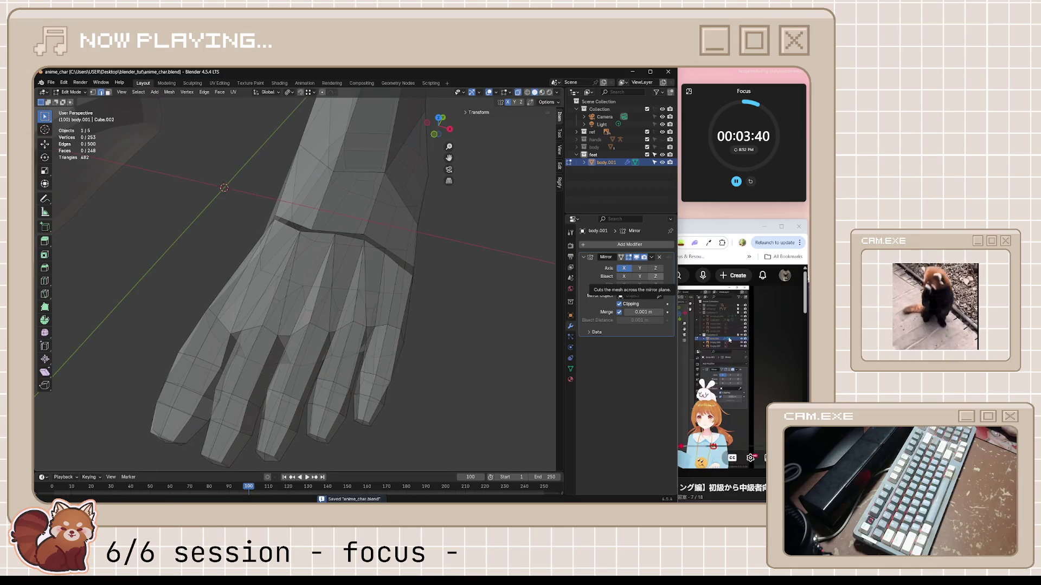
- Bring the YouTube feet-modelling tutorial forward and let its 'Joining the toes and foot' chapter play
left_click(718, 221)
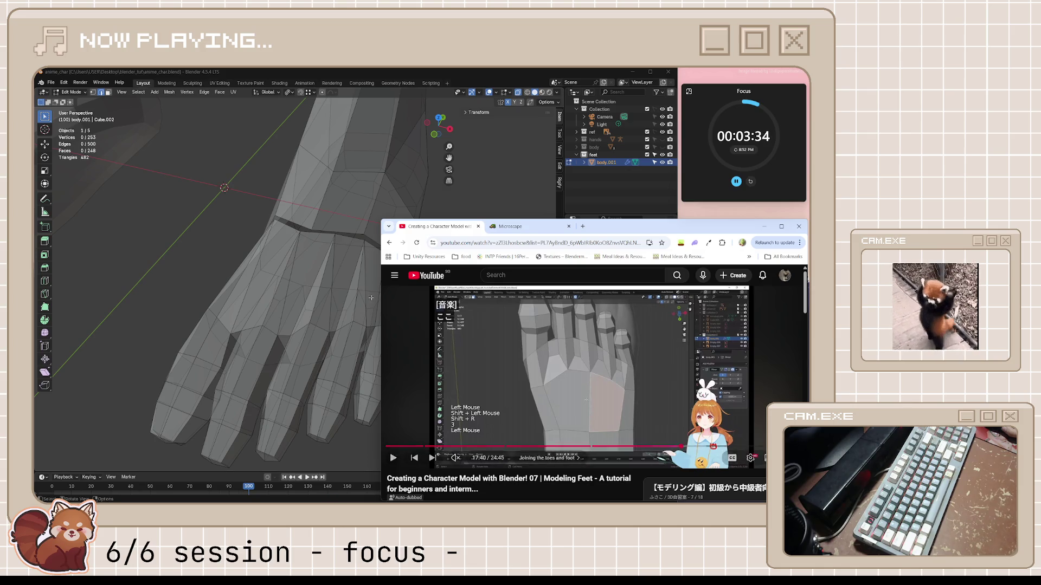
mouse_move(304, 255)
middle_mouse_down()
mouse_move(288, 242)
mouse_move(294, 200)
mouse_move(544, 291)
middle_mouse_up()
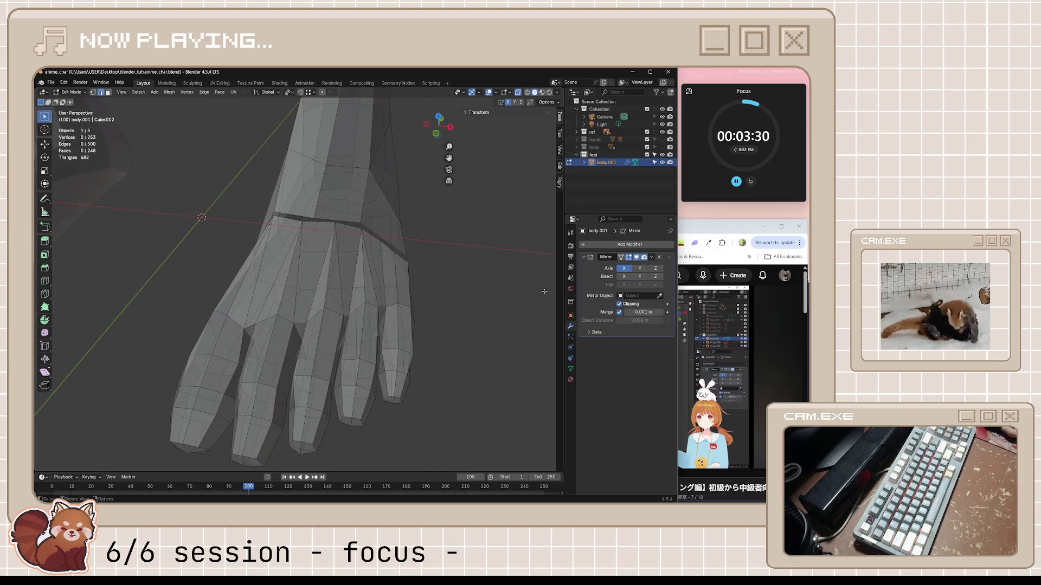
left_click(738, 343)
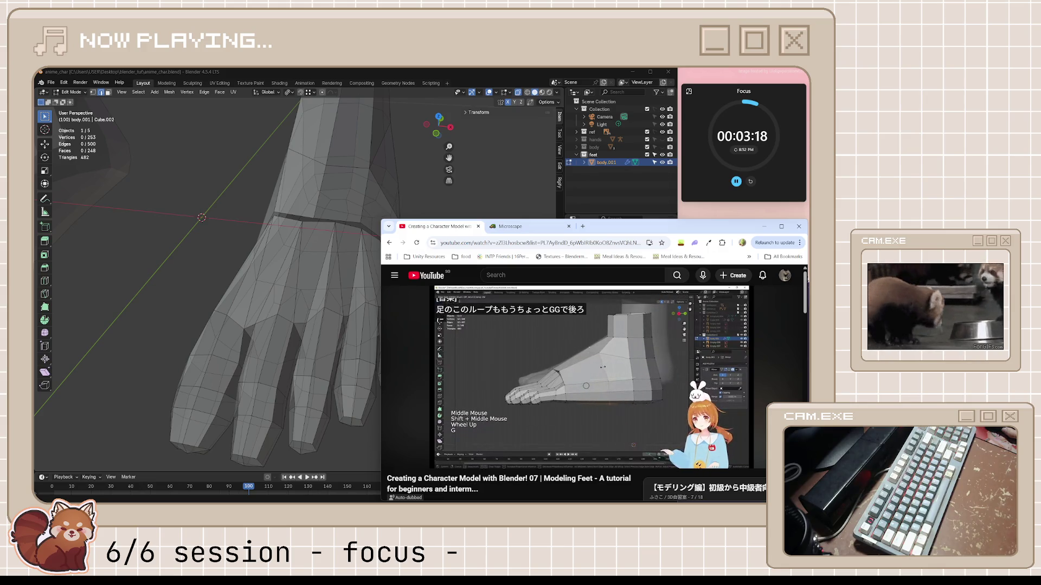
mouse_move(659, 366)
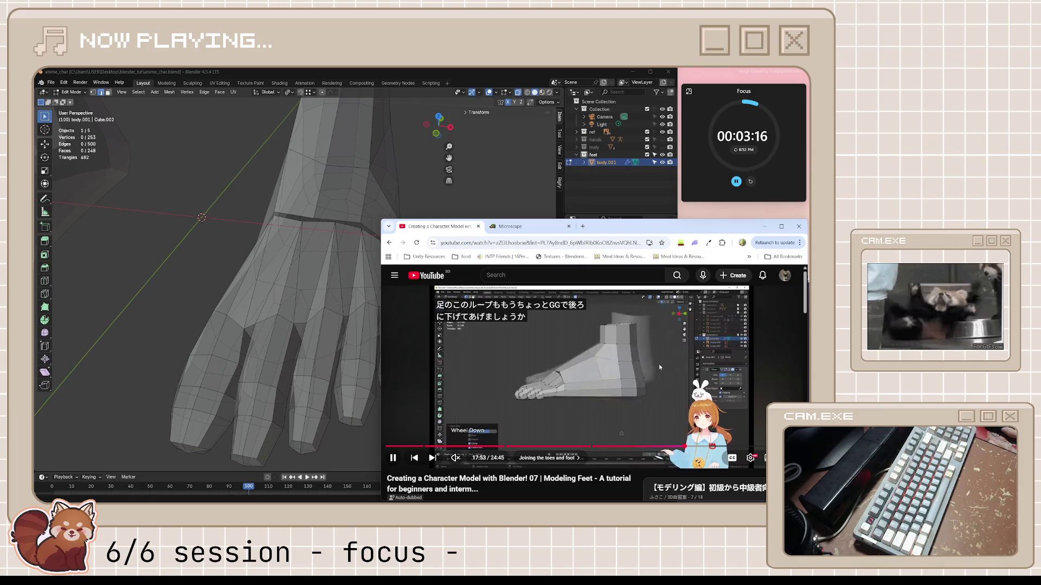